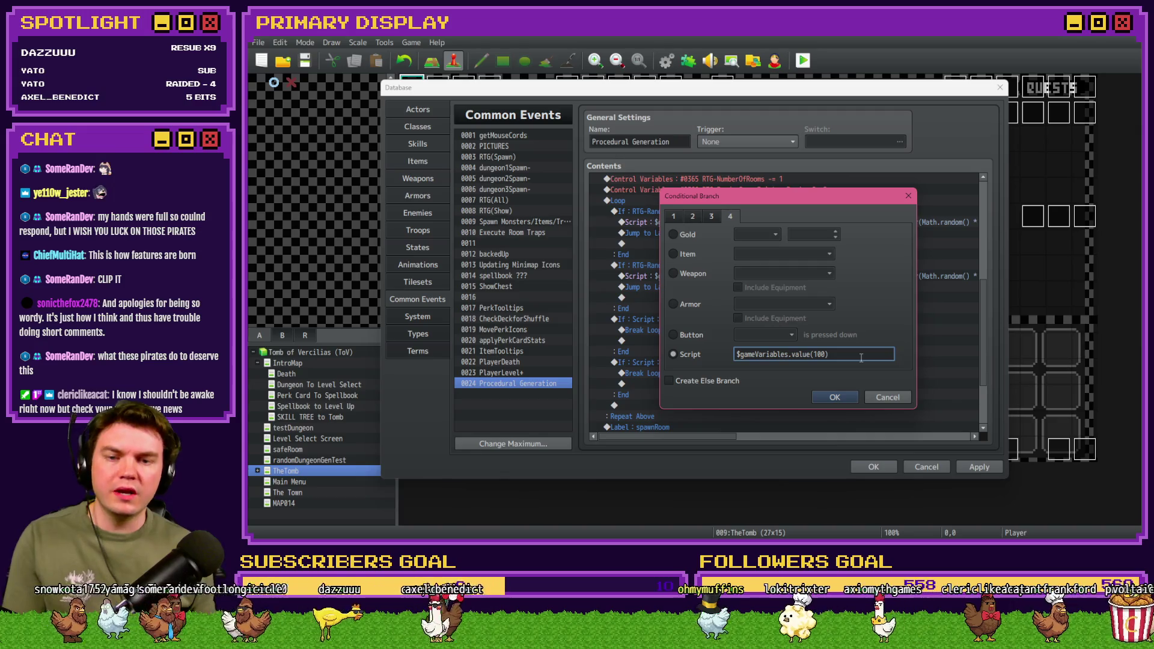
# Step: Set the branch script to $gameVariables.value(100) >= 1 && $gameVariables.value(100) <= 6
pyautogui.write(' >= 1 &&')
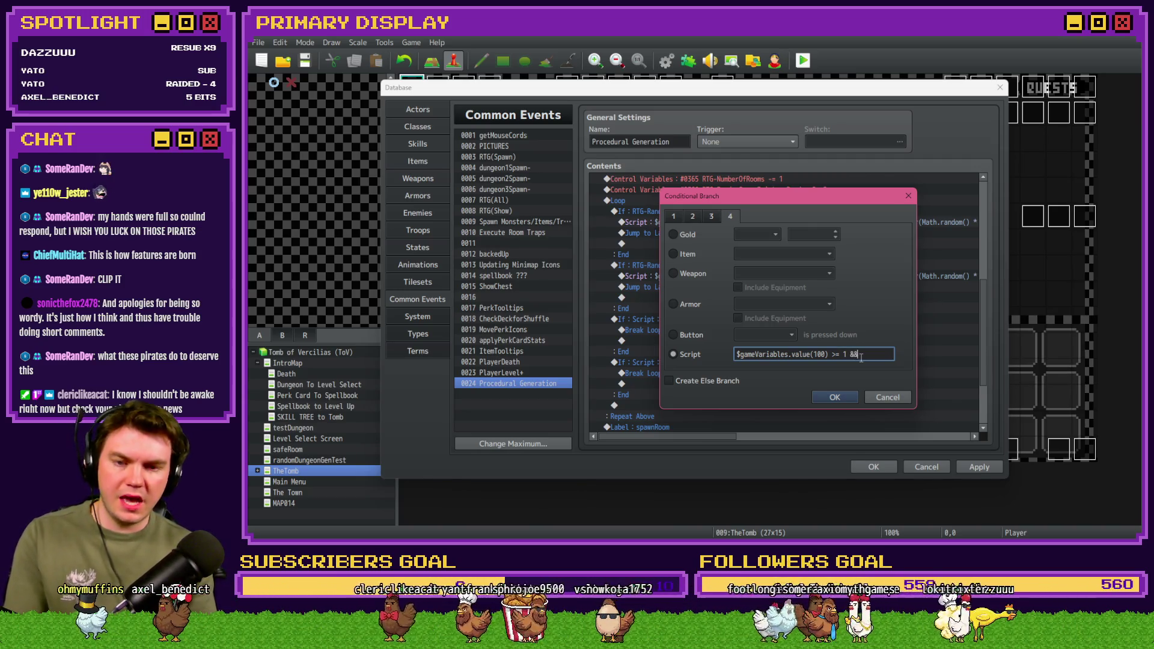
pyautogui.click(848, 354)
pyautogui.click(873, 354)
pyautogui.write('$gameVariables.value(100) >= 1')
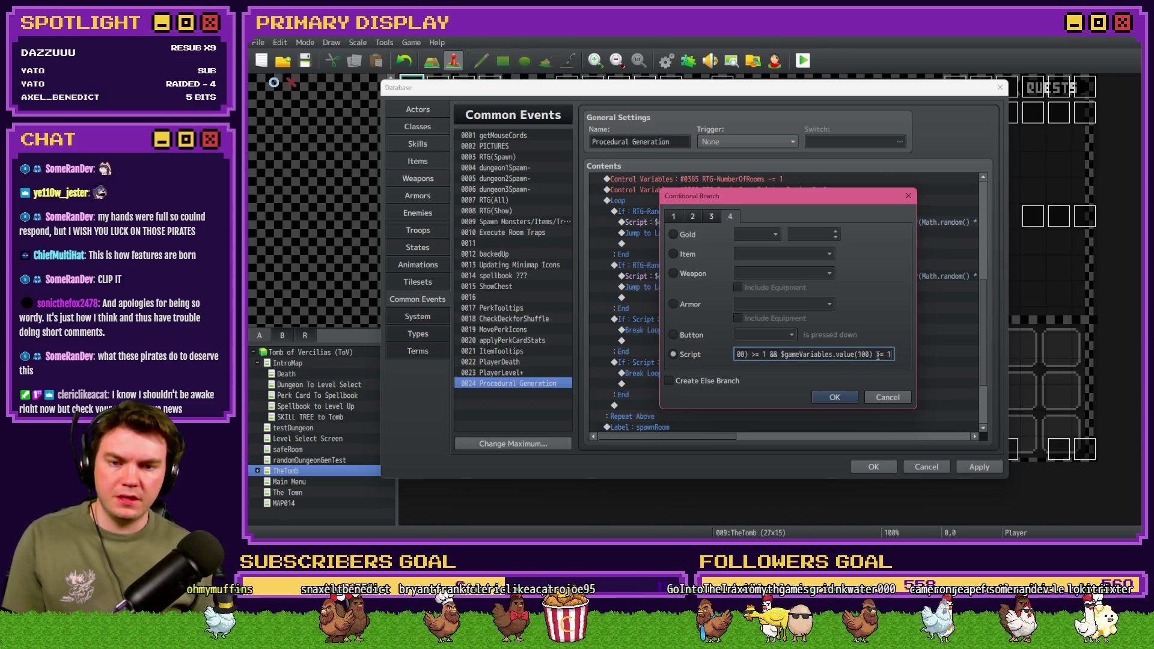
pyautogui.press('Delete')
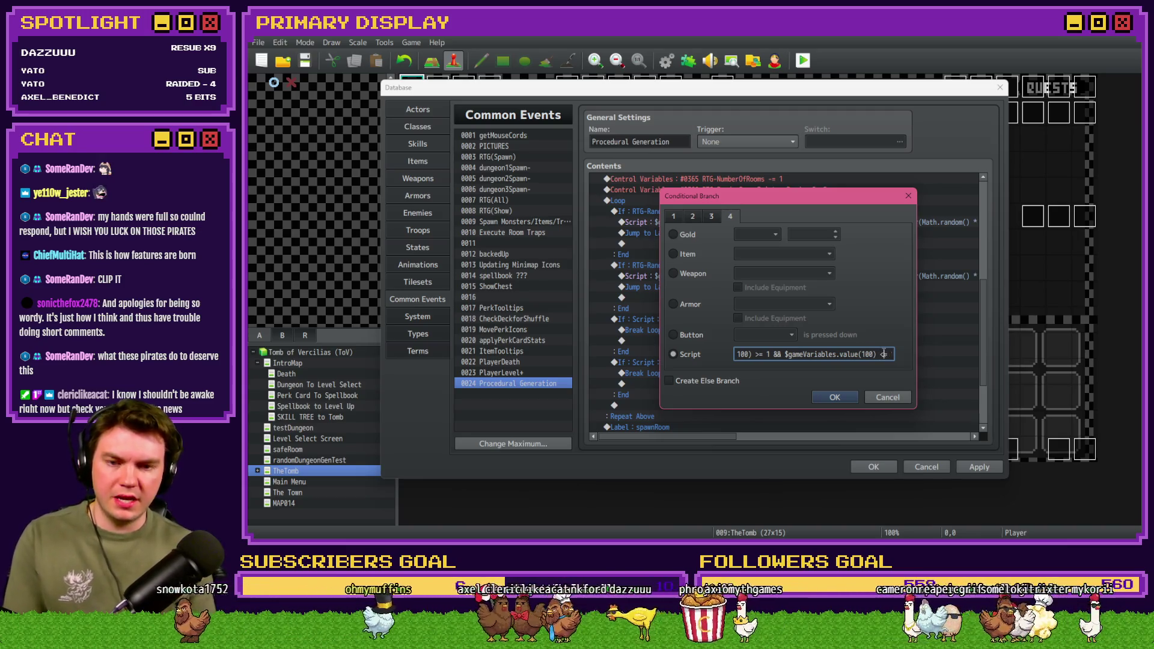
pyautogui.write('6')
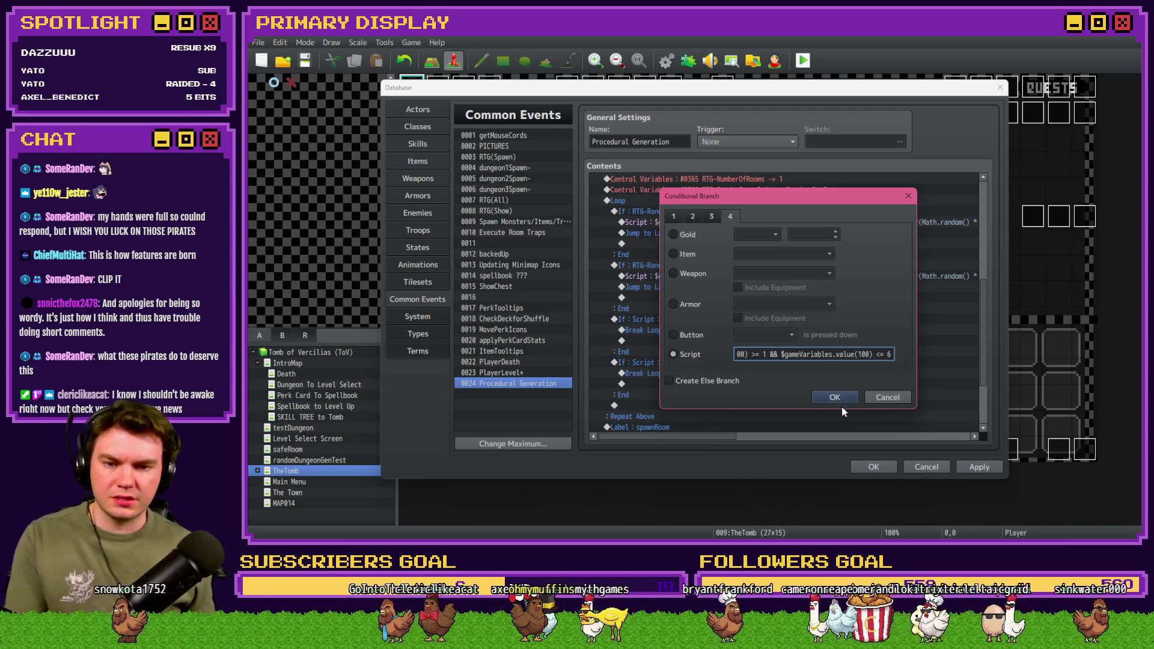
pyautogui.press('Return')
pyautogui.doubleClick(712, 330)
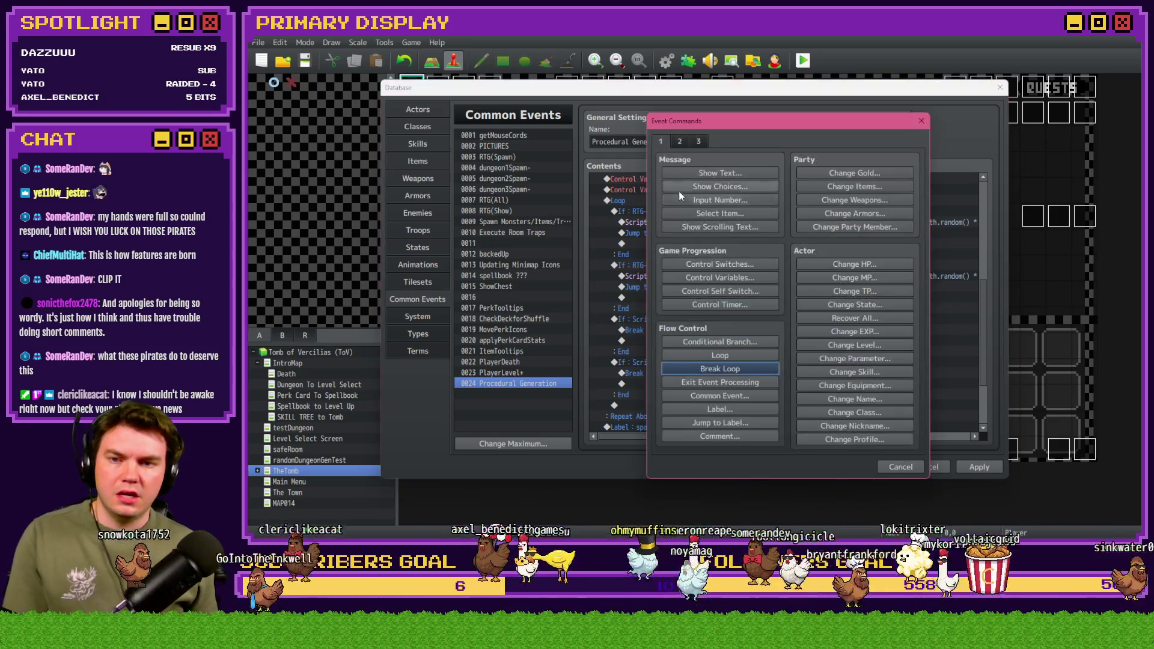
# Step: Add the comment 'On the Bottom Row' at the top of the 1-to-6 block
pyautogui.click(718, 436)
pyautogui.write('O')
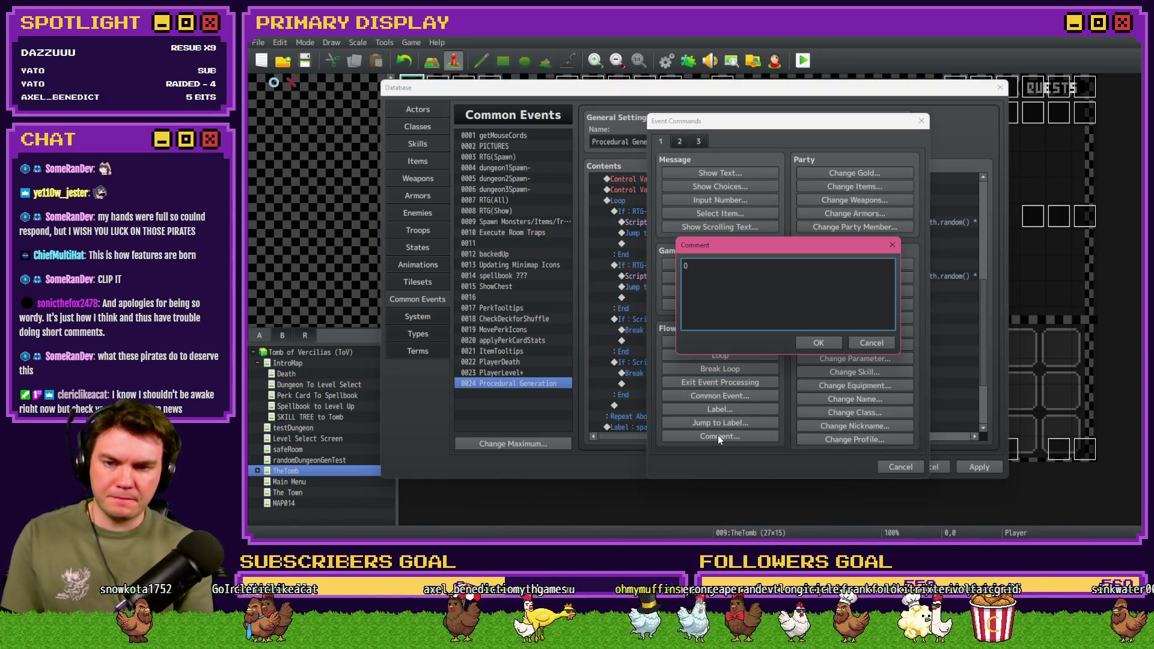
pyautogui.write('n the Bottom Row')
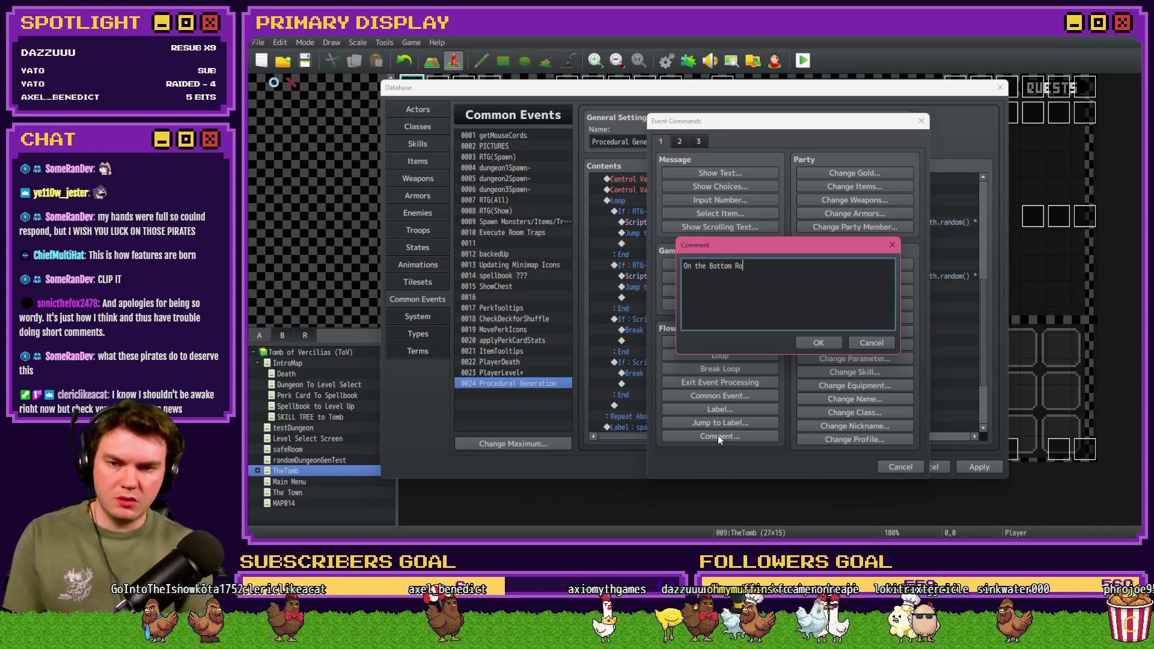
pyautogui.press('Return')
pyautogui.moveTo(695, 341)
pyautogui.mouseDown()
pyautogui.moveTo(704, 319)
pyautogui.moveTo(701, 345)
pyautogui.mouseUp()
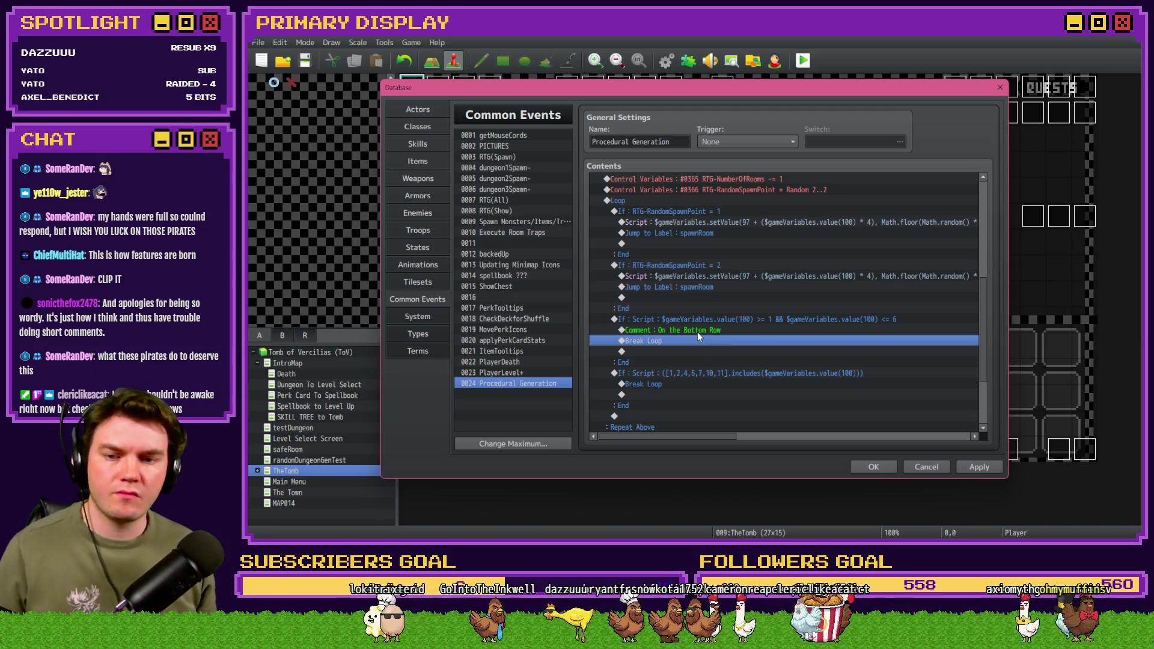
# Step: Copy the [1,2,4,6,7,10,11] room-check block into the 1-to-6 branch, replacing its Break Loop
pyautogui.click(697, 332)
pyautogui.doubleClick(699, 376)
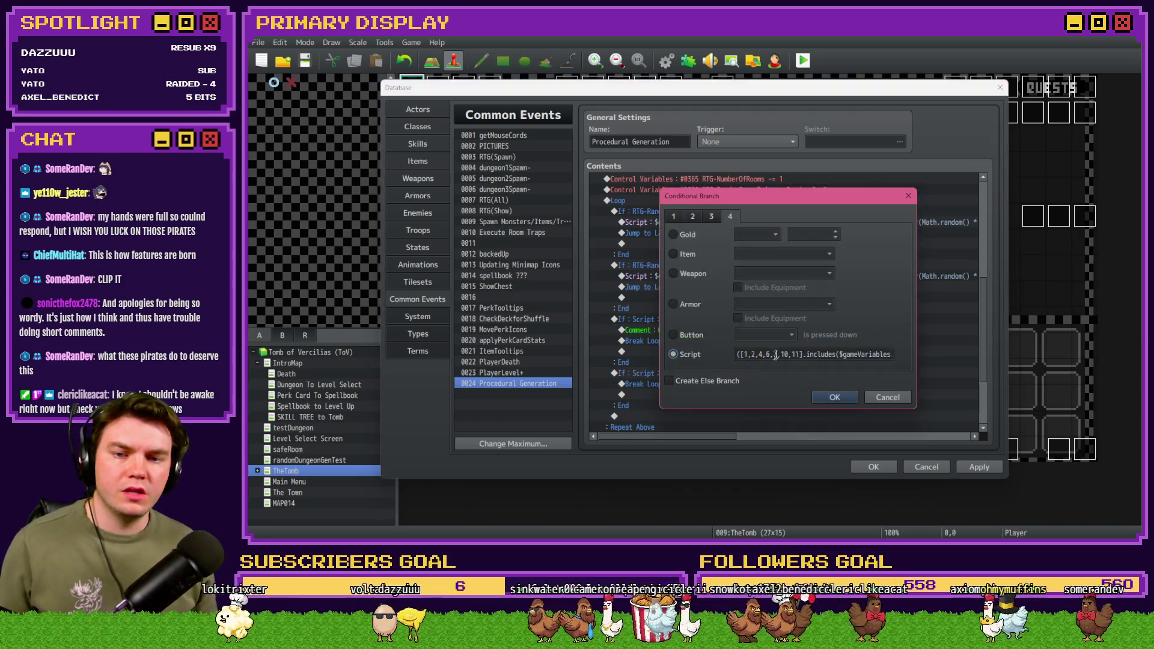
pyautogui.click(874, 398)
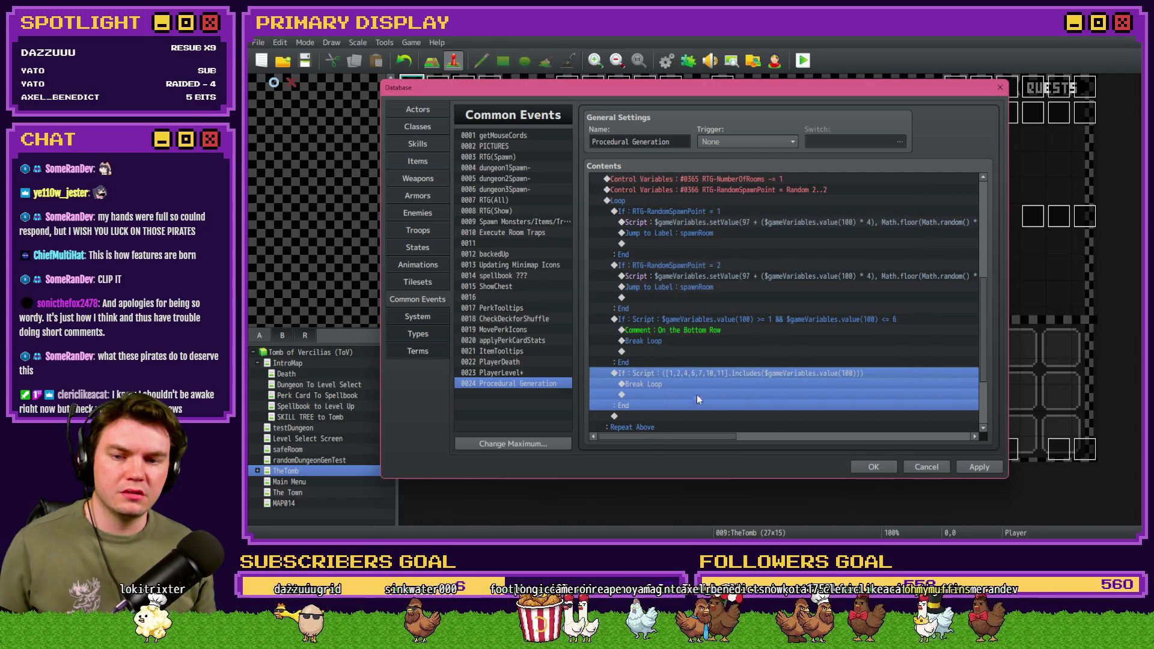
pyautogui.hotkey('ctrl', 'c')
pyautogui.click(691, 332)
pyautogui.click(694, 337)
pyautogui.hotkey('ctrl', 'v')
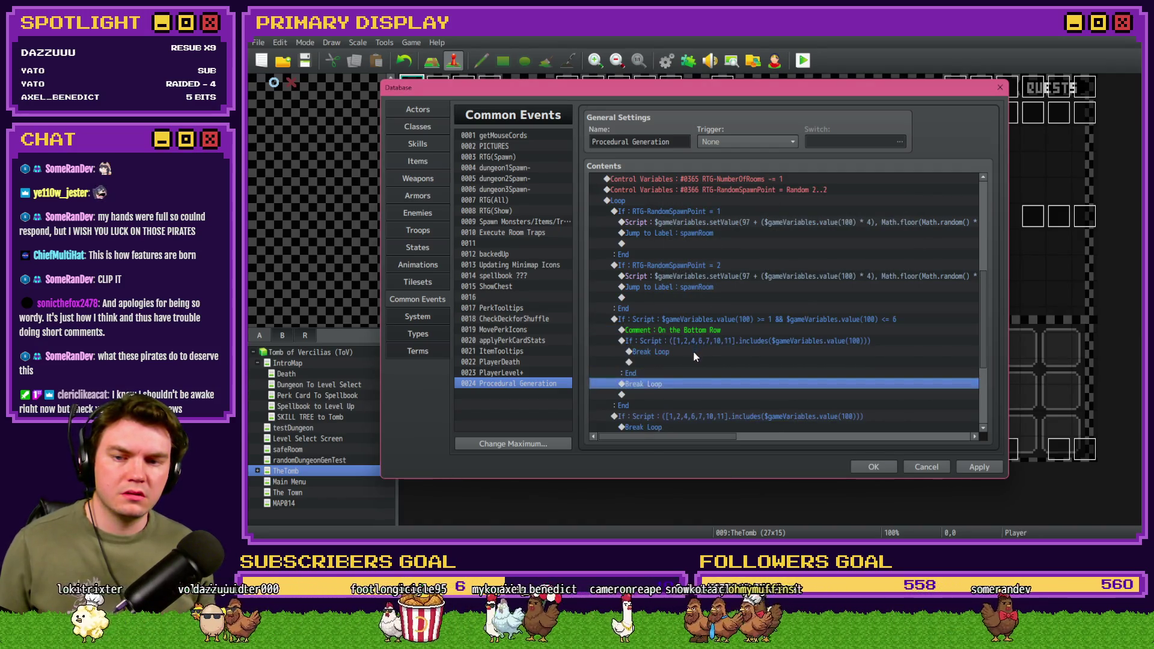
pyautogui.press('Delete')
pyautogui.click(706, 341)
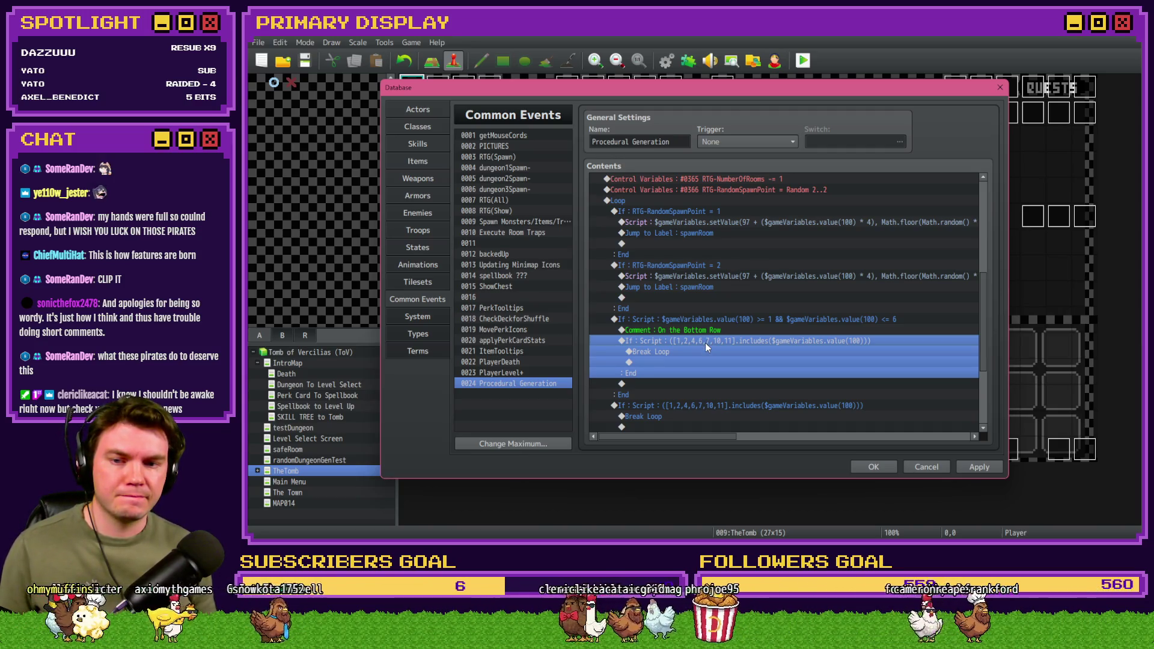
# Step: Prefix the nested room-check script with '!' to negate it
pyautogui.doubleClick(704, 343)
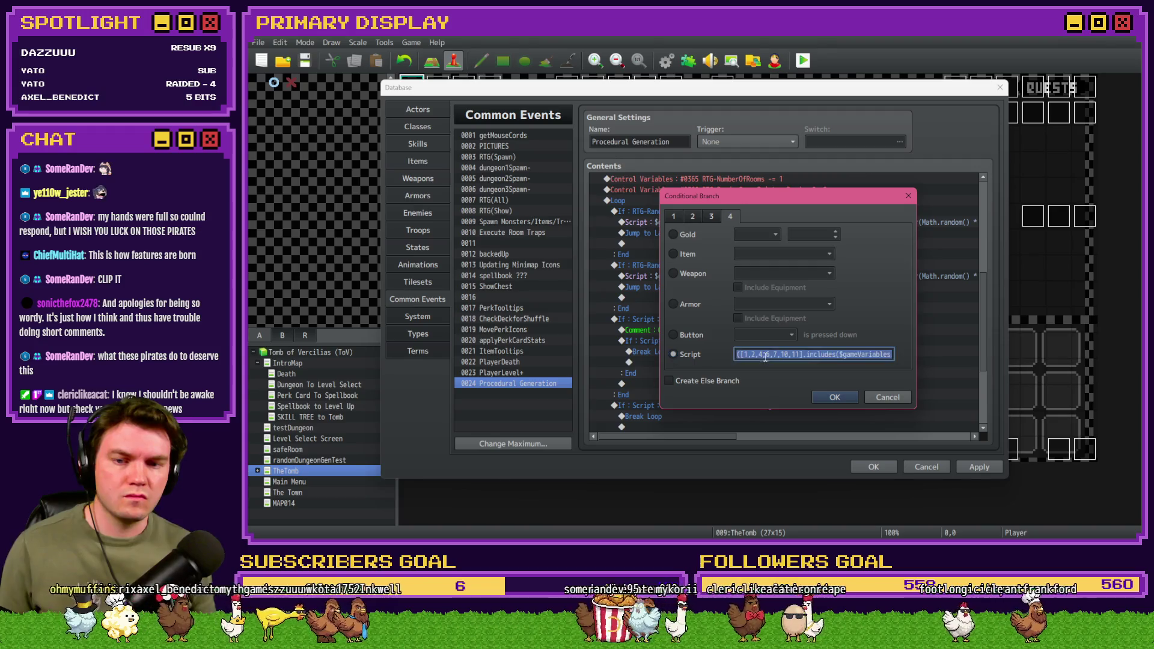
pyautogui.press('Home')
pyautogui.write('!')
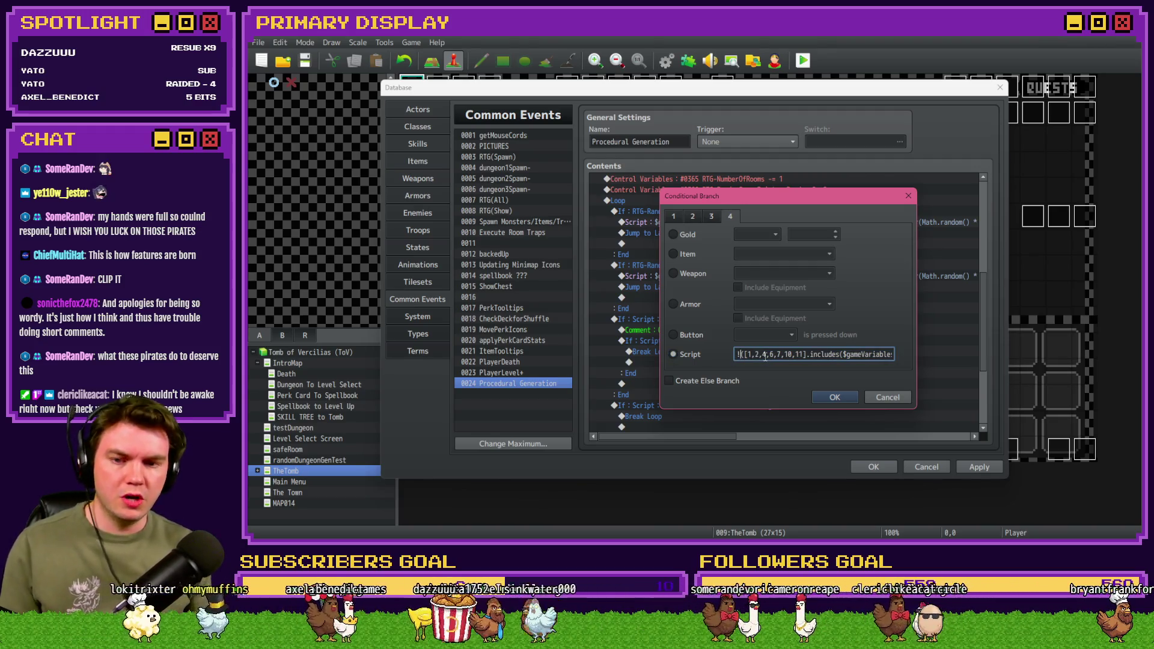
pyautogui.click(832, 397)
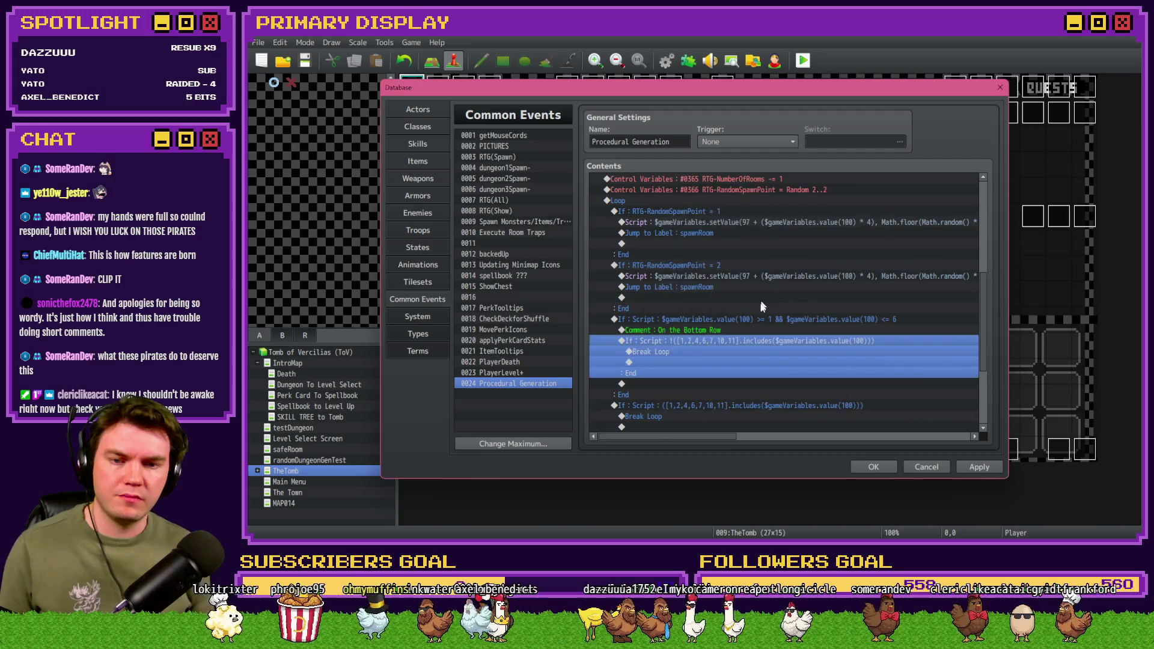
# Step: Inspect the spawn point 1 script formula based on variable 97 + variable 100 × 4
pyautogui.click(760, 277)
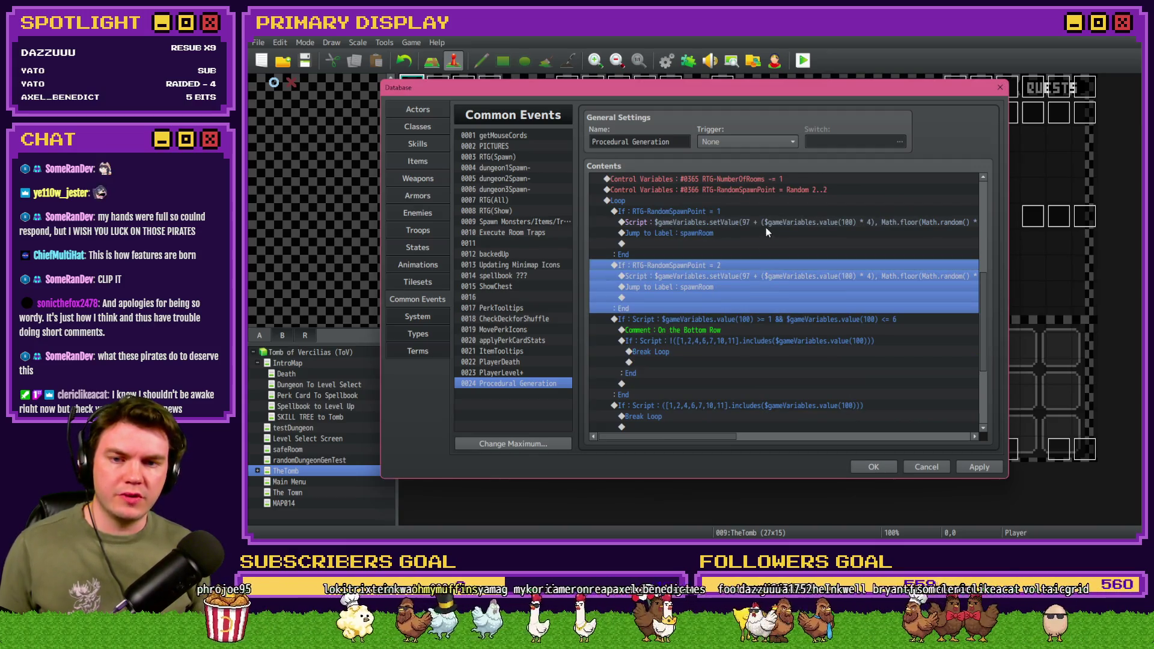
pyautogui.doubleClick(766, 228)
pyautogui.hotkey('ctrl', 'a')
pyautogui.click(769, 234)
pyautogui.moveTo(772, 234)
pyautogui.mouseDown()
pyautogui.moveTo(893, 235)
pyautogui.moveTo(874, 235)
pyautogui.mouseUp()
pyautogui.click(870, 385)
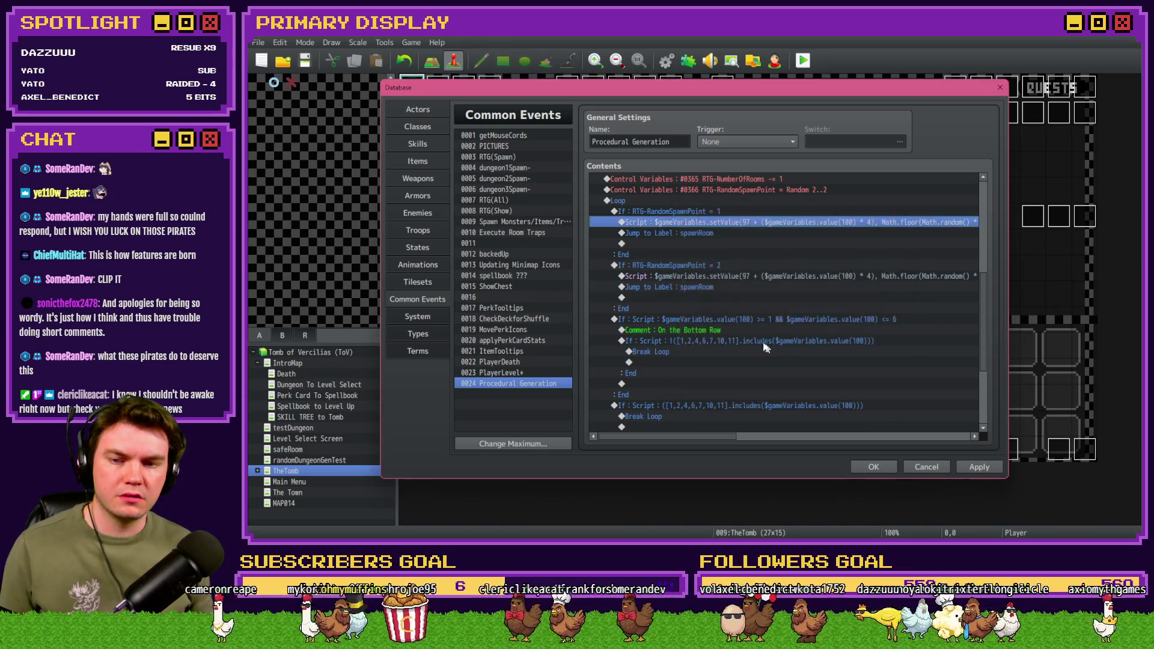
# Step: In the nested room check, replace the variable index 100 with the pasted 97-based room formula
pyautogui.click(760, 324)
pyautogui.doubleClick(759, 339)
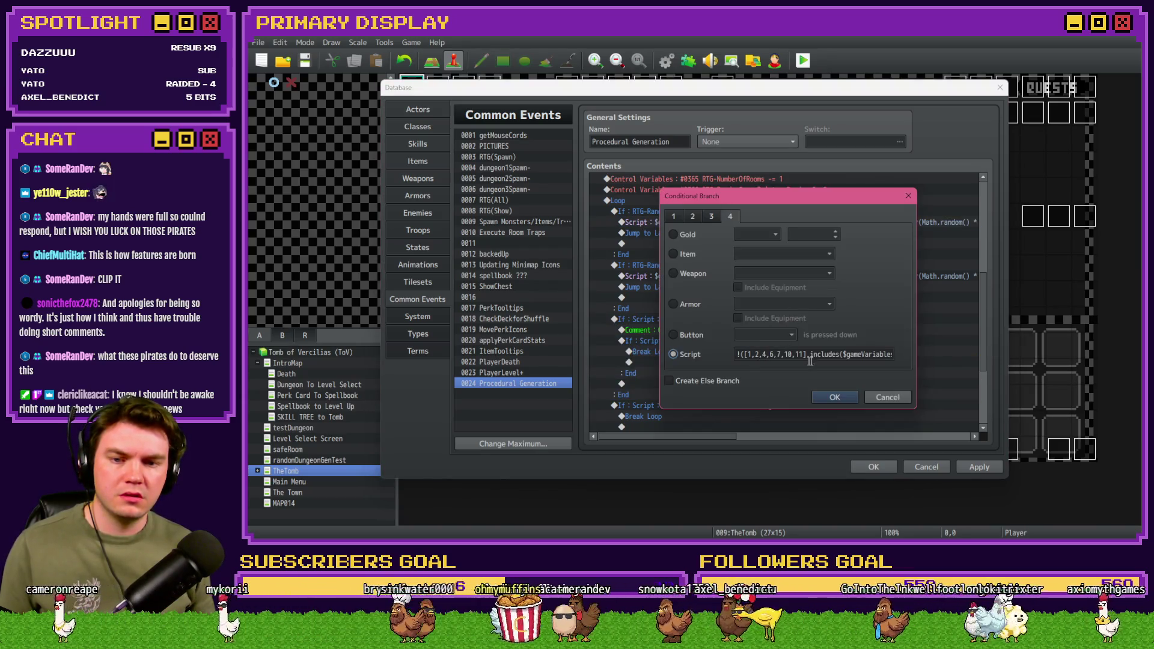
pyautogui.moveTo(846, 355); pyautogui.dragTo(892, 355)
pyautogui.click(870, 357)
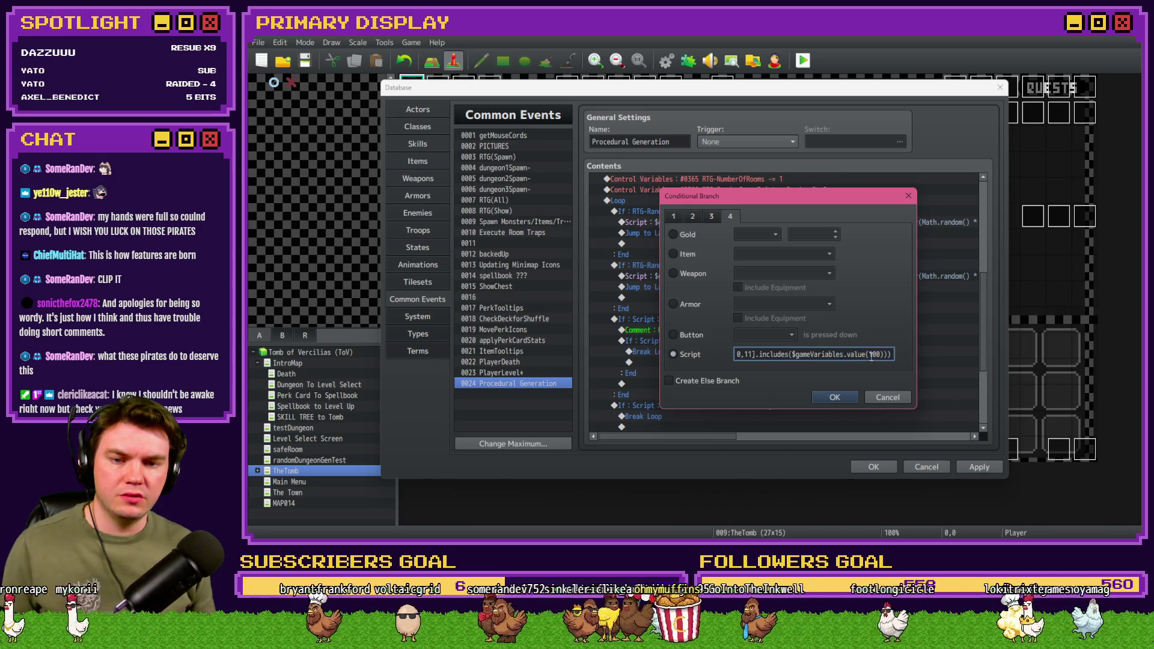
pyautogui.doubleClick(872, 355)
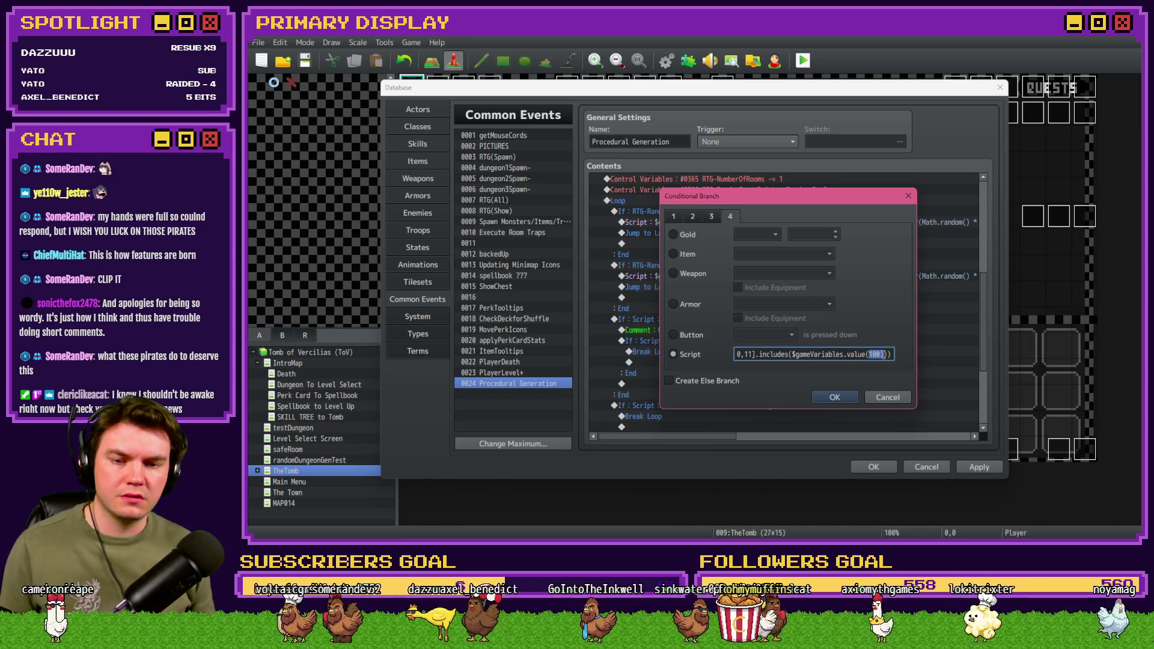
pyautogui.hotkey('ctrl', 'v')
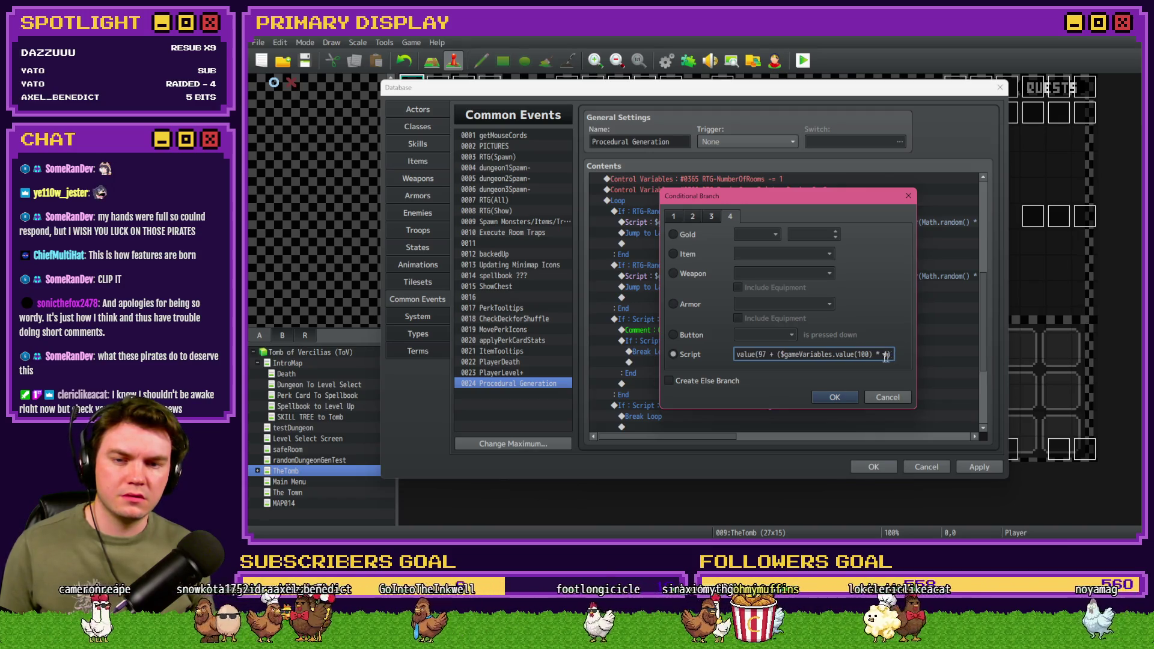
pyautogui.write('97')
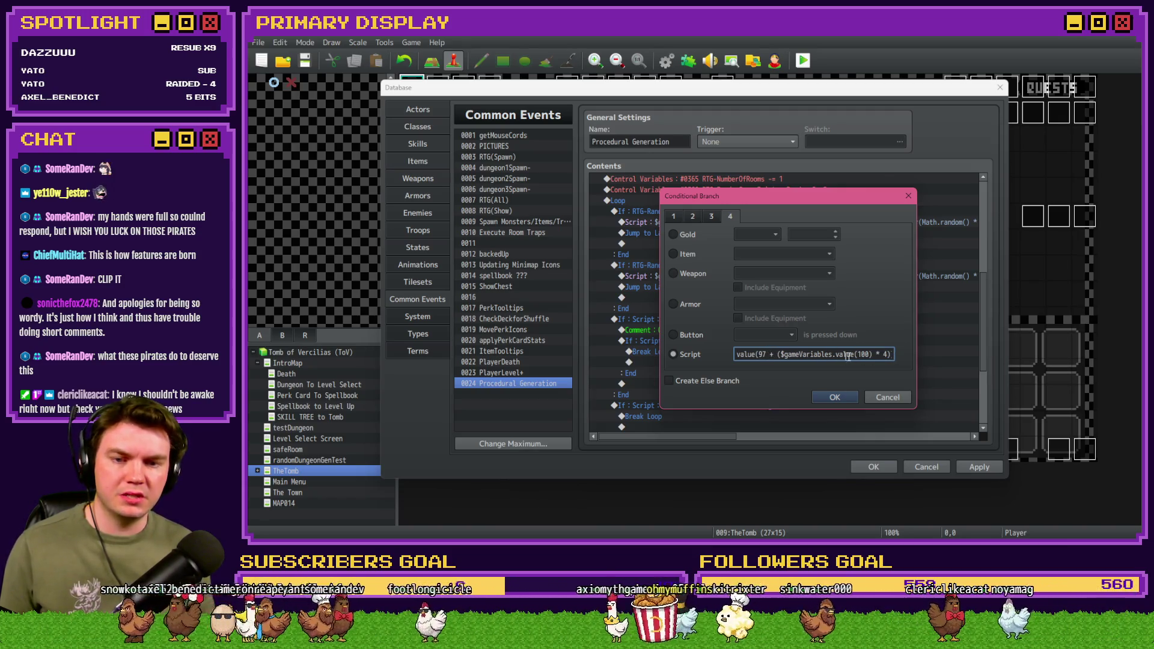
# Step: Review the condition and append two closing parentheses at its end
pyautogui.press('Home')
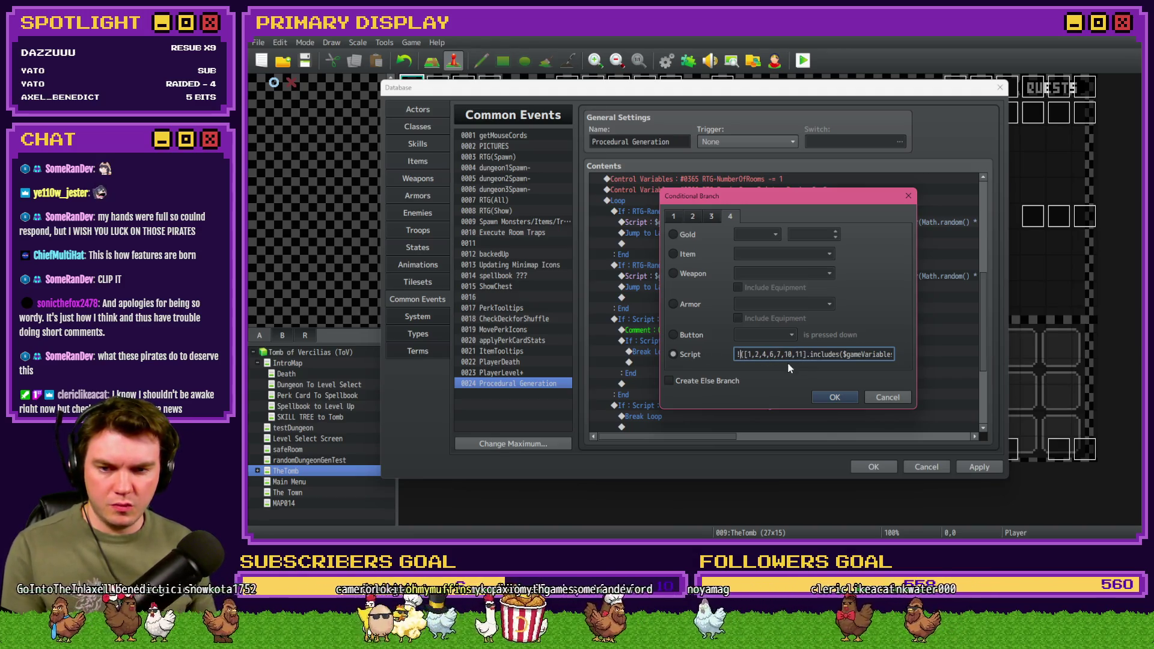
pyautogui.press('Right')
pyautogui.press('Right')
pyautogui.press('Right')
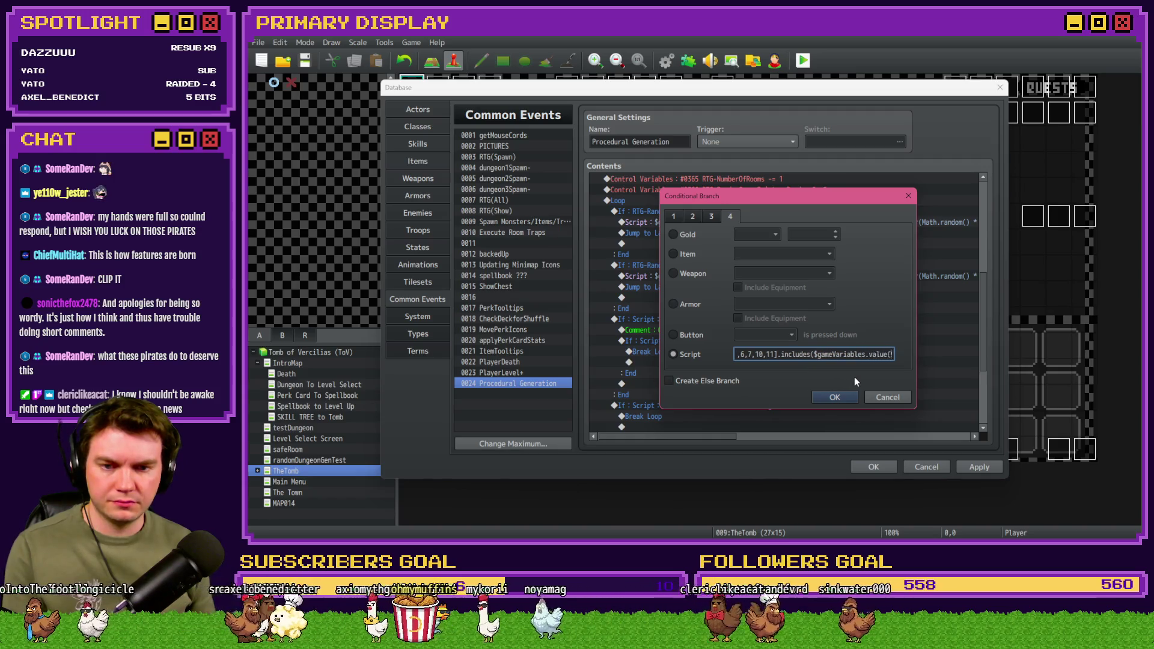
pyautogui.press('Right')
pyautogui.press('Right')
pyautogui.press('Right')
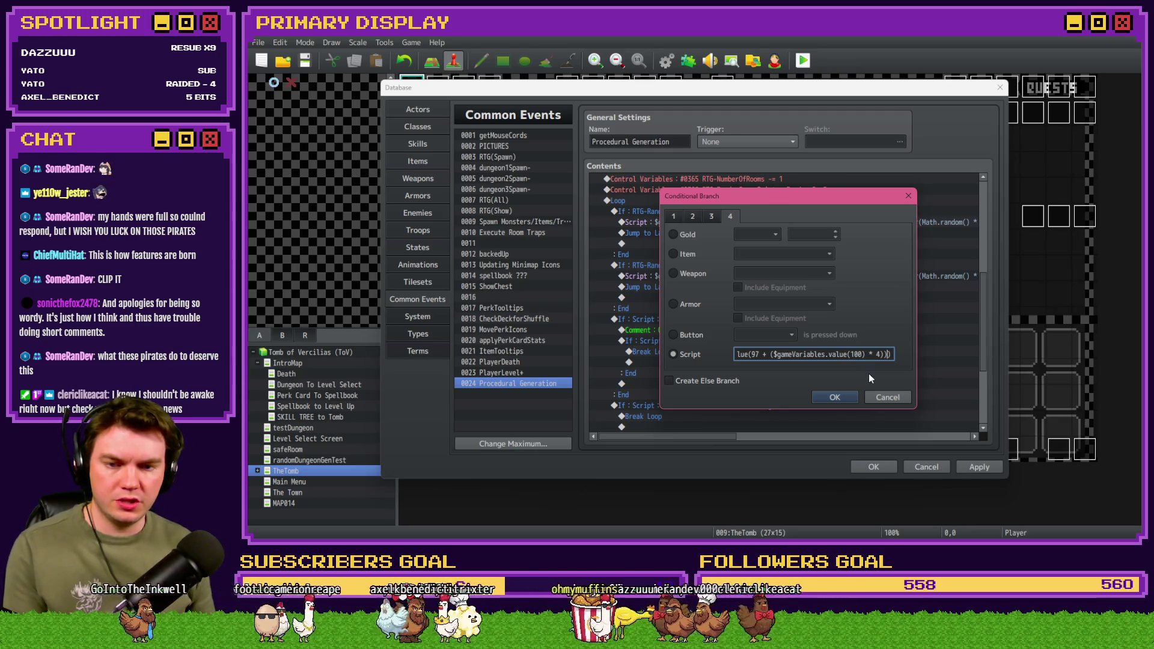
pyautogui.press('Home')
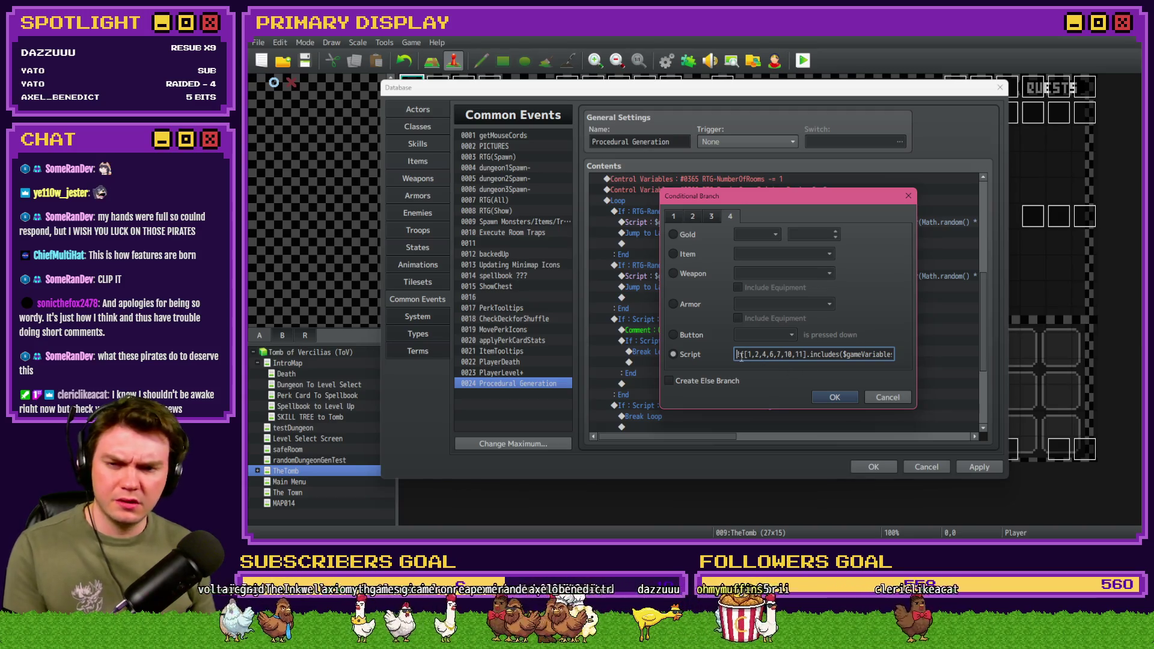
pyautogui.press('End')
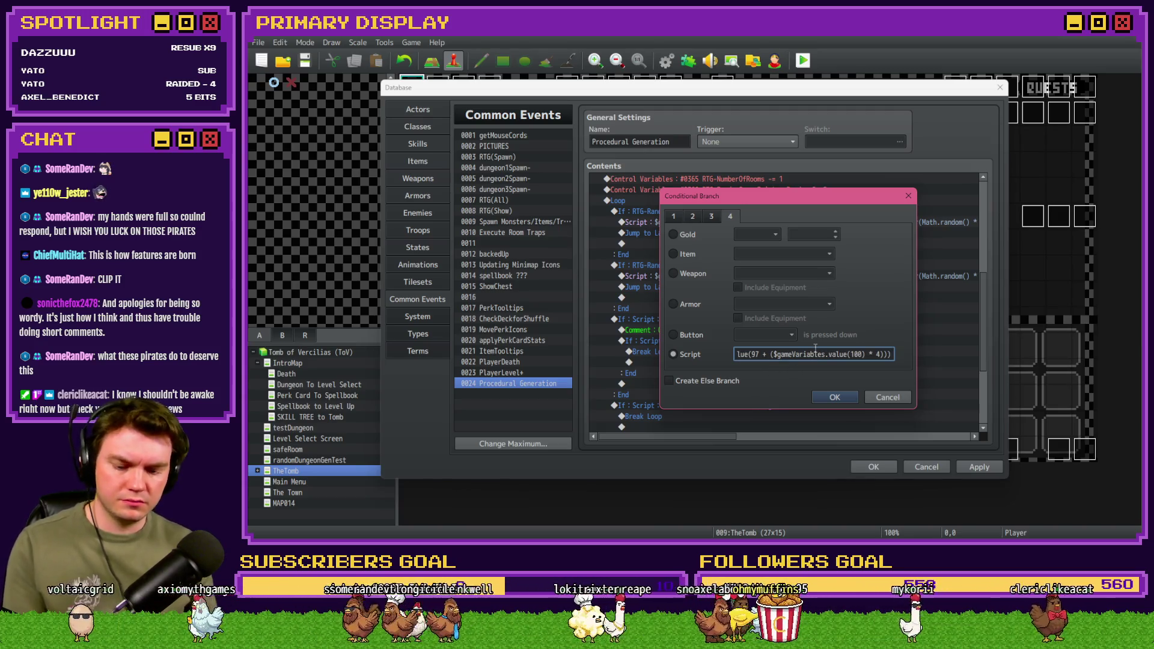
pyautogui.press('Home')
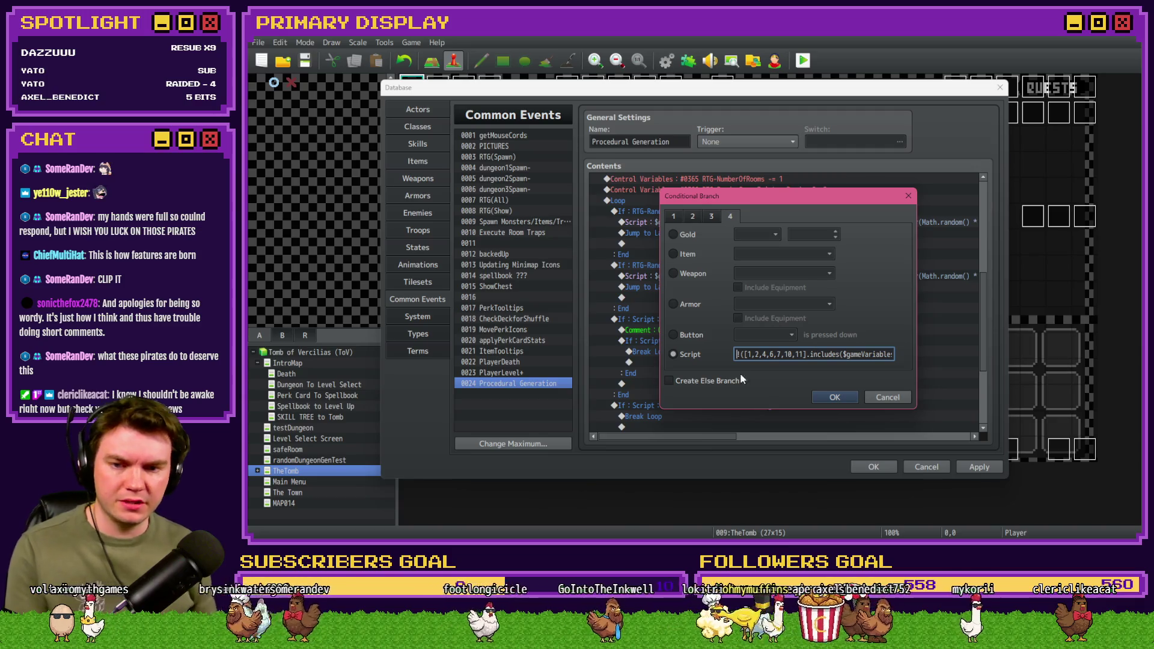
pyautogui.click(842, 354)
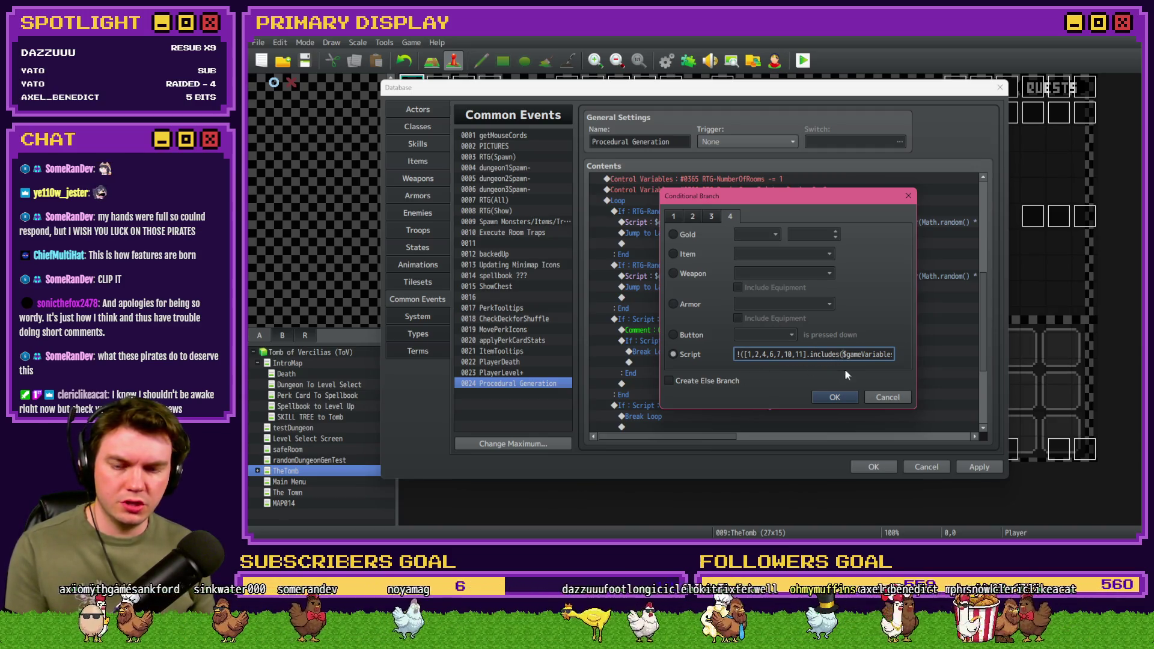
pyautogui.press('Right')
pyautogui.press('Right')
pyautogui.press('Right')
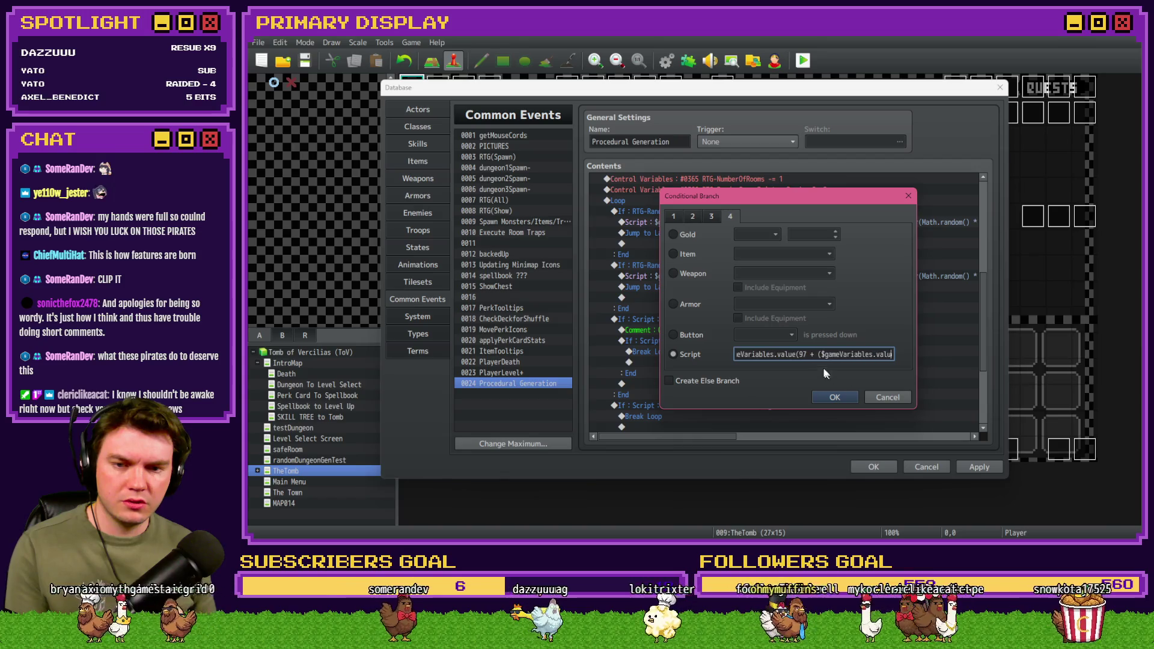
pyautogui.press('Right')
pyautogui.press('Right')
pyautogui.press('Right')
pyautogui.write('))')
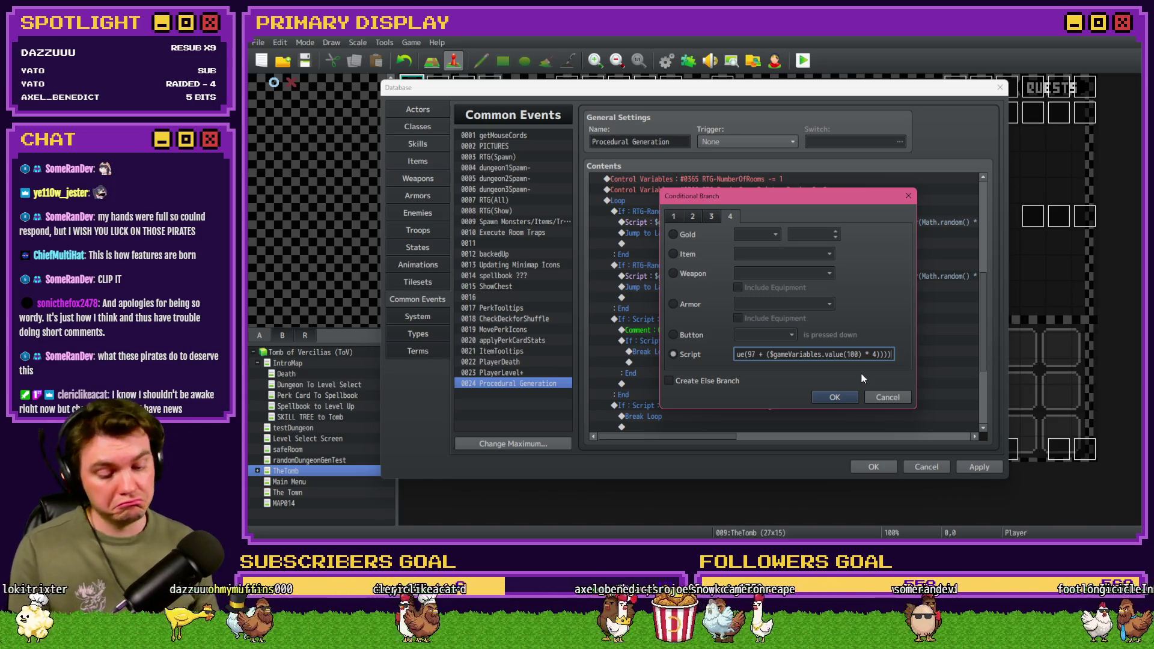
pyautogui.press('Home')
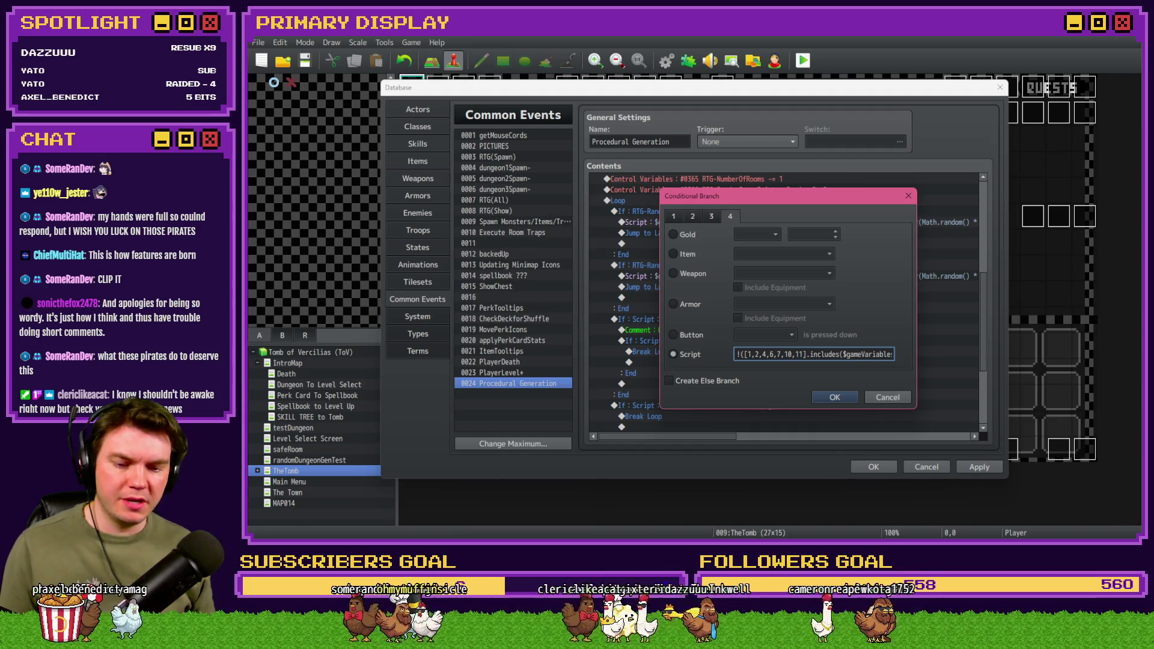
# Step: Check the door1.png image in the game's pictures folder, then return to RPG Maker
pyautogui.hotkey('alt', 'Tab')
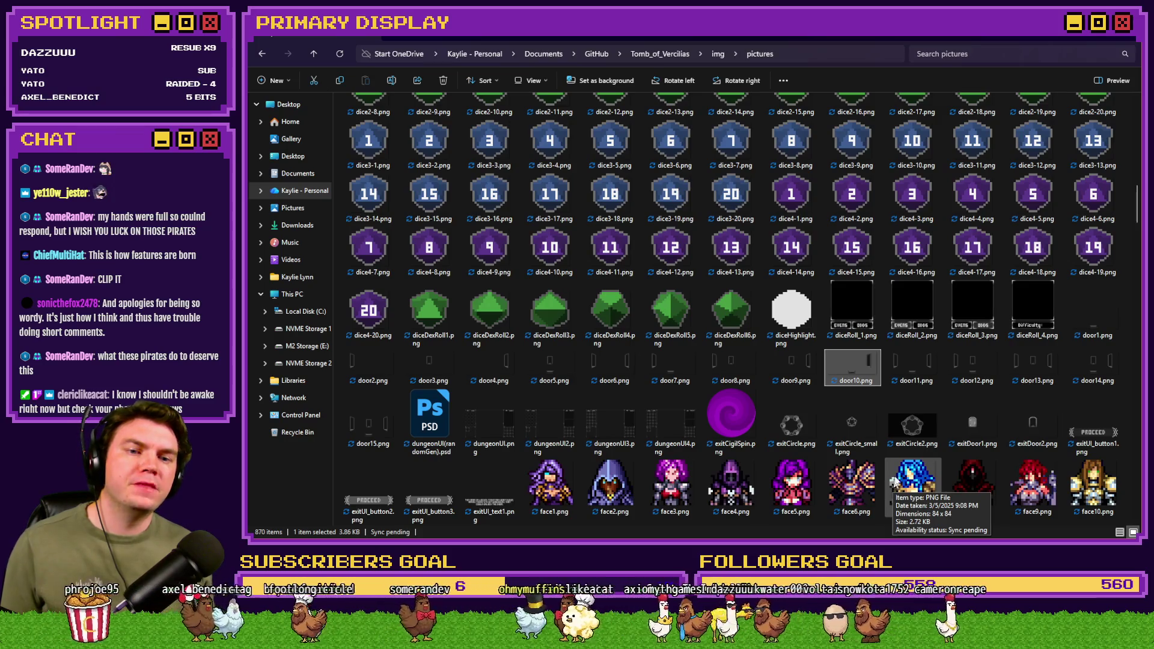
pyautogui.click(1094, 324)
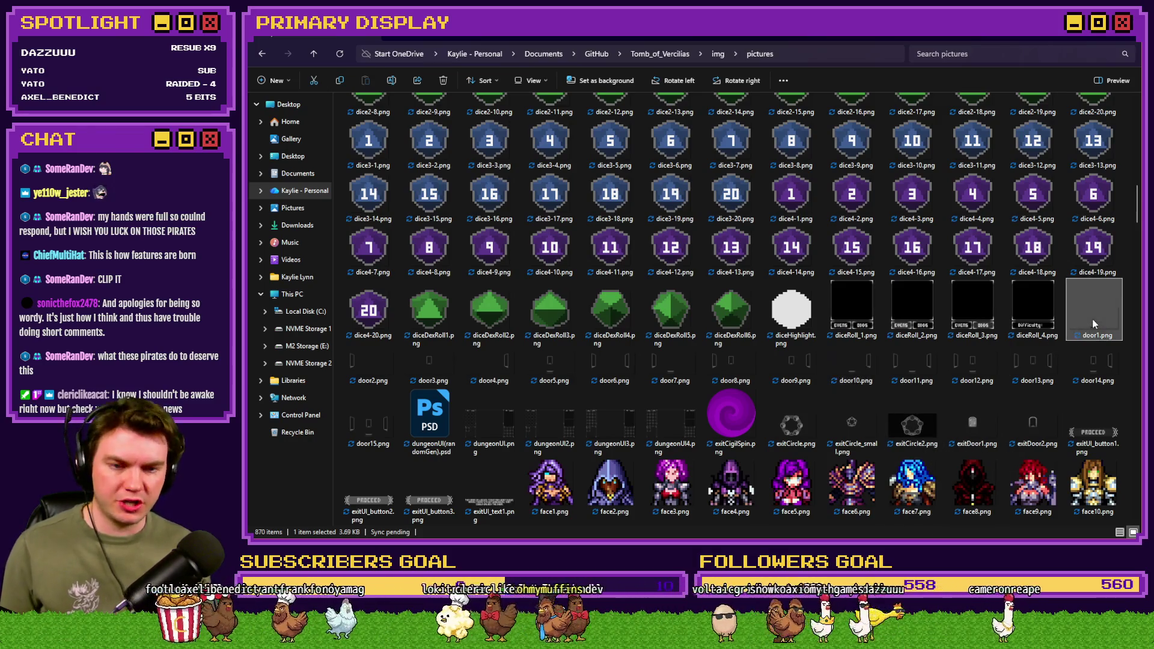
pyautogui.hotkey('alt', 'Tab')
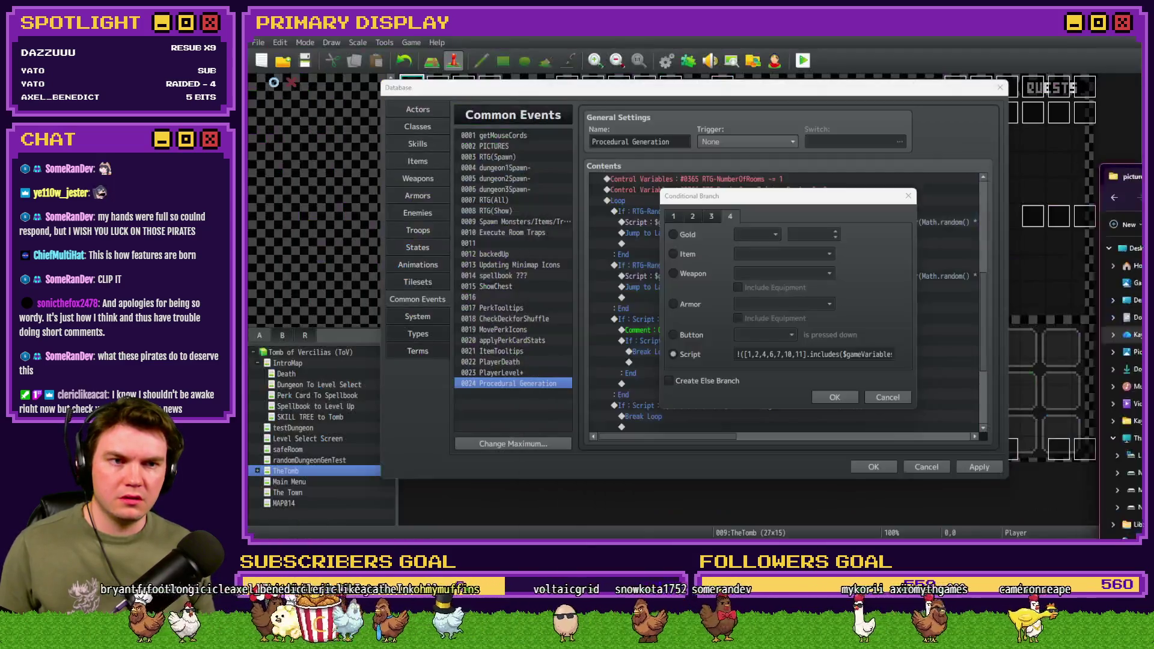
# Step: Change the room array to [1,5,7,10,11,12,14,15] and confirm the condition
pyautogui.click(727, 389)
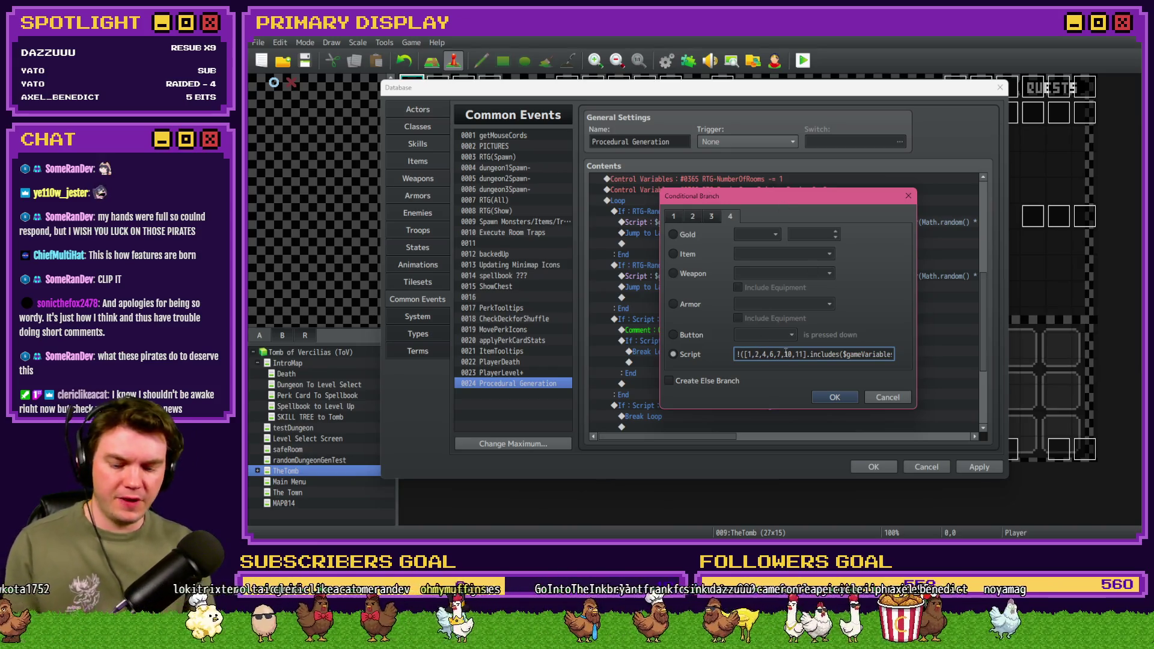
pyautogui.press('Delete')
pyautogui.press('Delete')
pyautogui.press('Delete')
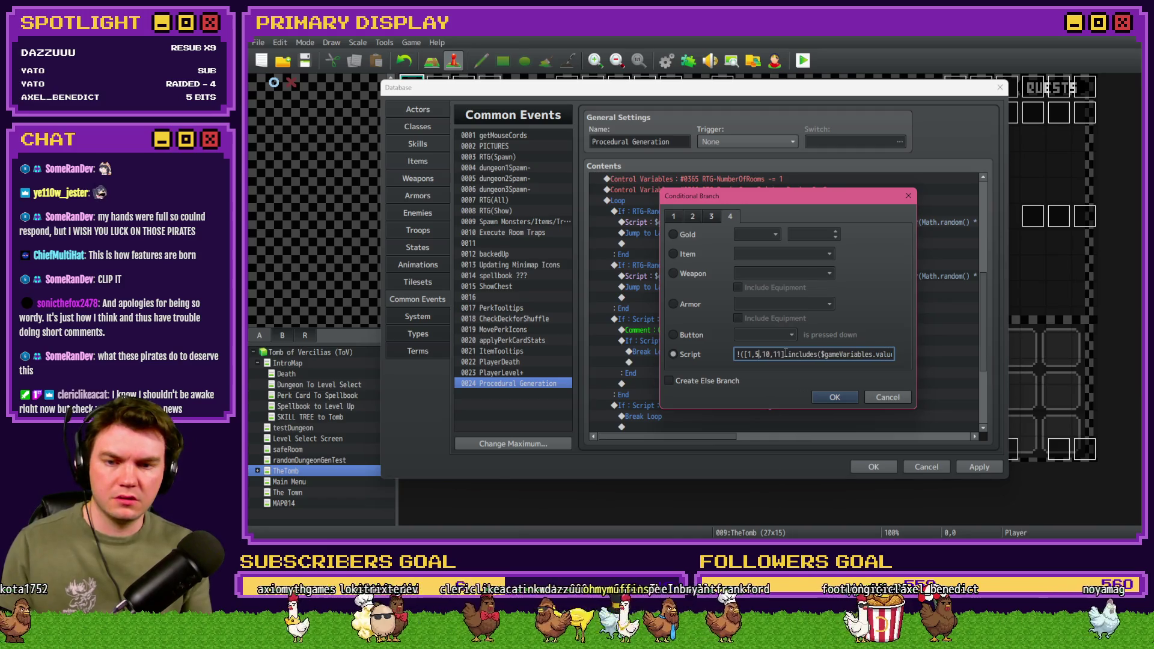
pyautogui.write(',')
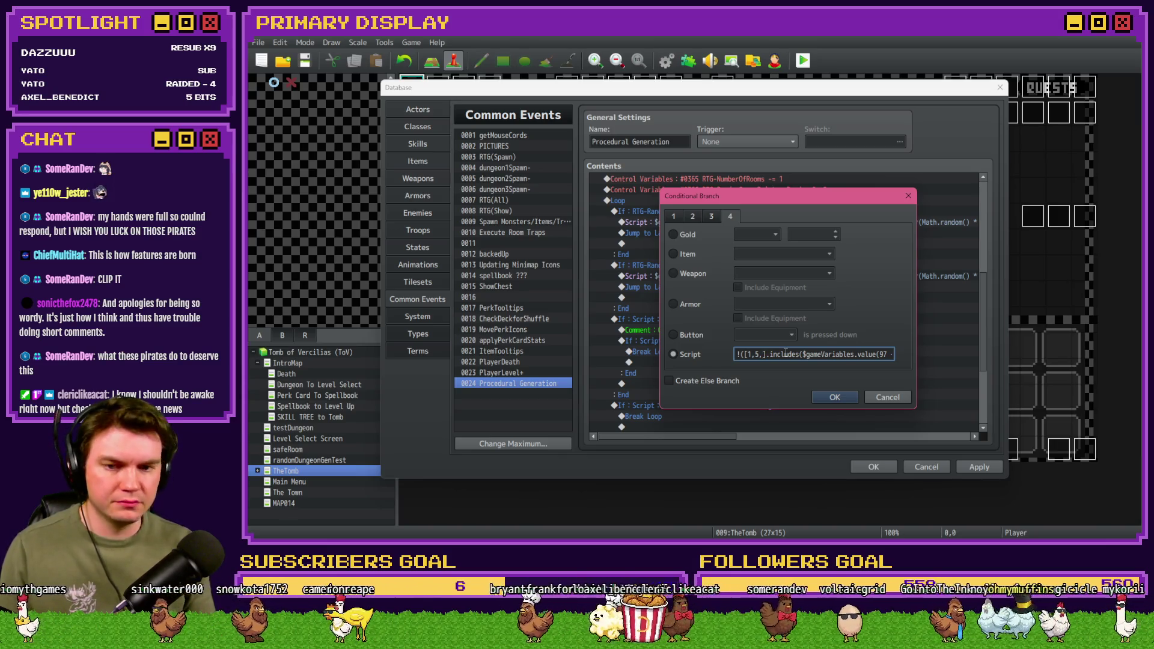
pyautogui.write('7,')
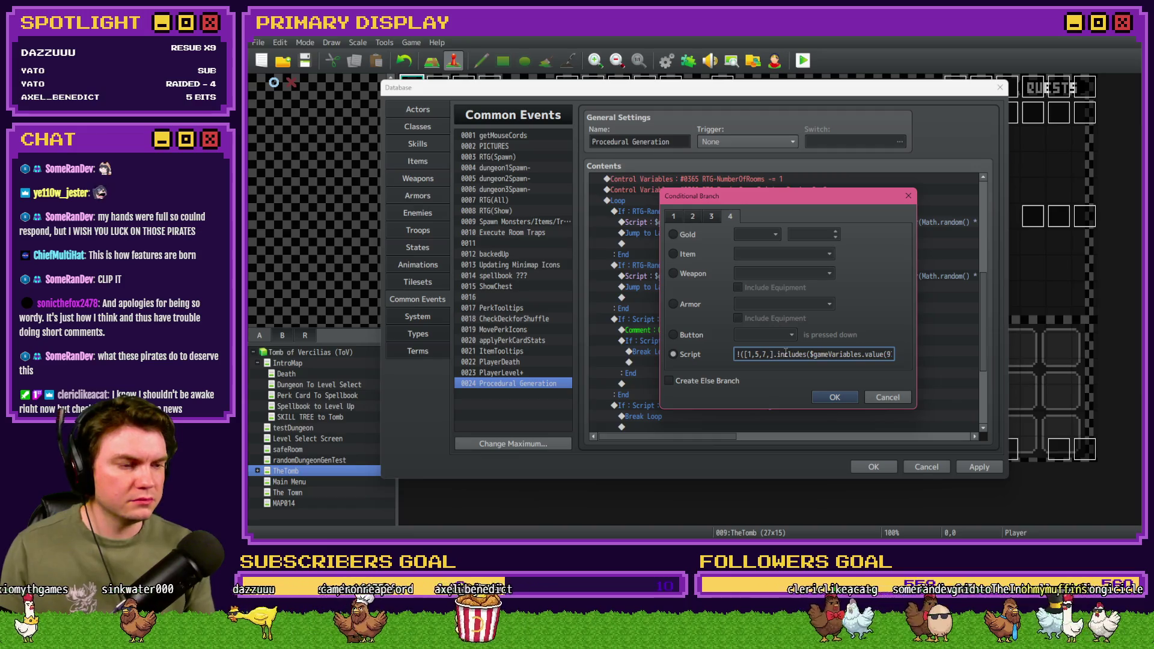
pyautogui.write('10,11,')
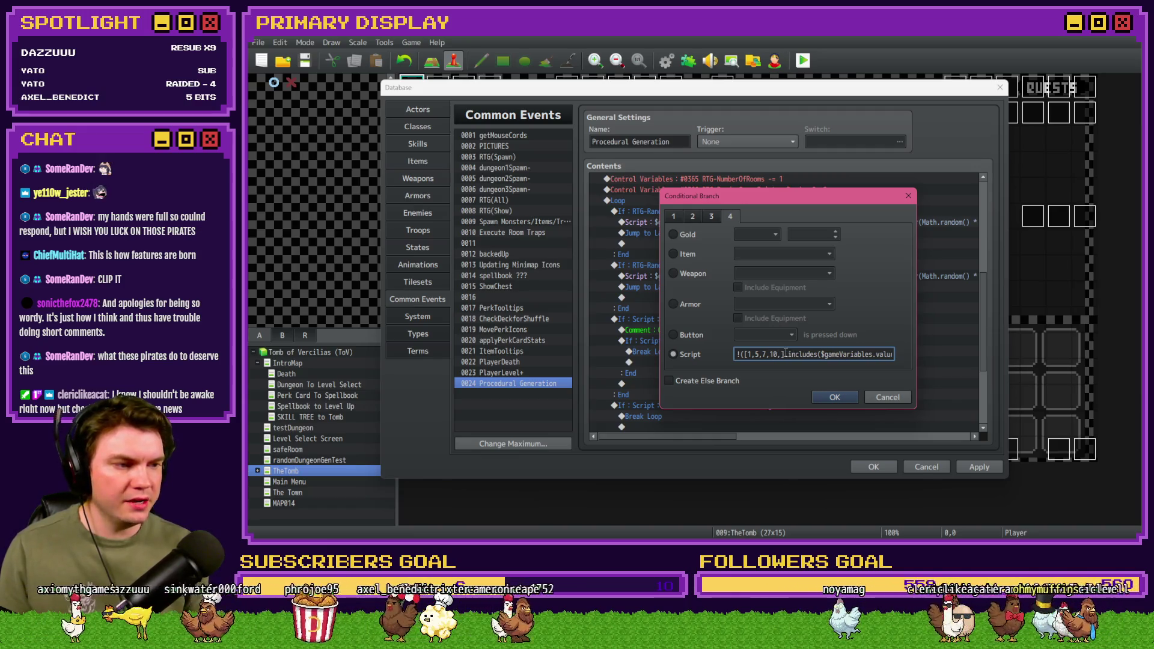
pyautogui.write('12,13,')
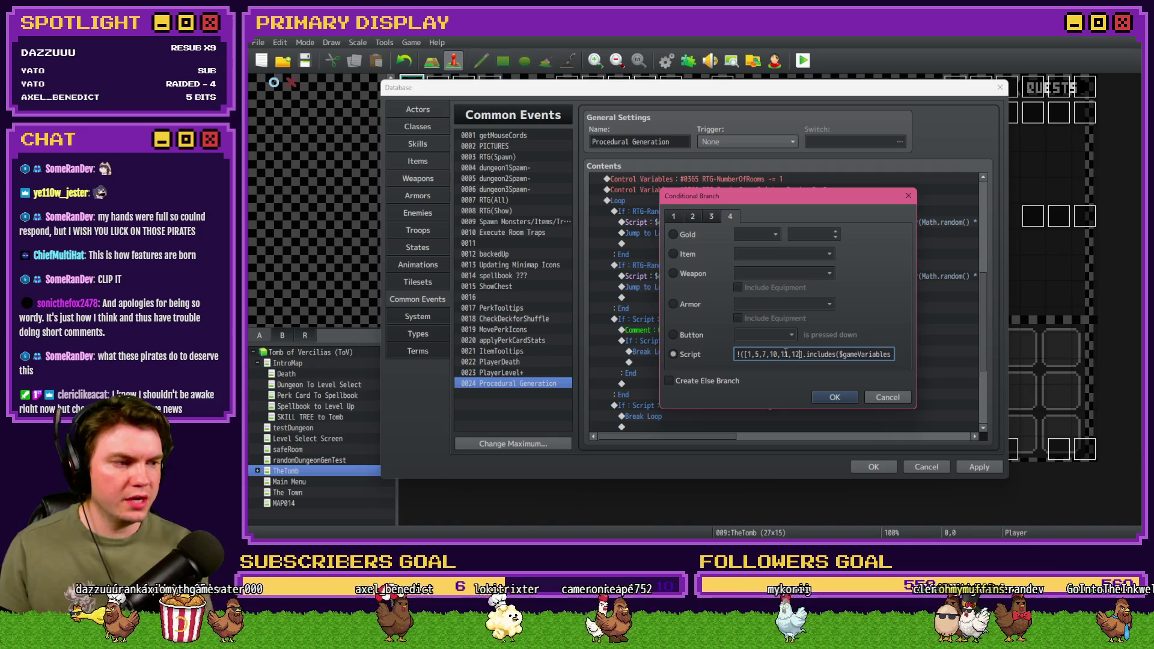
pyautogui.press('BackSpace')
pyautogui.press('BackSpace')
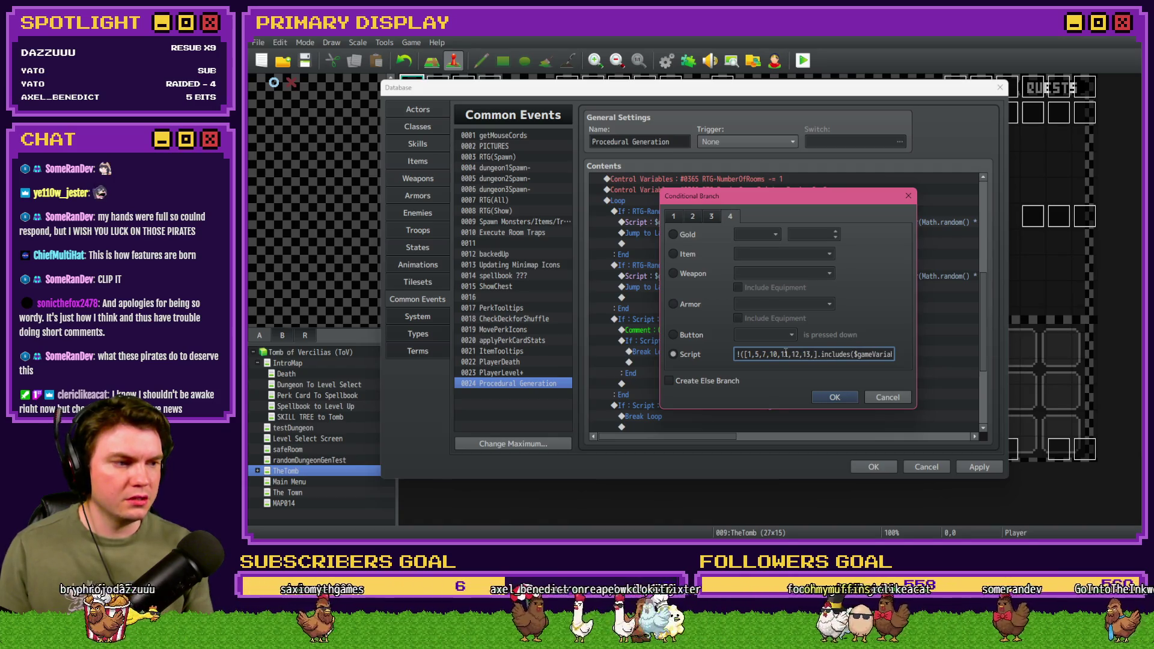
pyautogui.write('4')
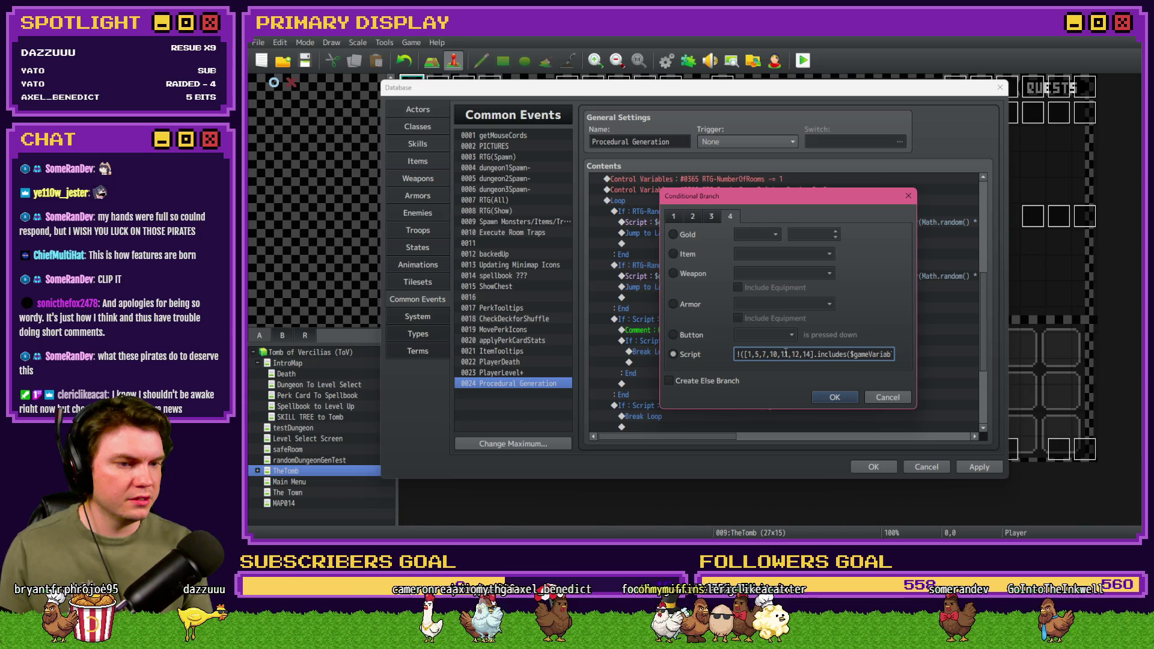
pyautogui.write(',15')
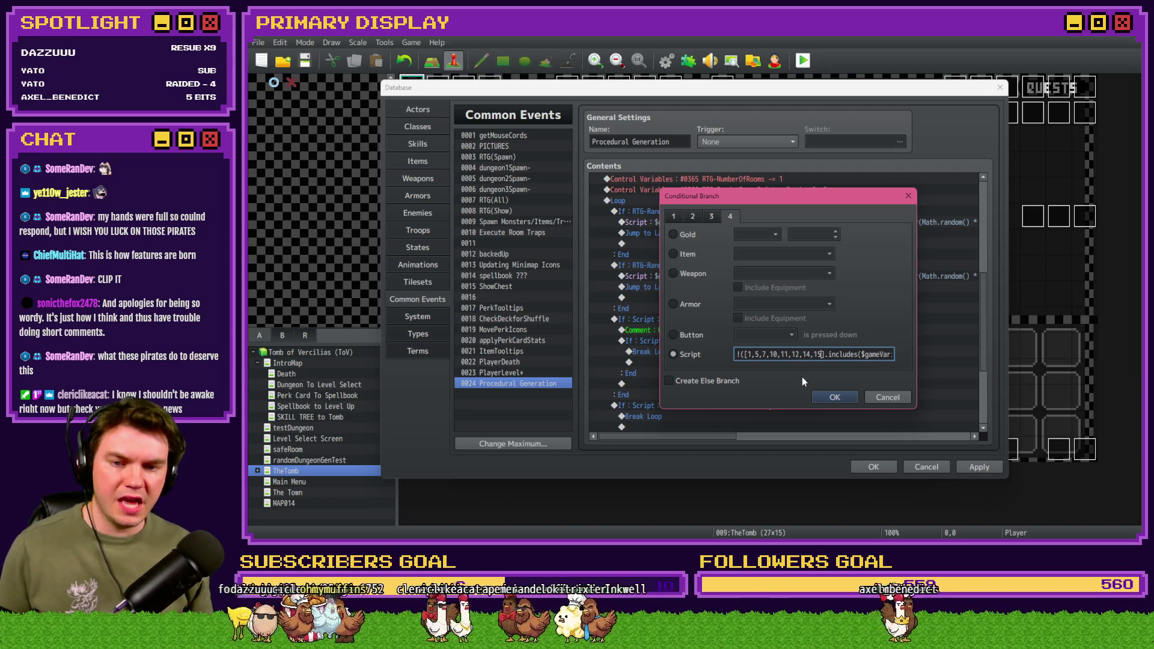
pyautogui.click(824, 397)
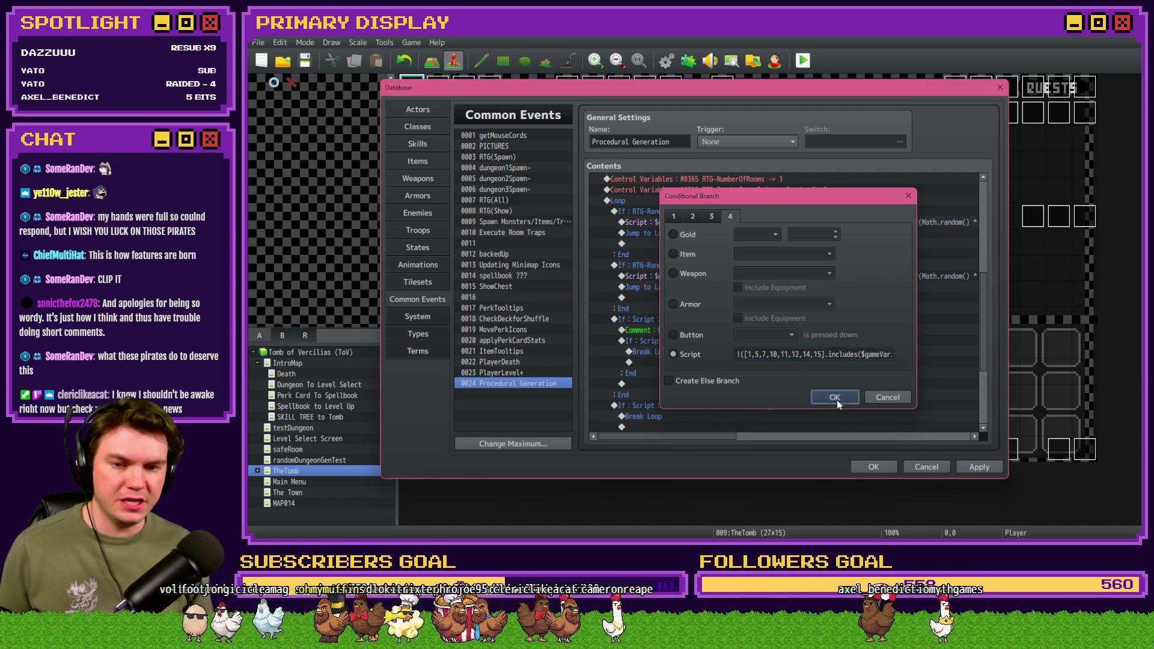
pyautogui.click(758, 349)
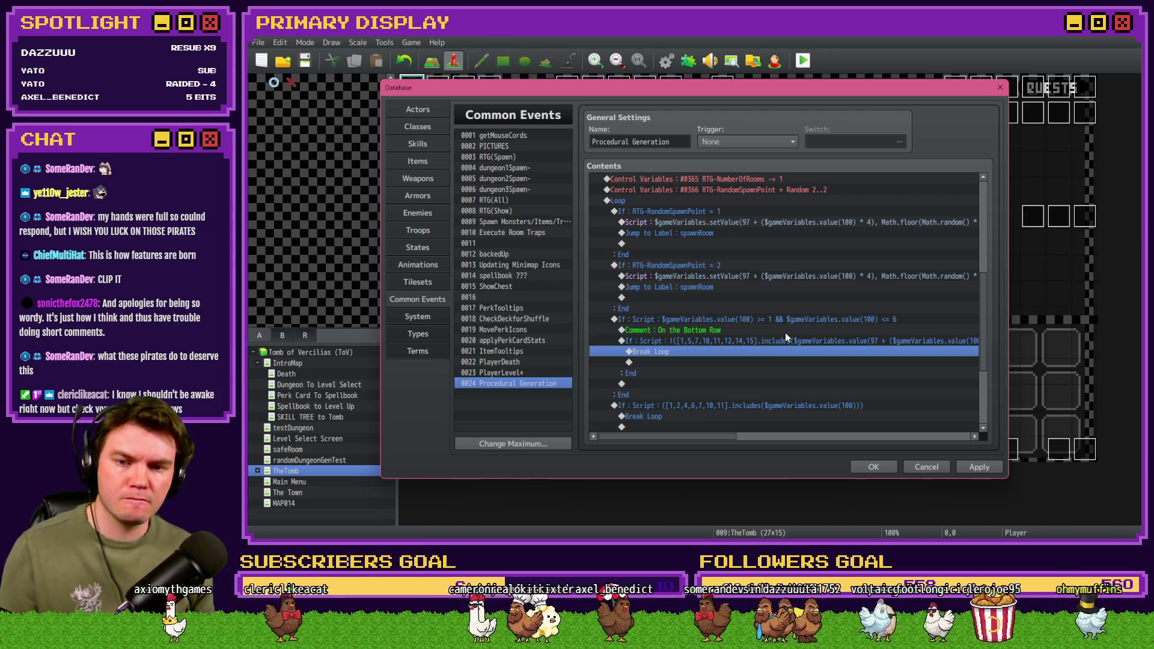
pyautogui.click(784, 340)
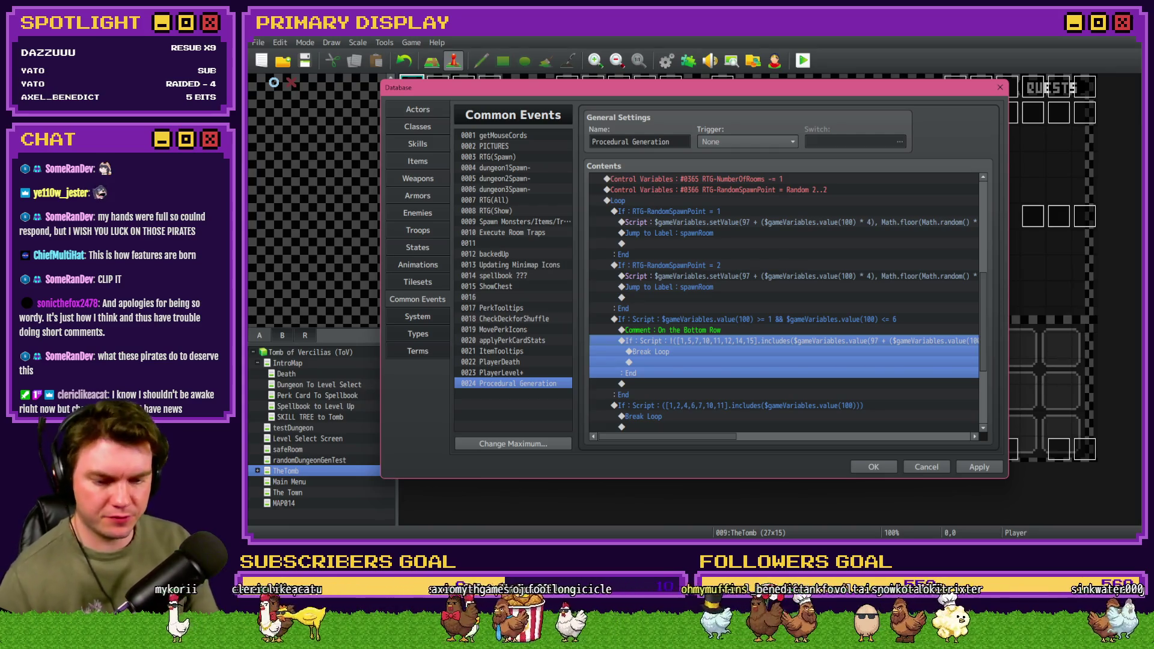
pyautogui.hotkey('alt', 'Tab')
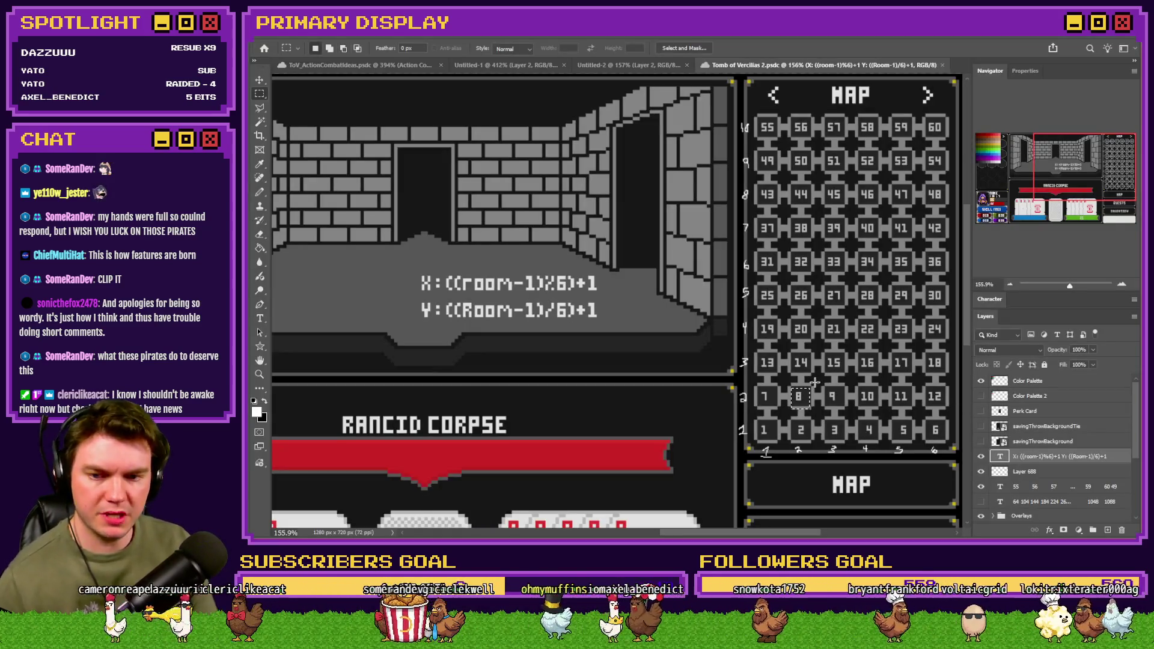
pyautogui.hotkey('alt', 'Tab')
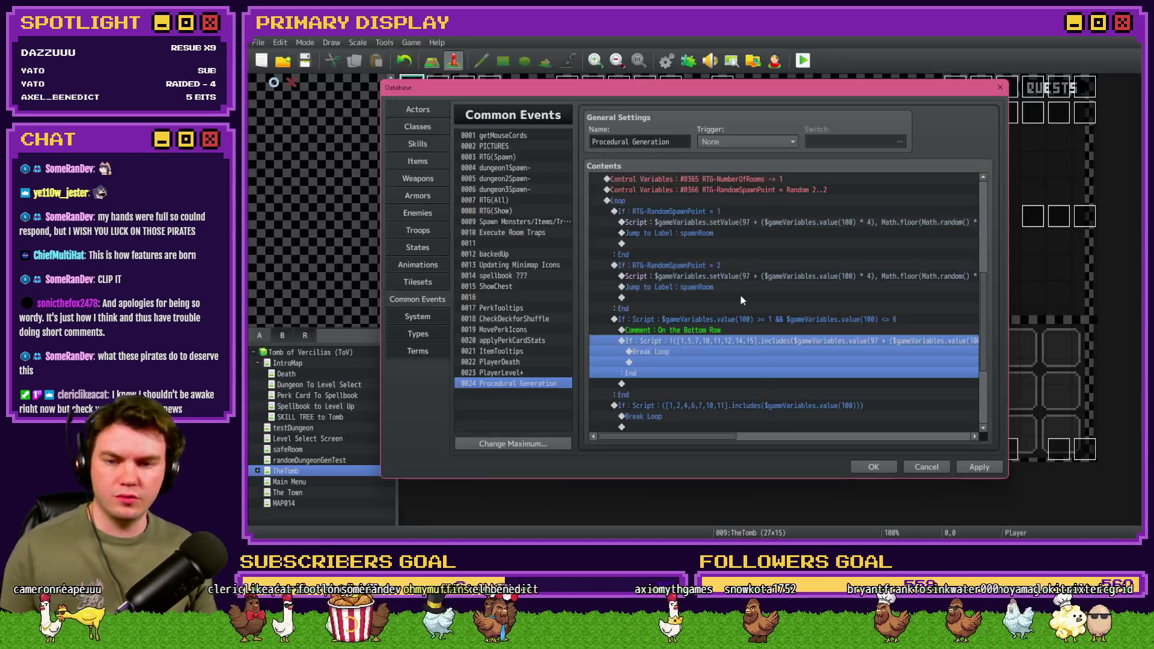
# Step: Delete the Break Loop under the third room-check branch
pyautogui.click(715, 330)
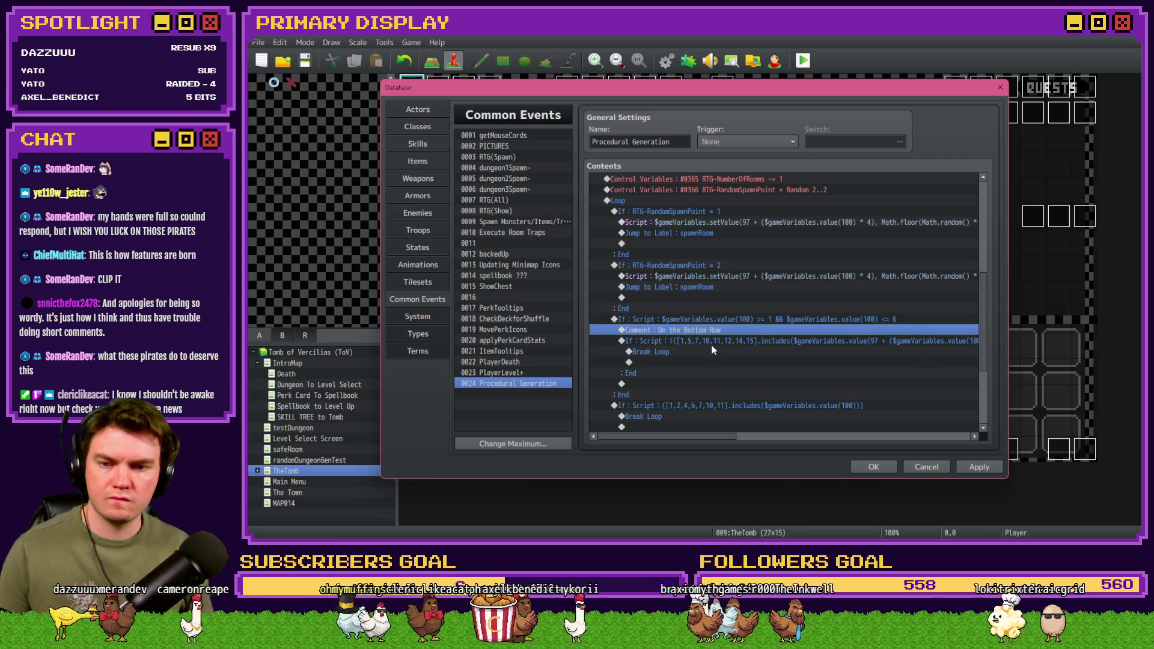
pyautogui.scroll(-2, 717, 340)
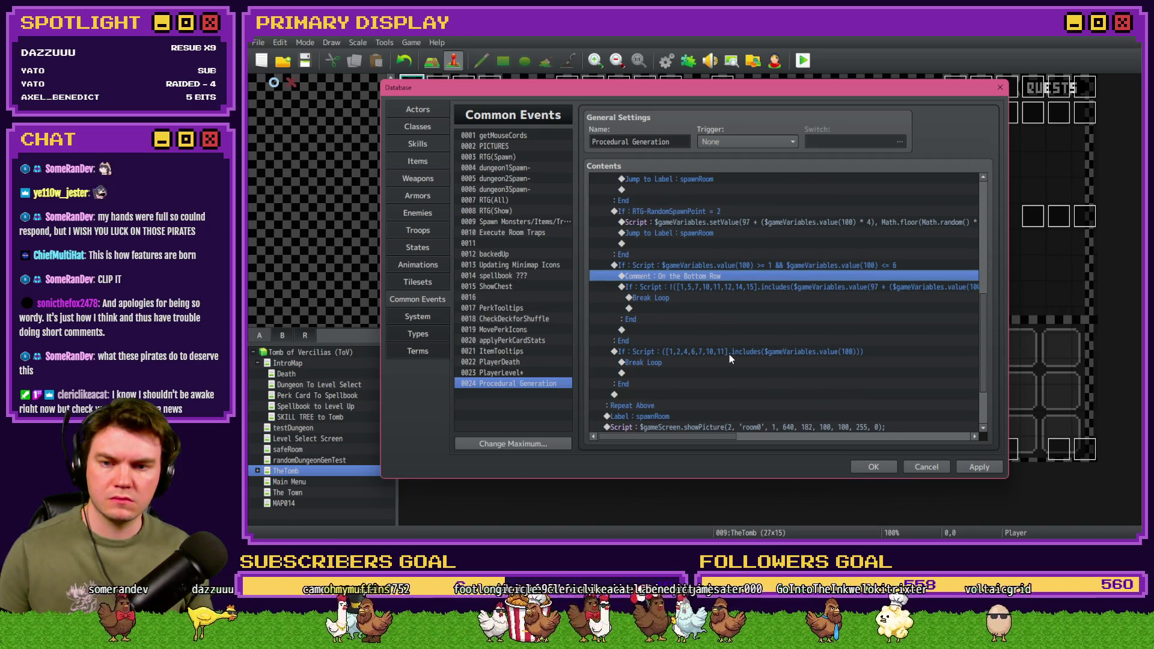
pyautogui.click(711, 354)
pyautogui.click(711, 363)
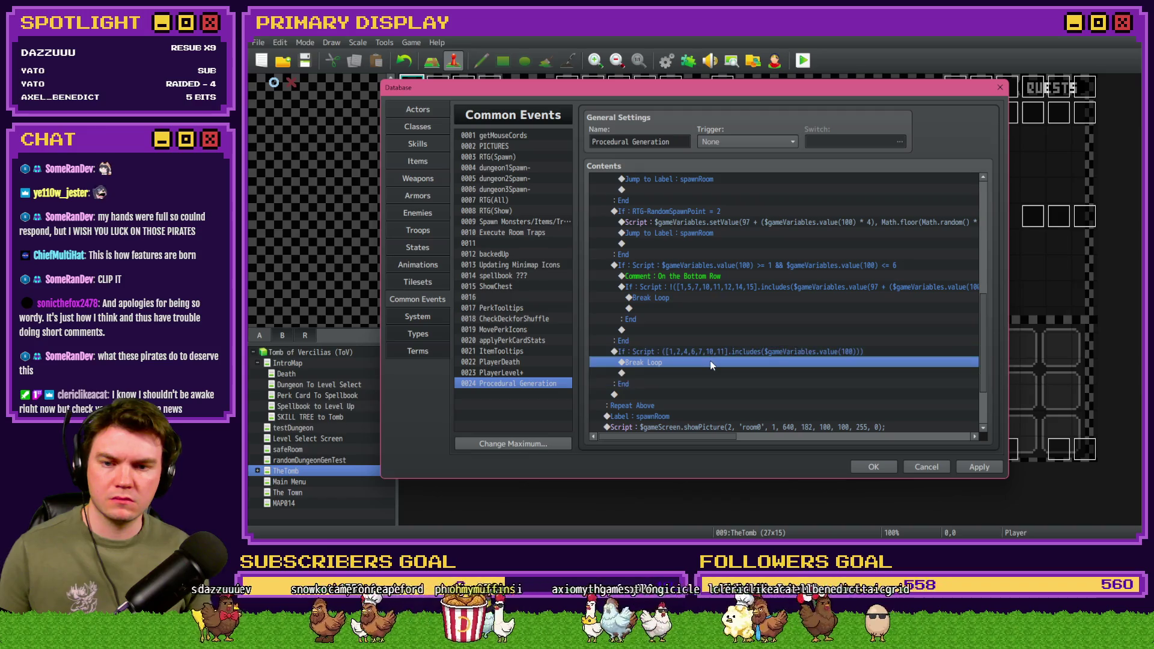
pyautogui.press('Delete')
# Step: Paste the Bottom Row comment there and change it to 'On the Left Row'
pyautogui.click(706, 275)
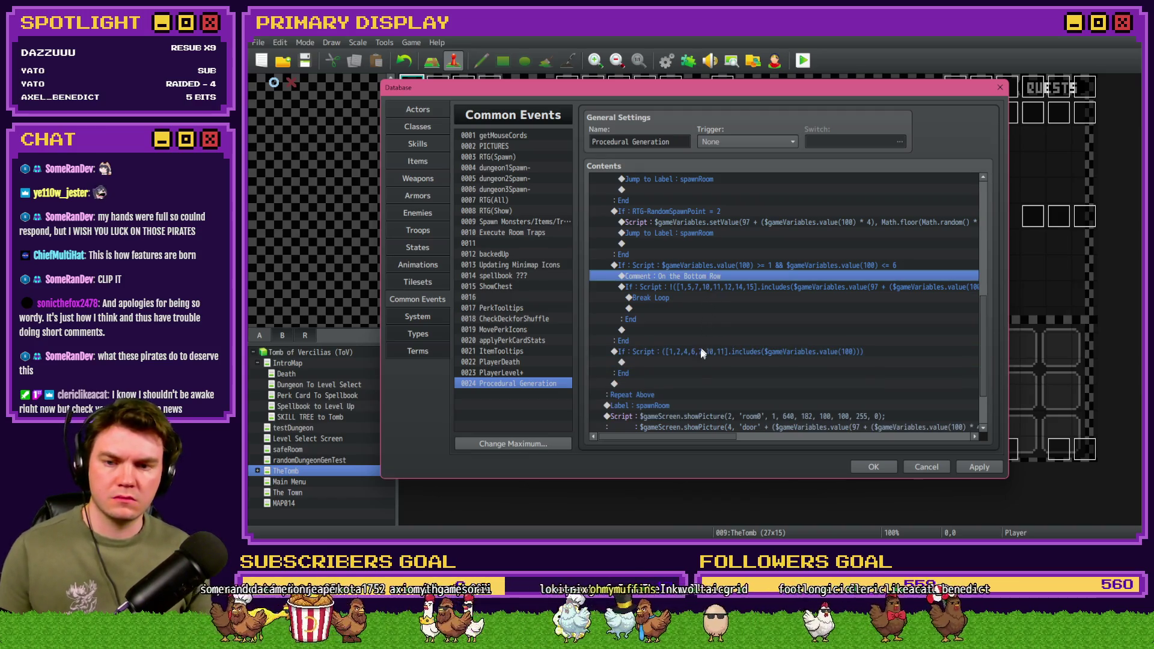
pyautogui.click(698, 362)
pyautogui.hotkey('ctrl', 'v')
pyautogui.doubleClick(698, 362)
pyautogui.doubleClick(721, 269)
pyautogui.write('Left')
pyautogui.press('Return')
pyautogui.click(722, 356)
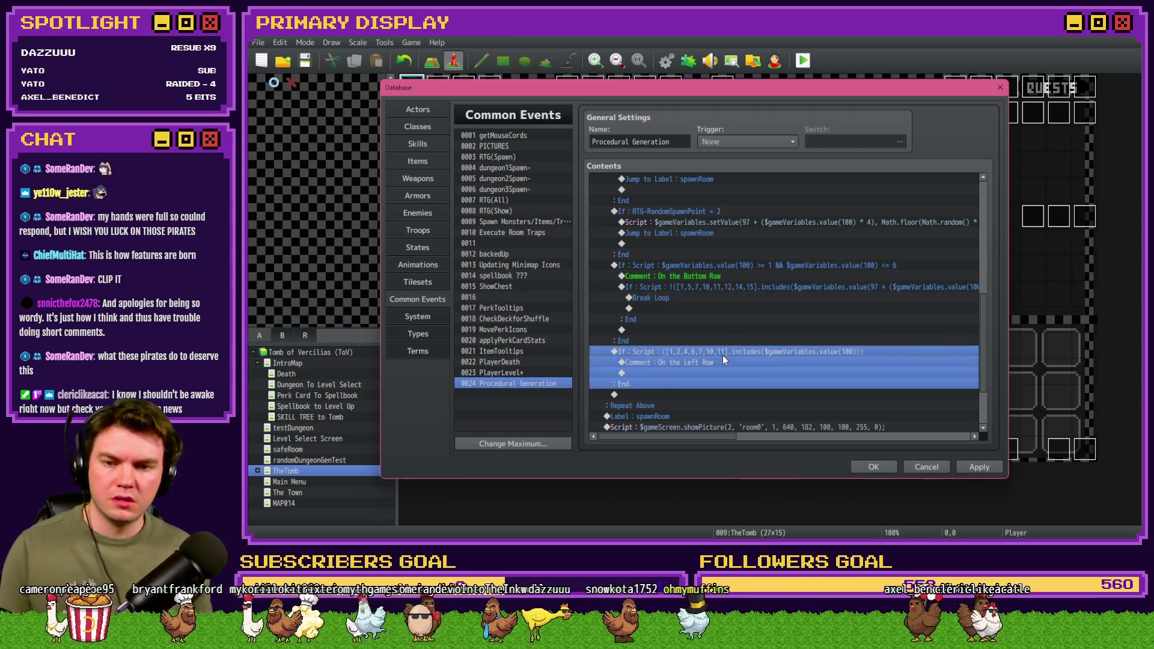
pyautogui.doubleClick(722, 355)
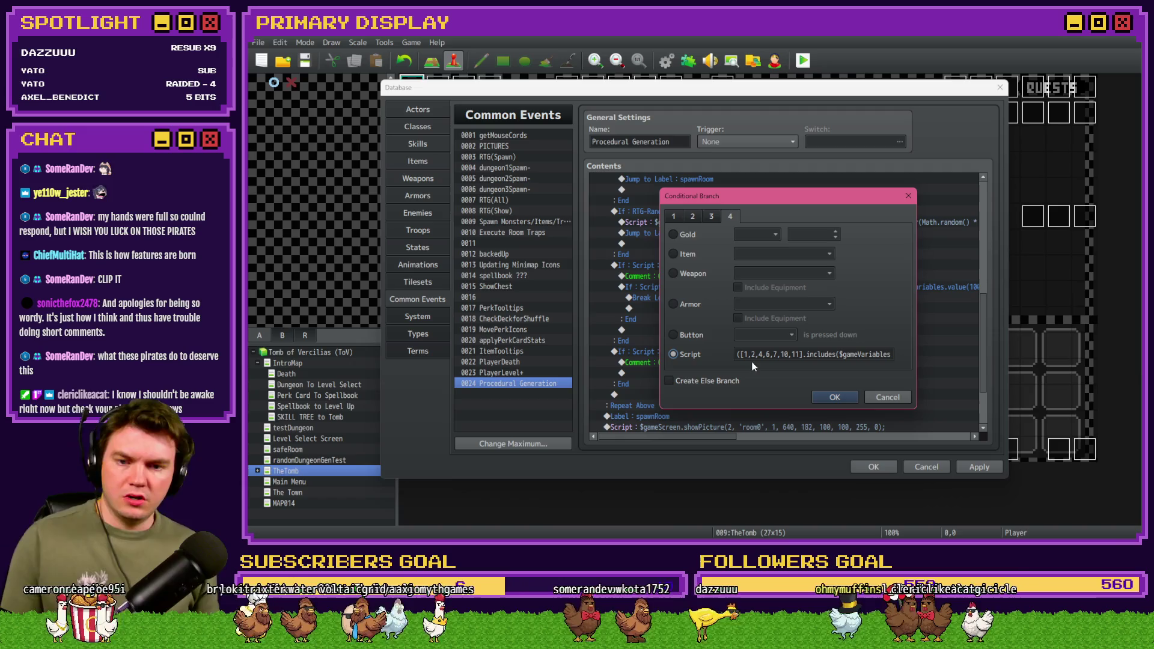
# Step: Rewrite the start of the room list as 1, 7, 13, 19, checking the map mockup
pyautogui.moveTo(857, 354); pyautogui.dragTo(673, 353)
pyautogui.hotkey('alt', 'Tab')
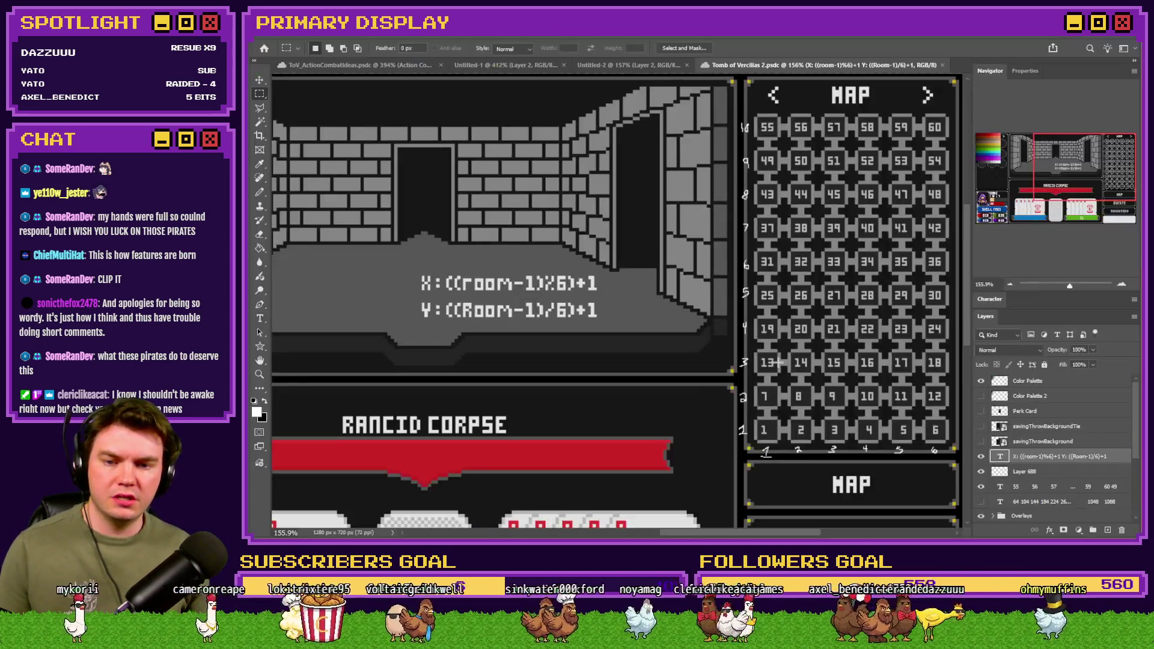
pyautogui.hotkey('alt', 'Tab')
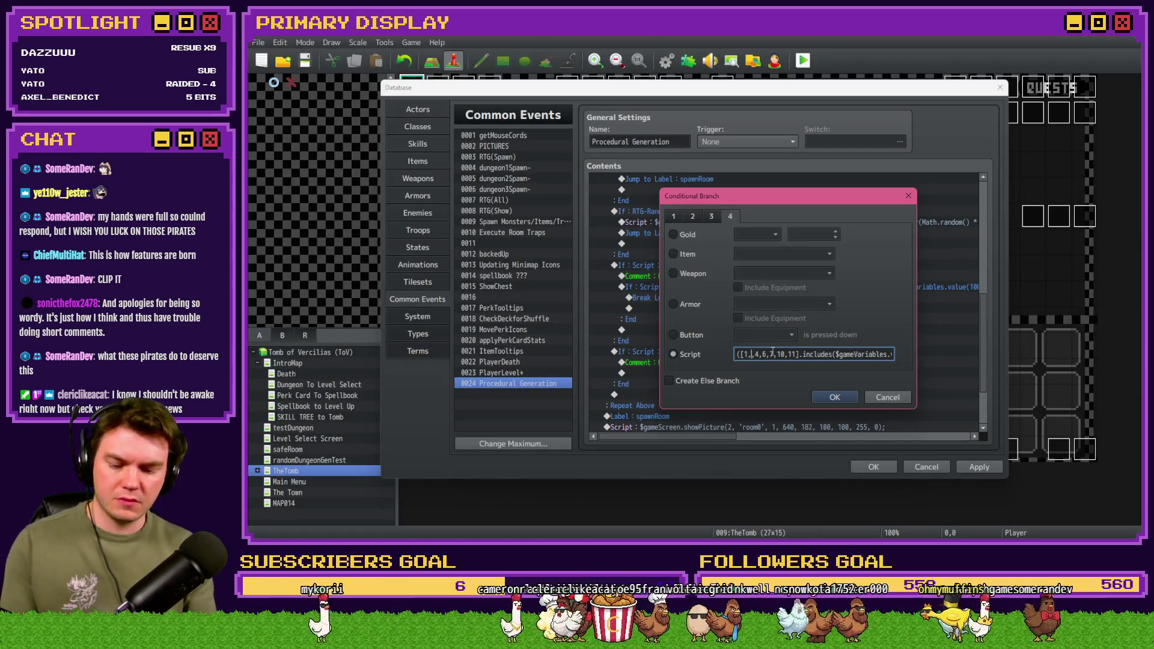
pyautogui.press('BackSpace')
pyautogui.write('13')
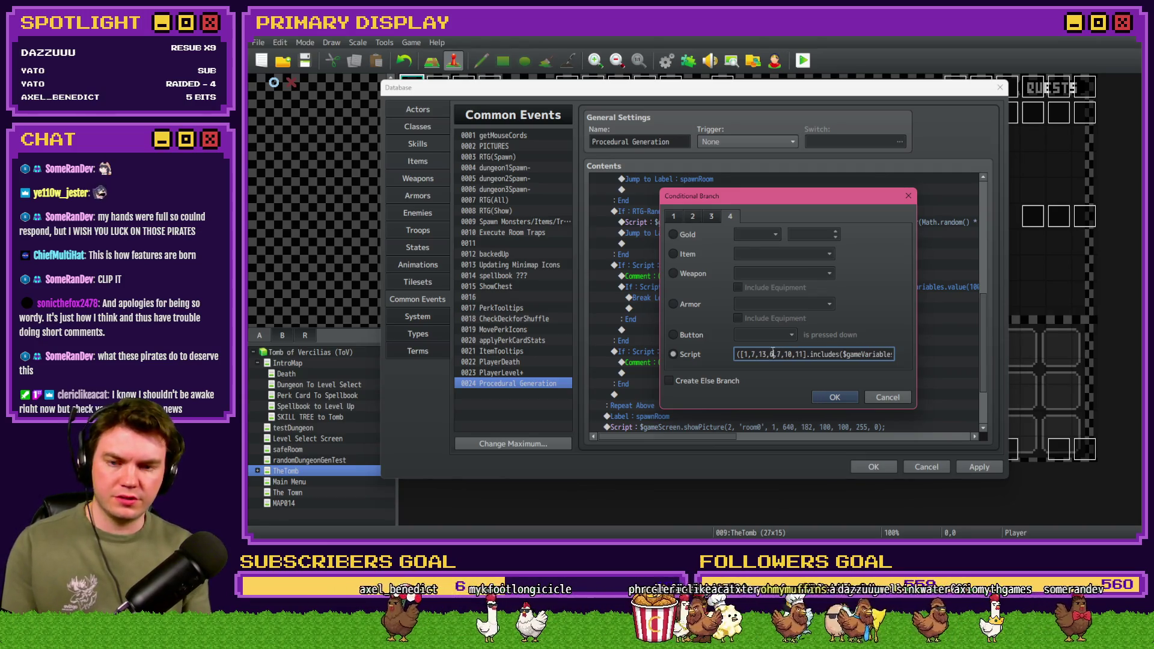
pyautogui.press('BackSpace')
pyautogui.press('Delete')
pyautogui.press('Delete')
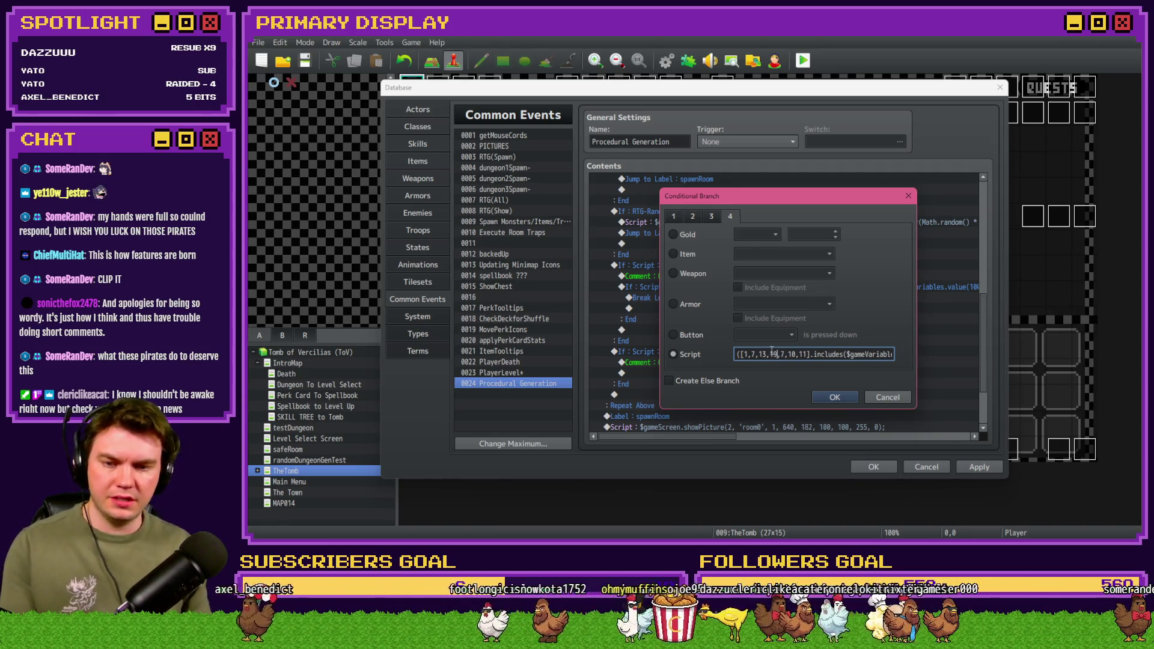
pyautogui.write('19')
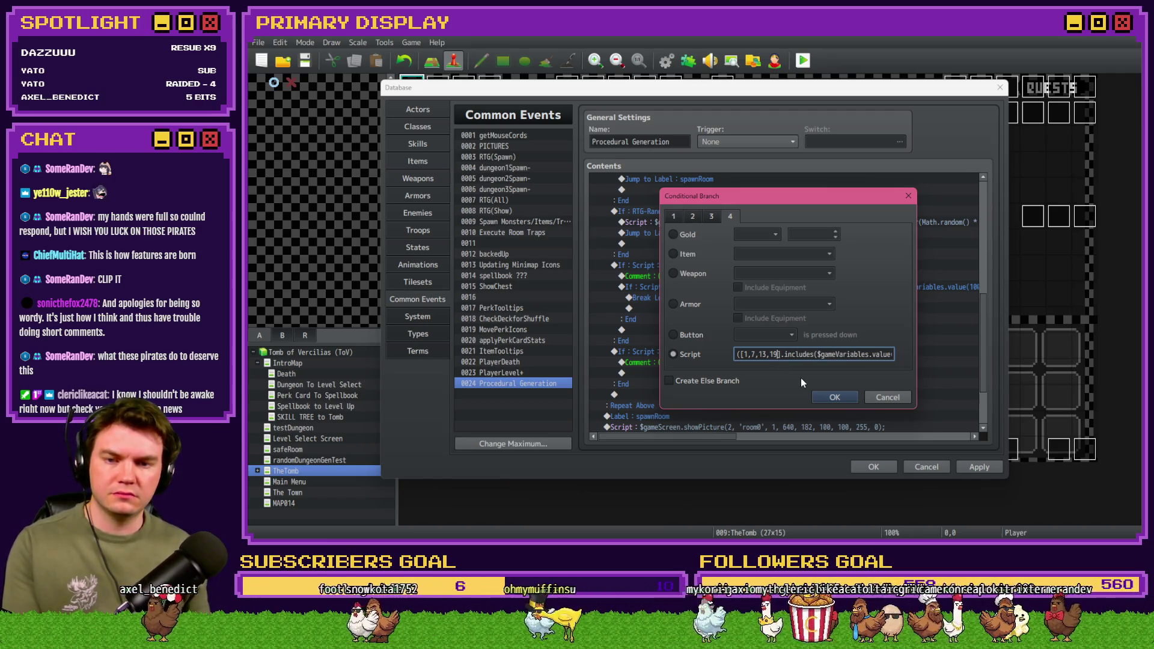
pyautogui.hotkey('alt', 'Tab')
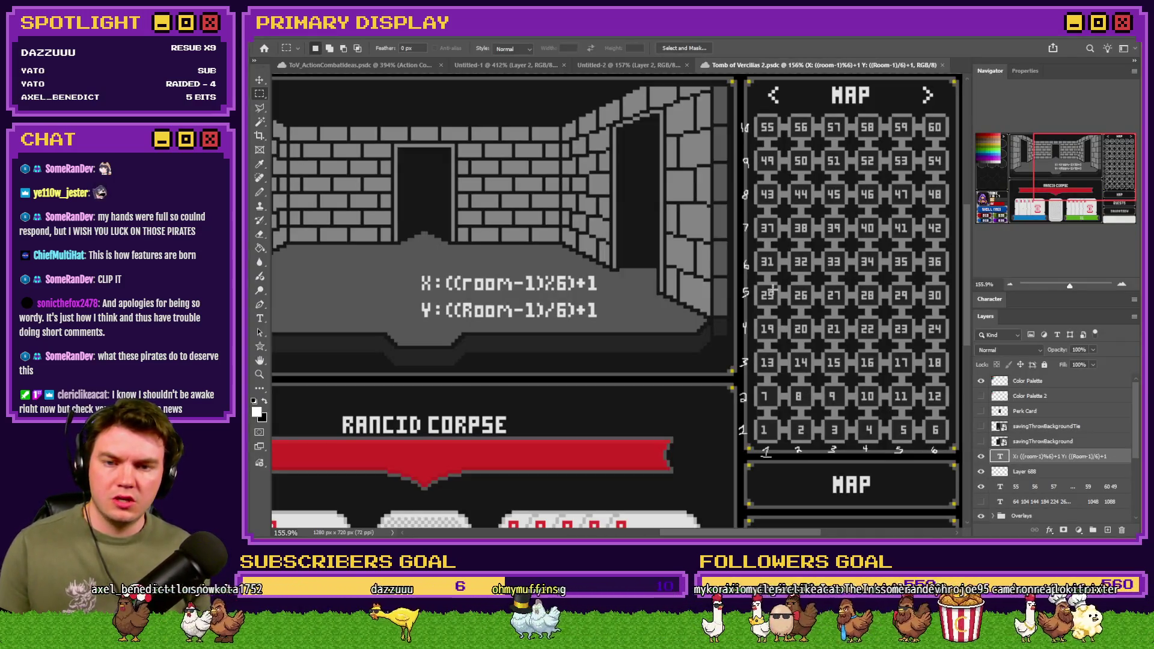
pyautogui.hotkey('alt', 'Tab')
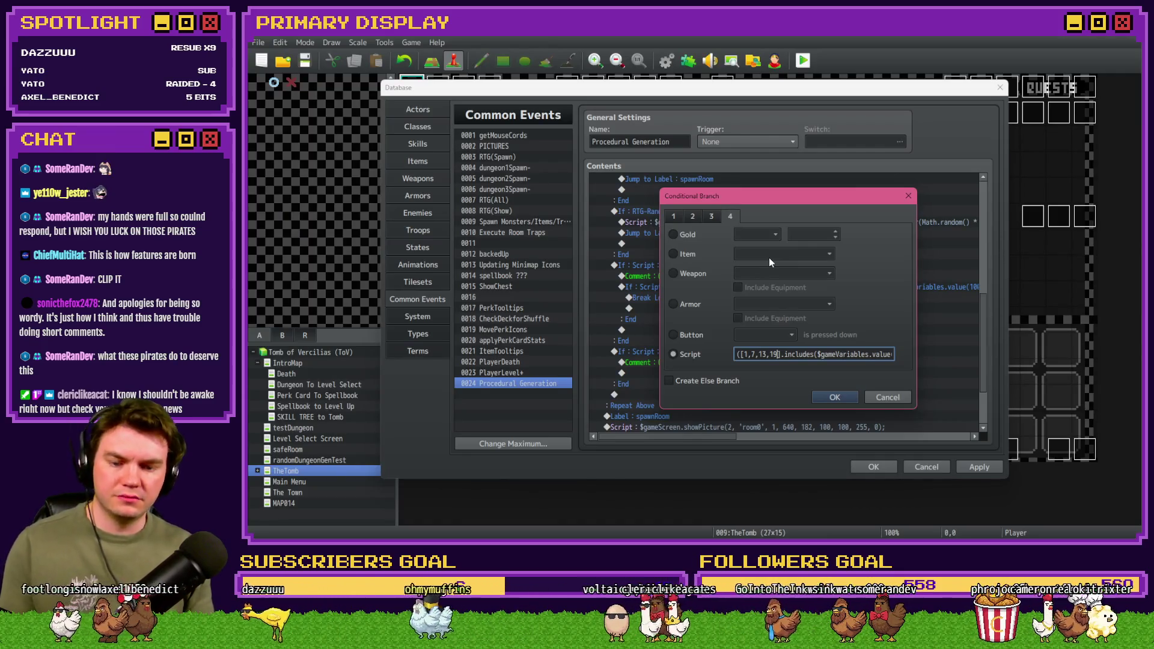
# Step: Extend the list with 25, 31, 37, 43, 49, 55 and confirm the condition
pyautogui.write(',')
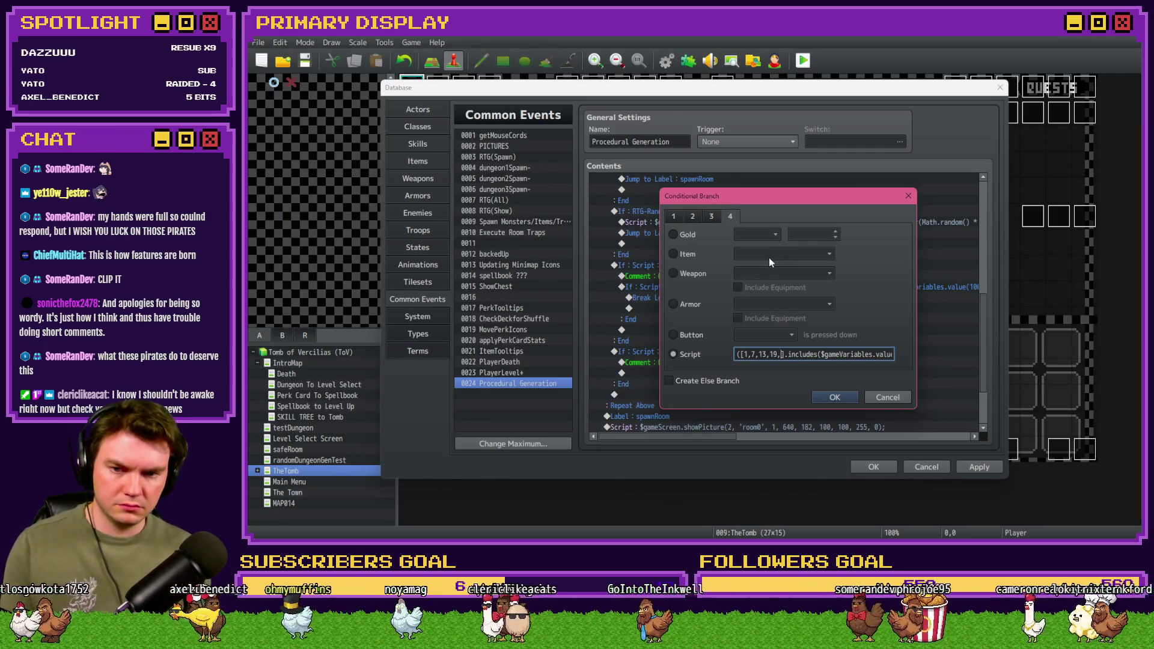
pyautogui.hotkey('alt', 'Tab')
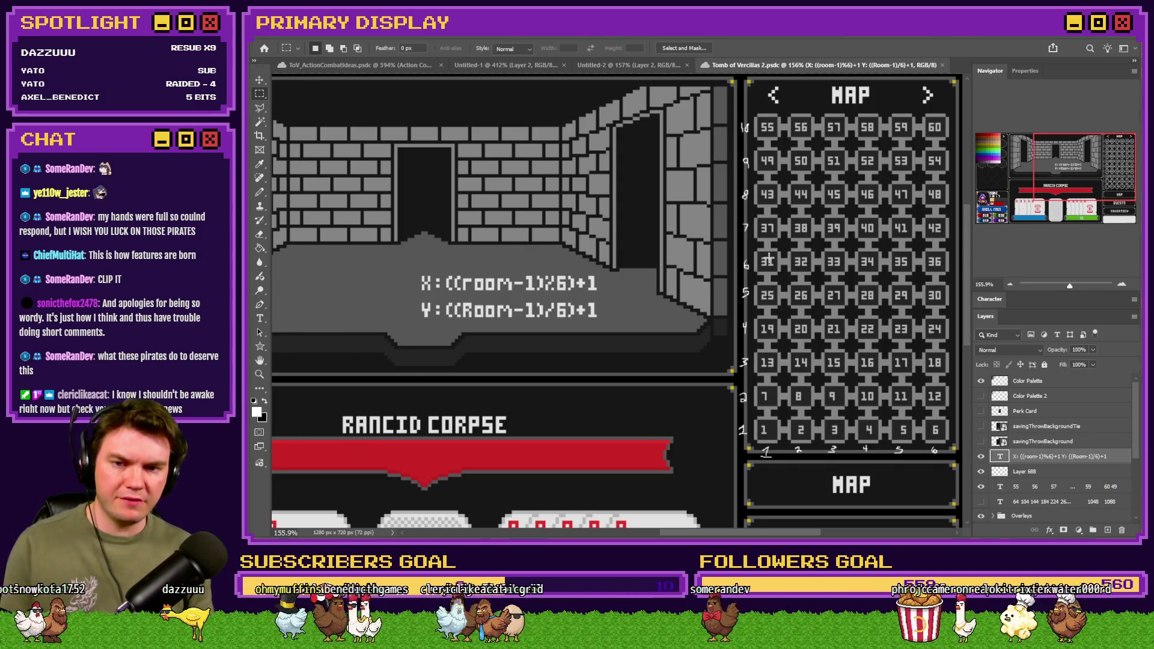
pyautogui.hotkey('alt', 'Tab')
pyautogui.write('25,31,37')
pyautogui.hotkey('alt', 'Tab')
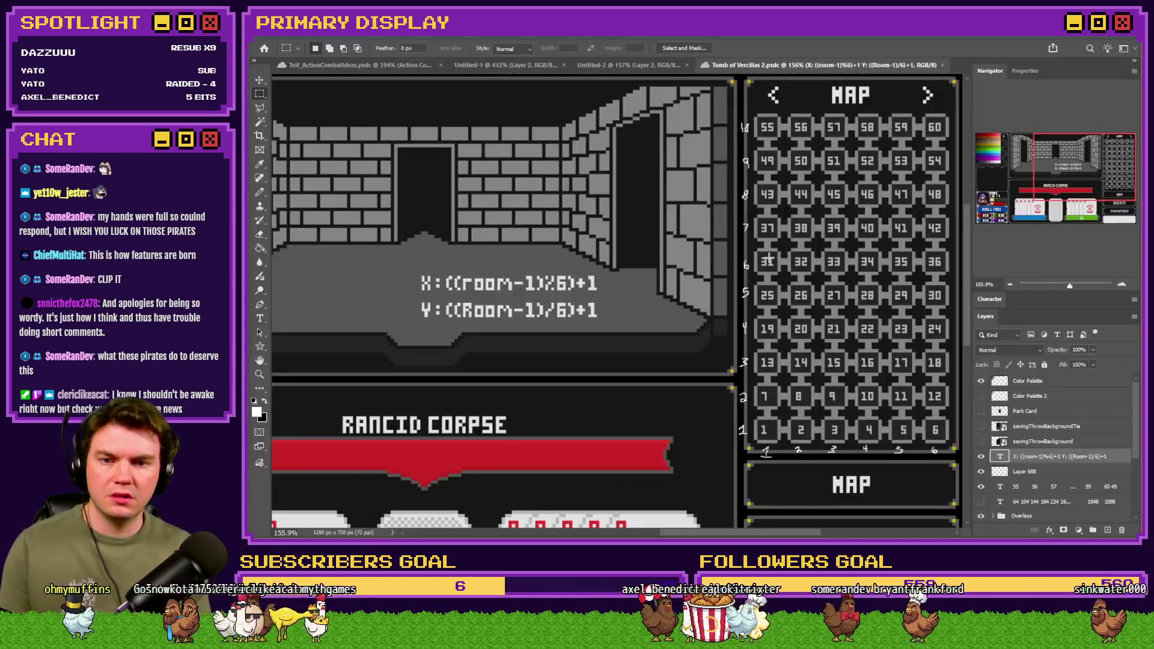
pyautogui.hotkey('alt', 'Tab')
pyautogui.write(',43,49,55].includes($g')
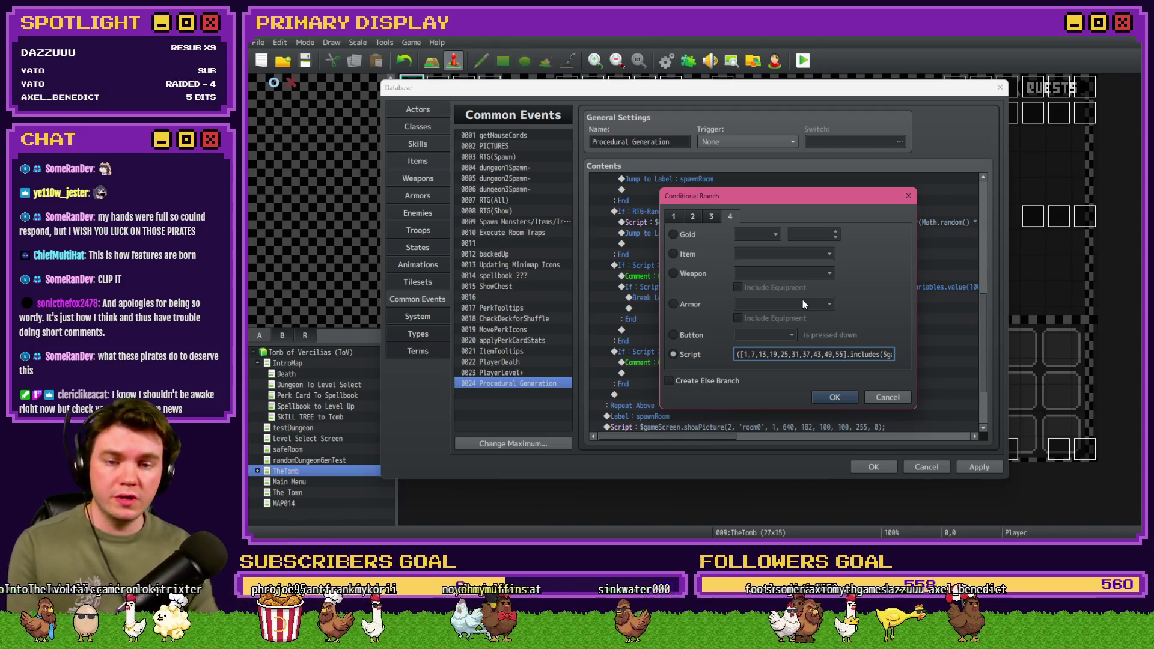
pyautogui.moveTo(870, 354); pyautogui.dragTo(934, 356)
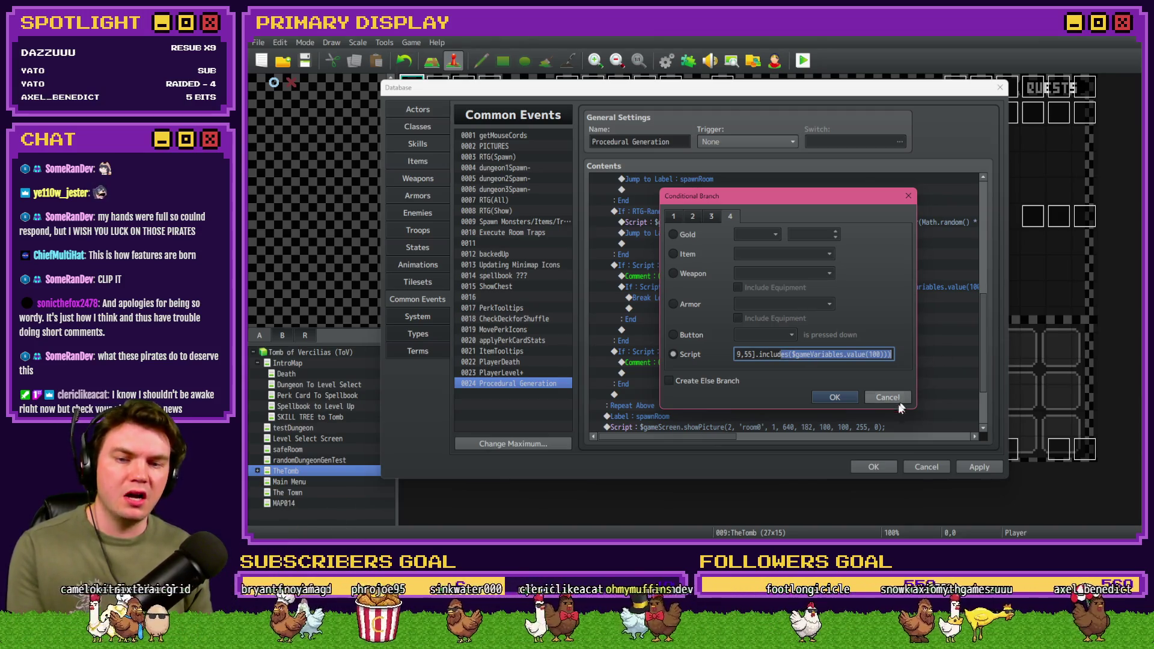
pyautogui.click(835, 397)
pyautogui.click(718, 286)
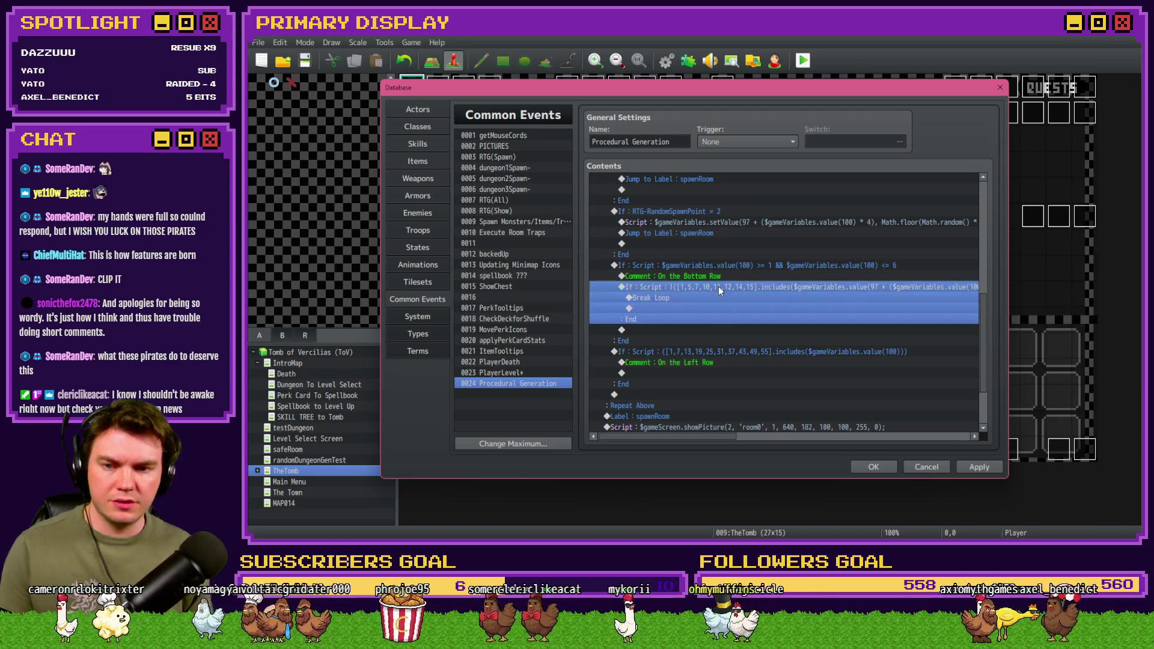
# Step: Paste the negated break-loop check under the left-row comment and open its condition
pyautogui.click(690, 374)
pyautogui.hotkey('ctrl', 'v')
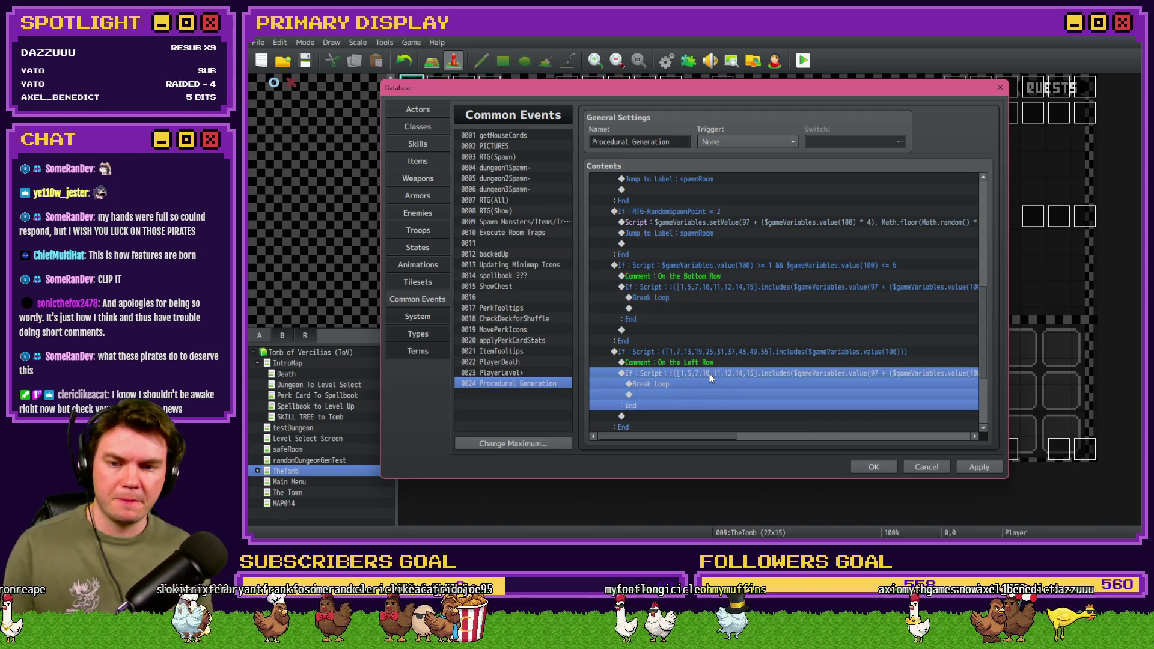
pyautogui.doubleClick(709, 374)
pyautogui.tripleClick(808, 353)
pyautogui.hotkey('ctrl', 'v')
pyautogui.tripleClick(808, 354)
pyautogui.hotkey('ctrl', 'v')
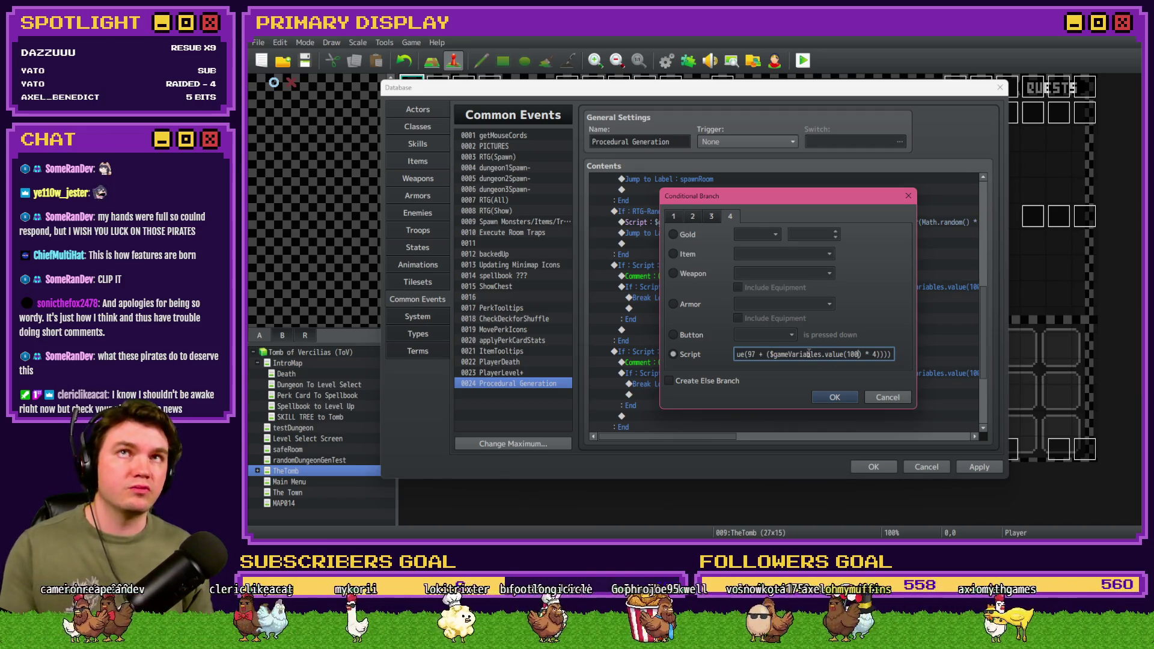
pyautogui.hotkey('ctrl', 'z')
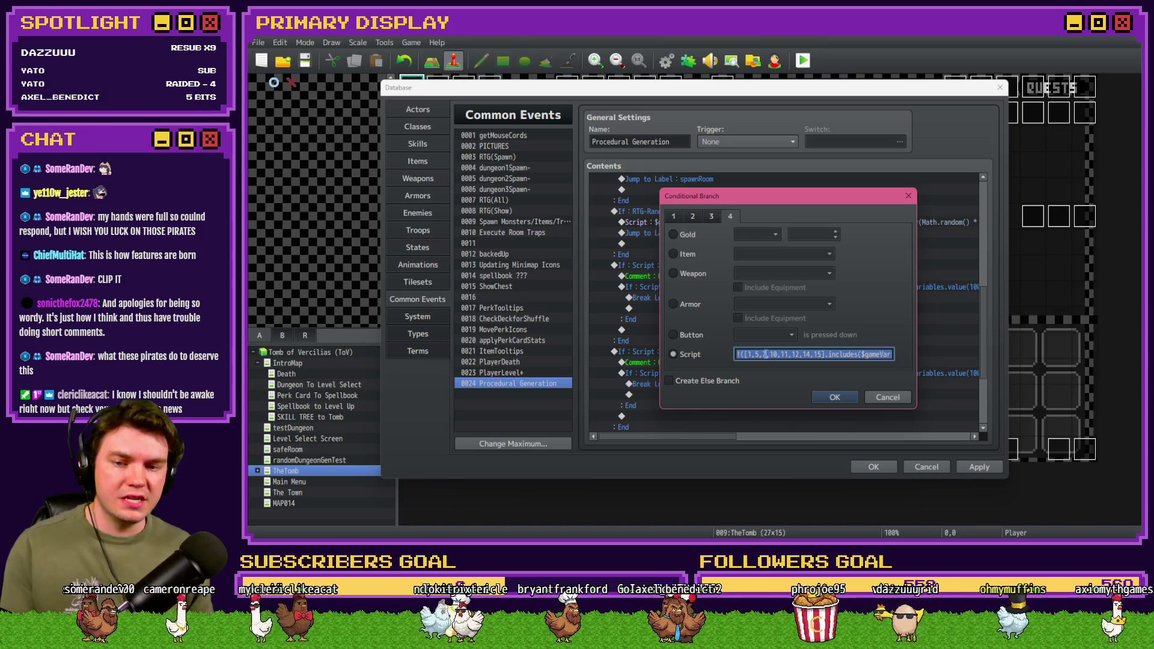
pyautogui.click(793, 353)
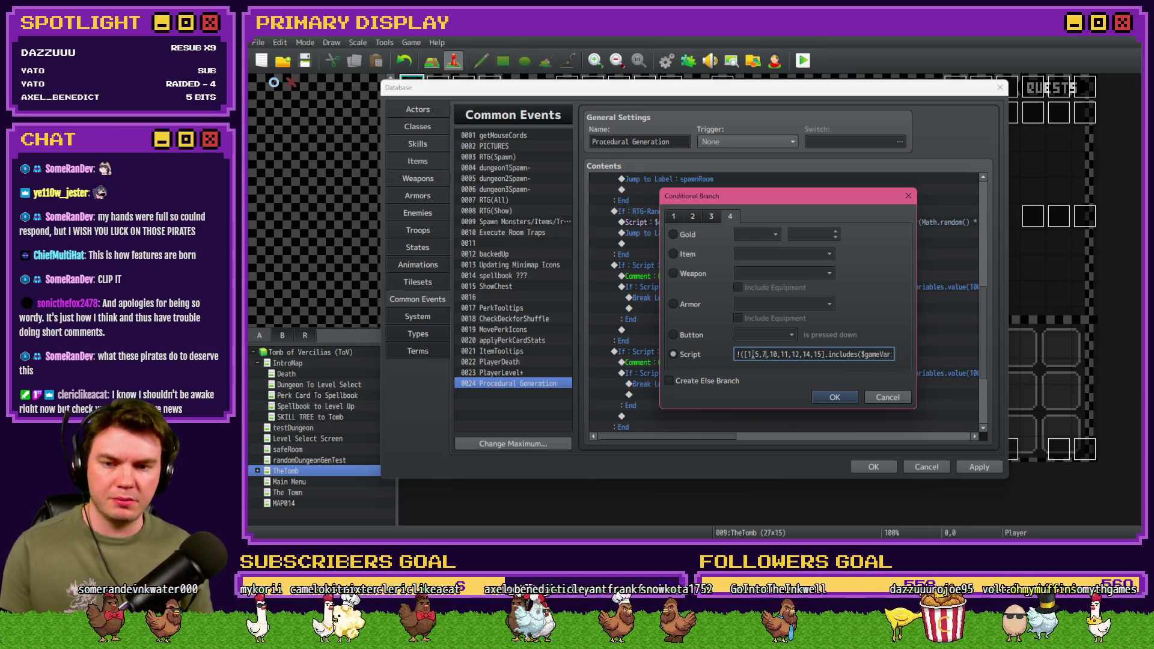
# Step: Replace its room list with 2,6,7,8,11,12,13,15 and confirm
pyautogui.moveTo(749, 354); pyautogui.dragTo(817, 353)
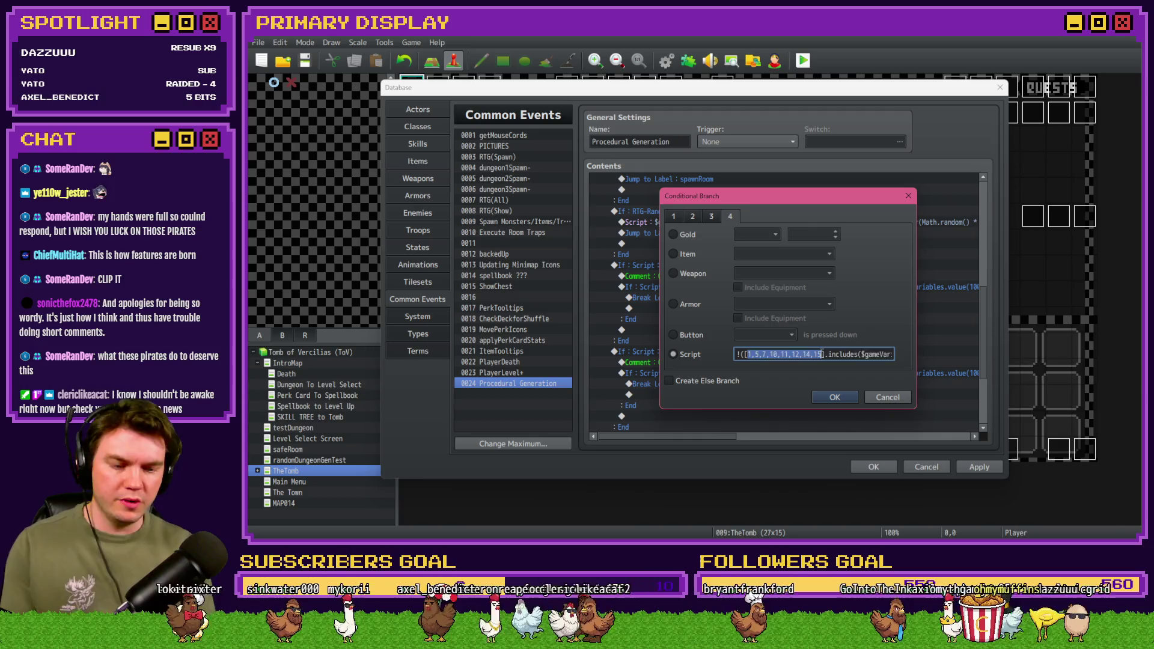
pyautogui.press('BackSpace')
pyautogui.write('2,')
pyautogui.write('6,7,8')
pyautogui.write(',')
pyautogui.write('11')
pyautogui.write(',12,13,')
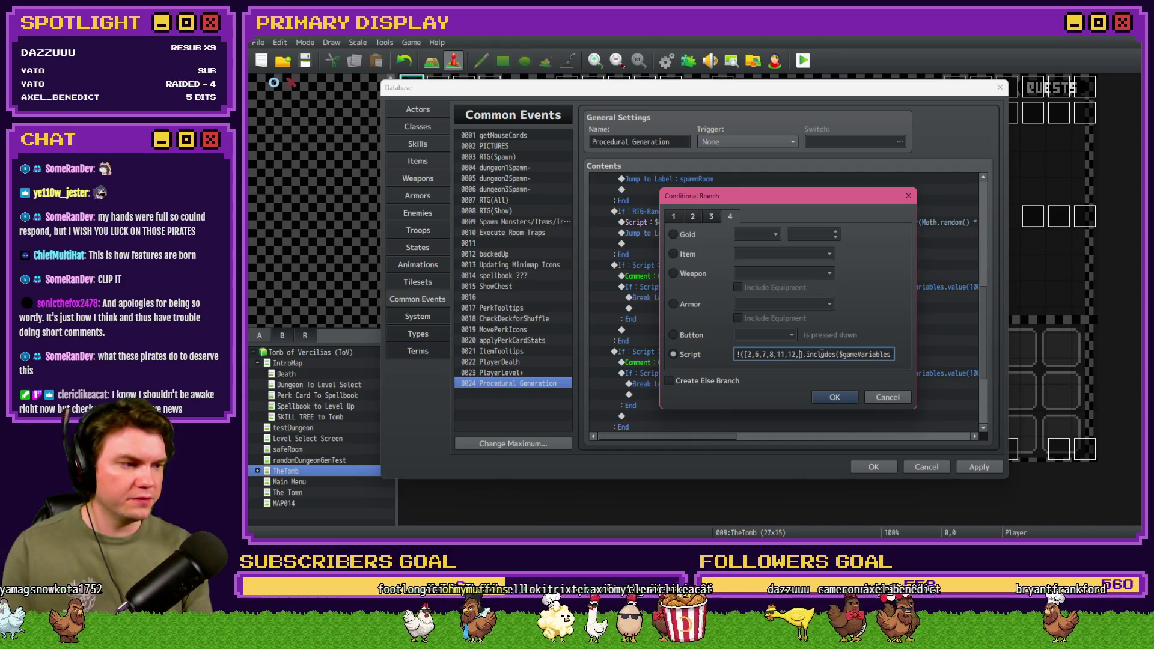
pyautogui.write('15')
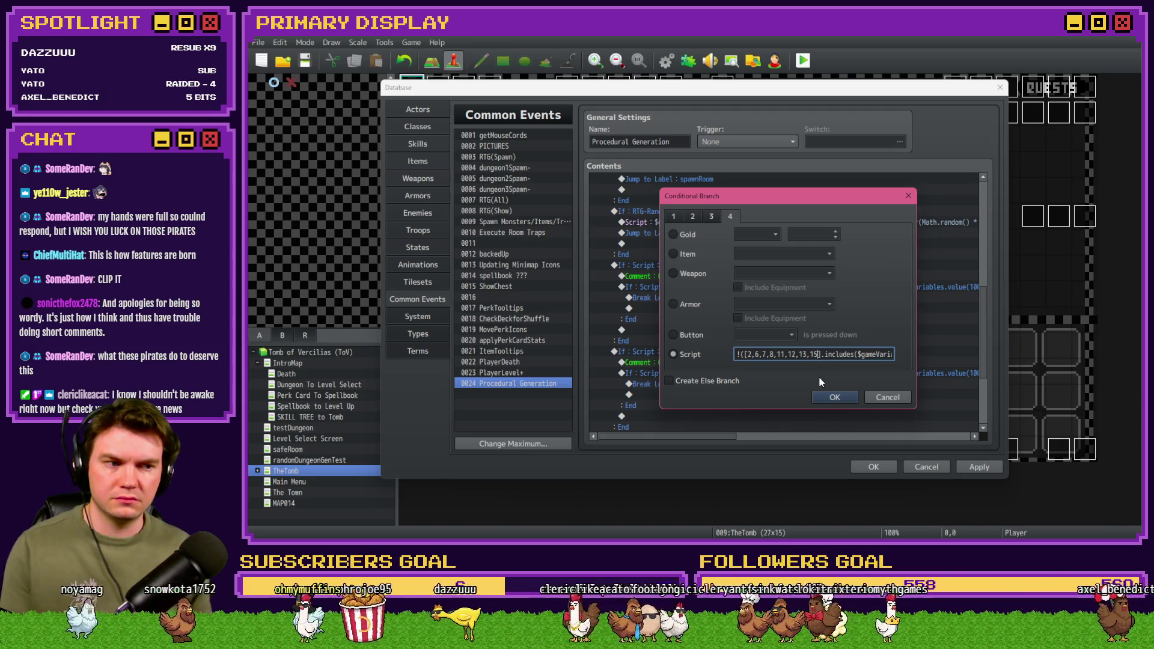
pyautogui.click(834, 397)
pyautogui.click(712, 365)
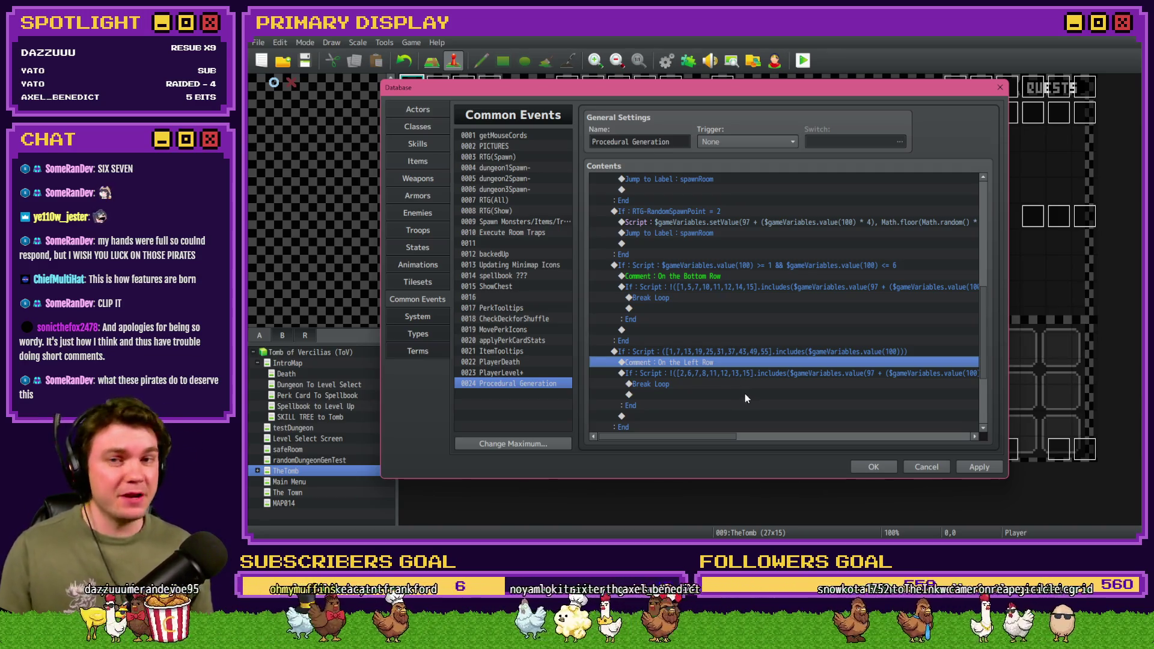
# Step: Paste a copy of the bottom-row branch below the left-row branch
pyautogui.scroll(-2, 744, 394)
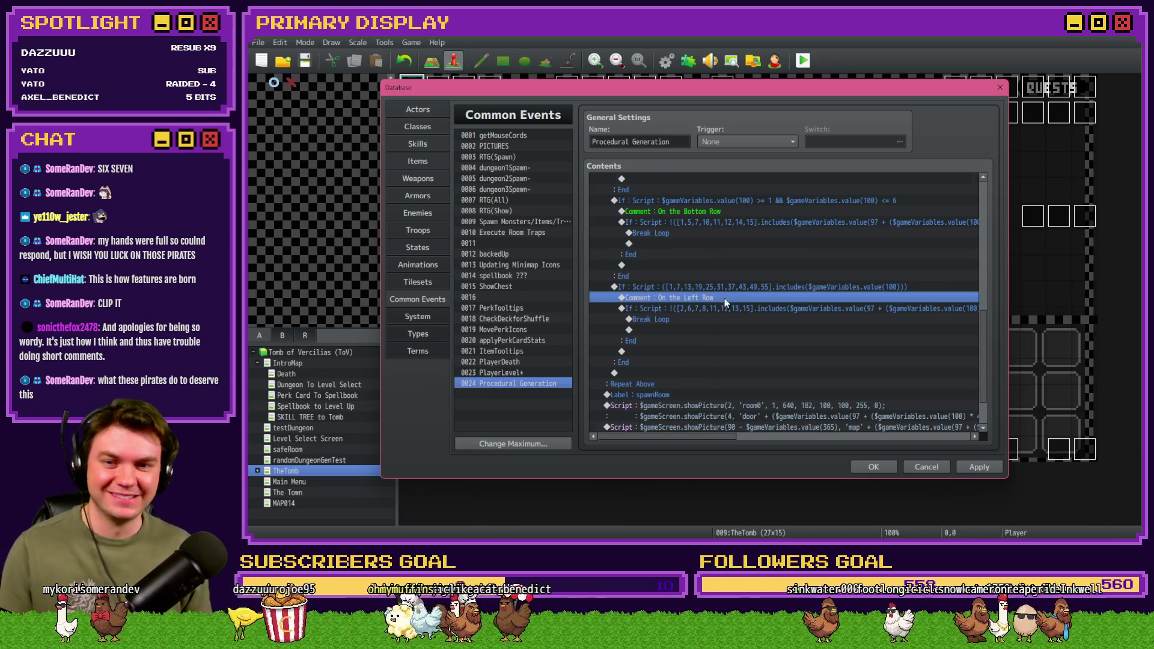
pyautogui.scroll(2, 724, 298)
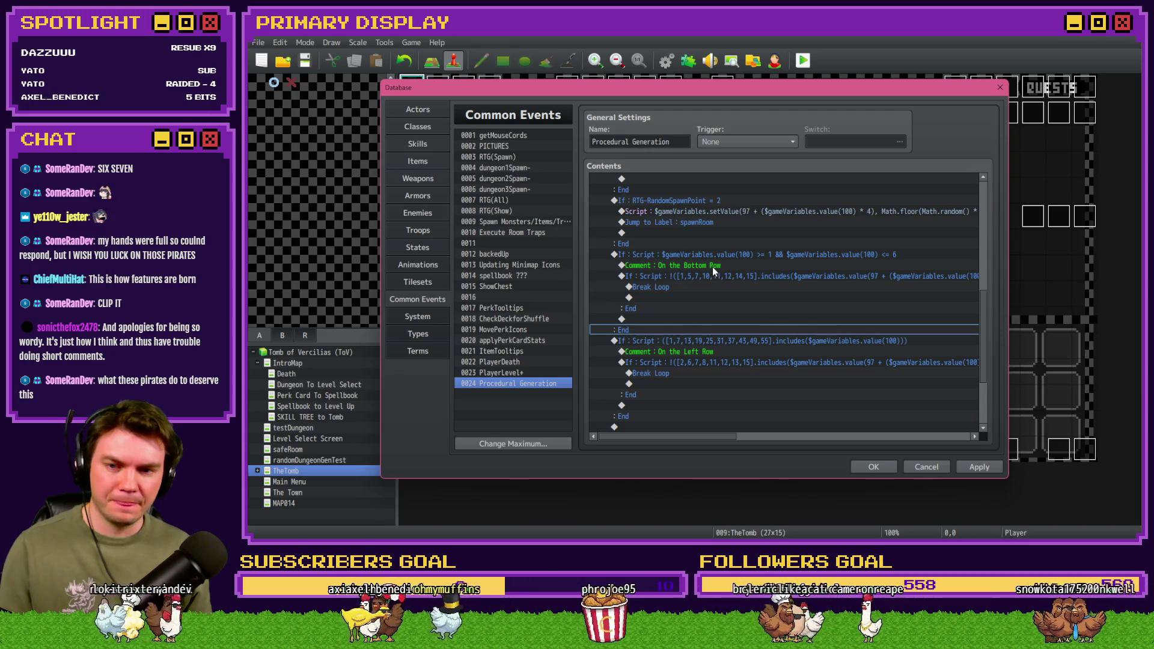
pyautogui.click(726, 253)
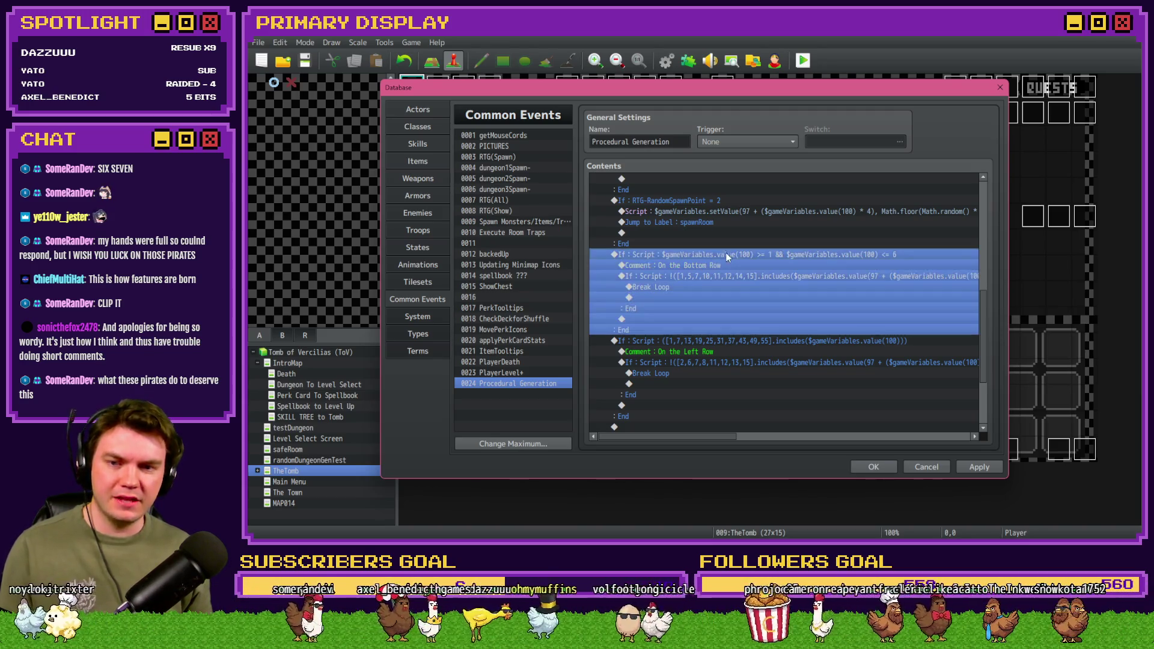
pyautogui.scroll(-2, 724, 319)
pyautogui.click(690, 362)
pyautogui.hotkey('ctrl', 'v')
# Step: Change the copied branch's condition to variable 100 between 55 and 60
pyautogui.doubleClick(713, 340)
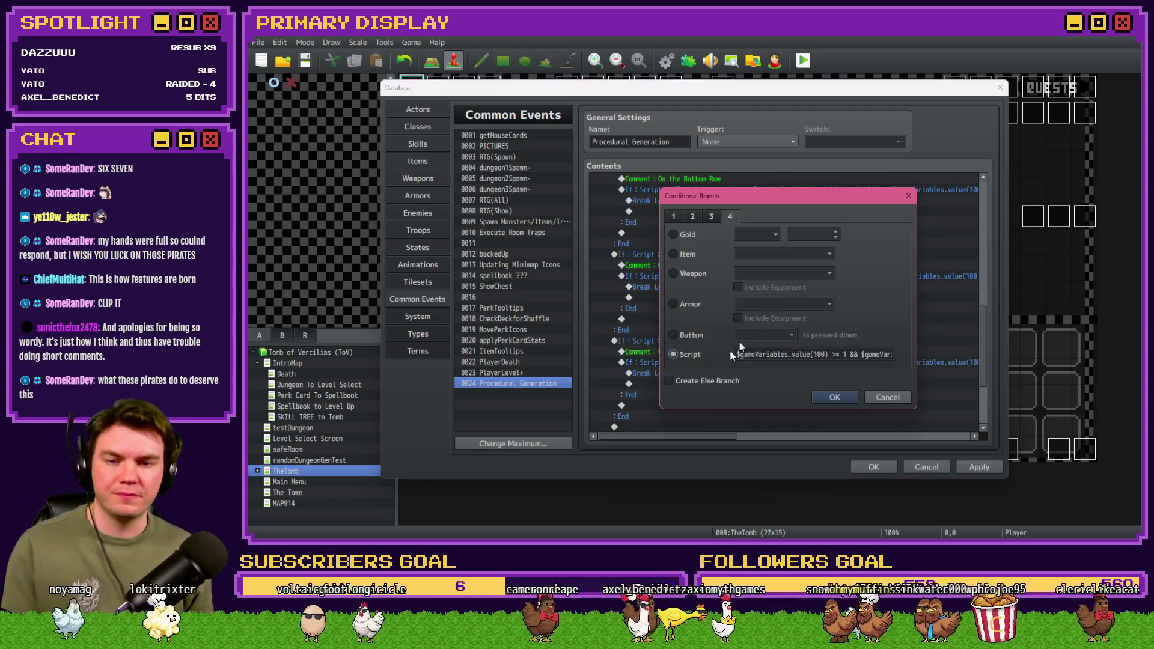
pyautogui.hotkey('ctrl', 'a')
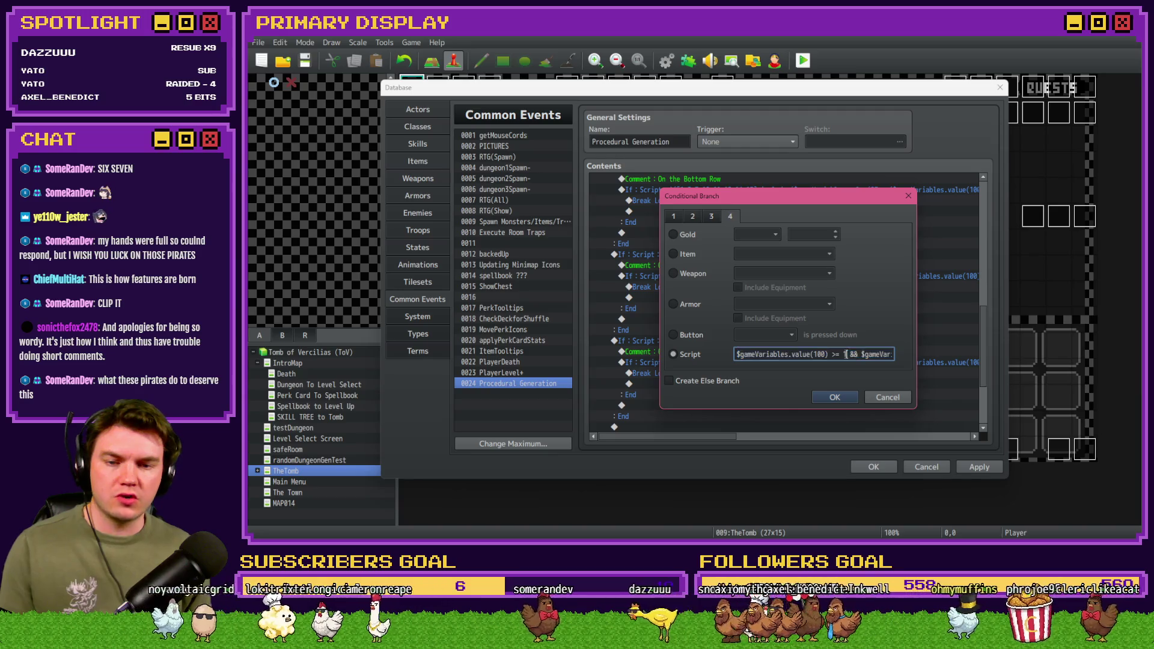
pyautogui.hotkey('alt', 'Tab')
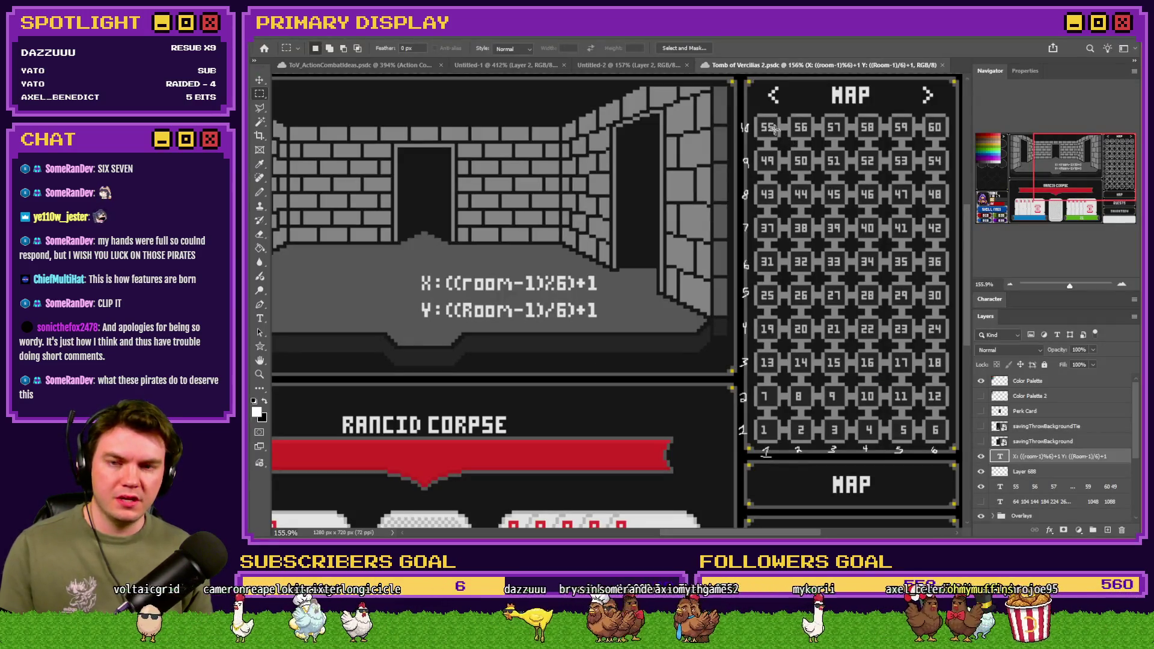
pyautogui.hotkey('alt', 'Tab')
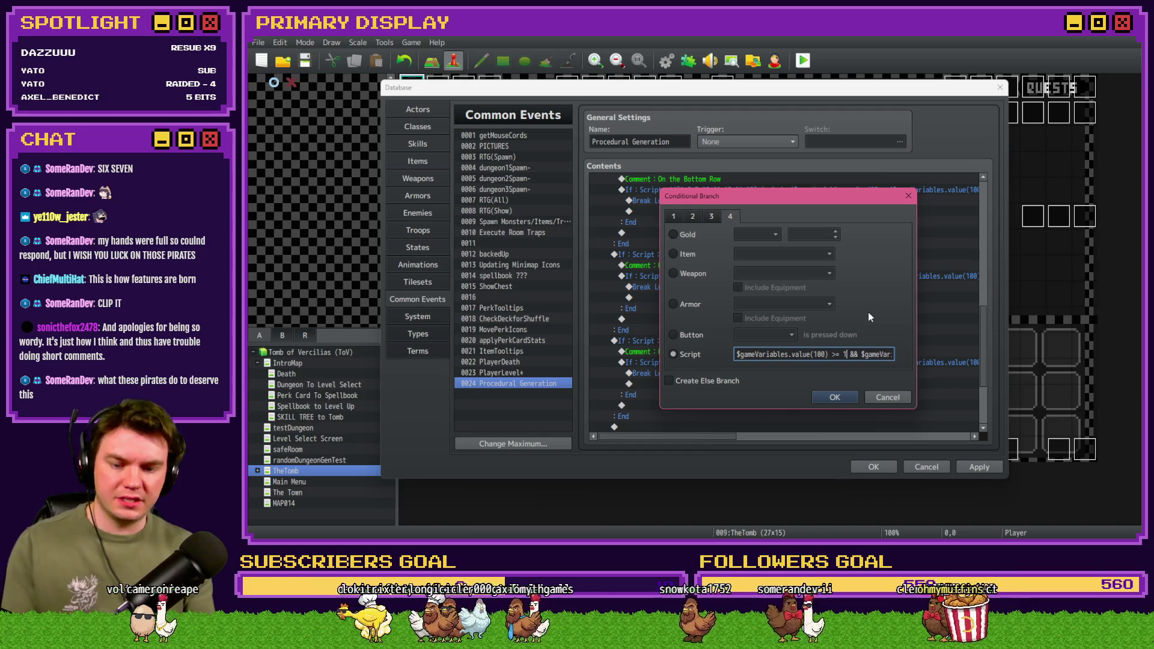
pyautogui.press('BackSpace')
pyautogui.write('55')
pyautogui.press('End')
pyautogui.write('0')
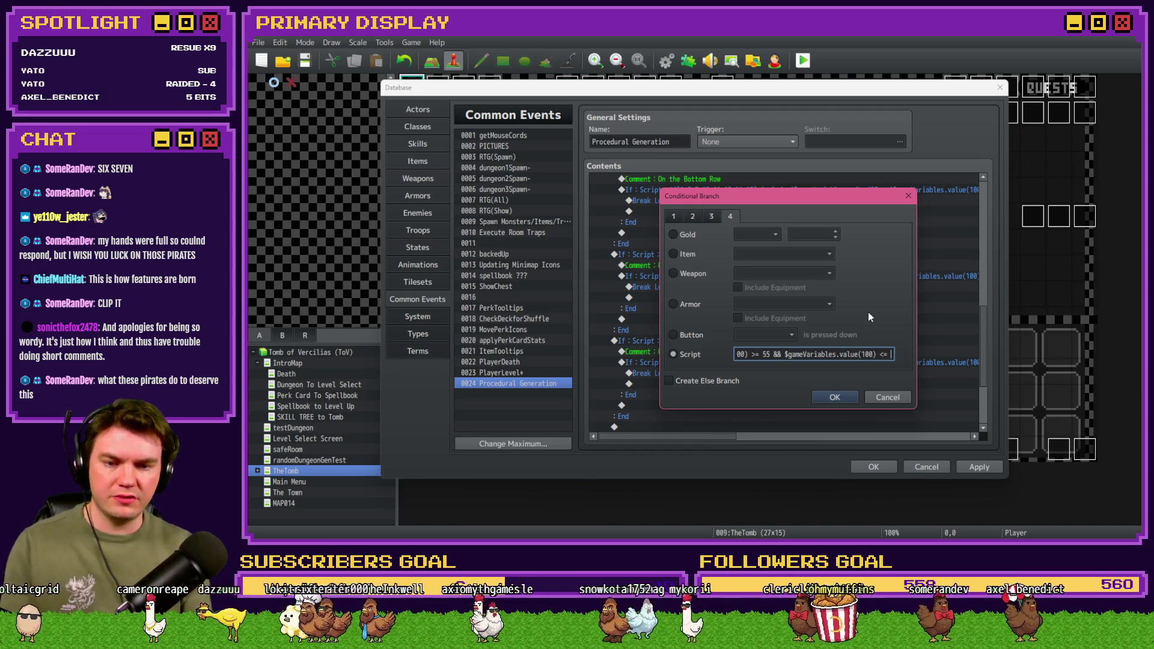
pyautogui.write('60')
pyautogui.press('Return')
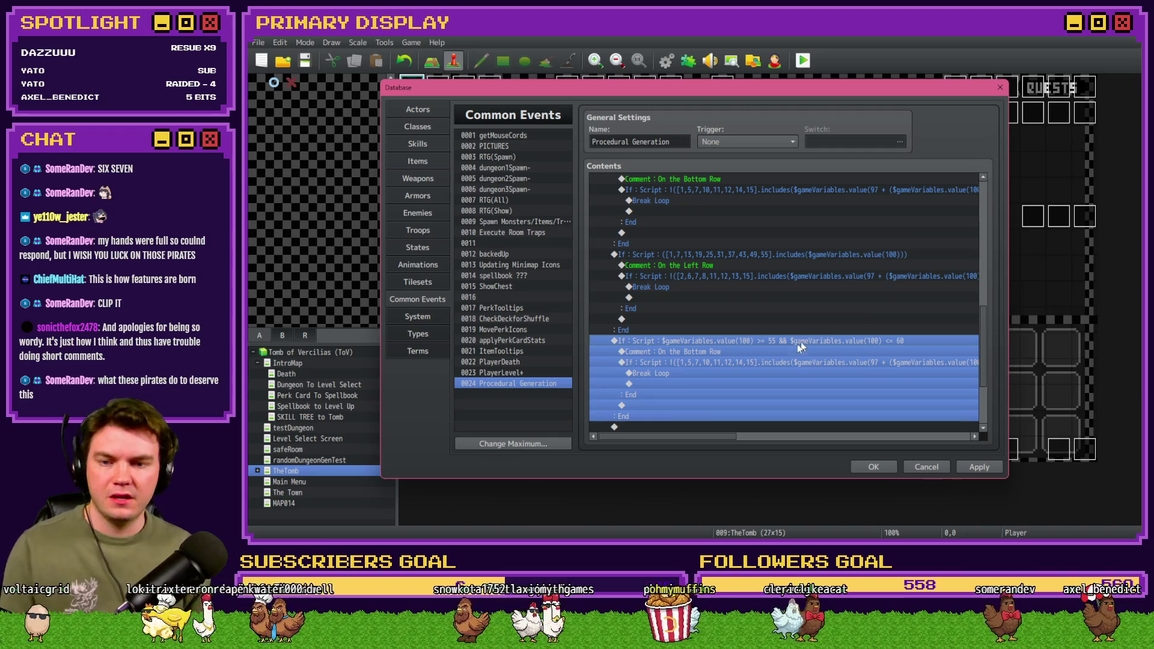
# Step: Rename the copied branch's comment to 'On the Top Row'
pyautogui.doubleClick(808, 351)
pyautogui.doubleClick(722, 269)
pyautogui.write('Top')
pyautogui.press('Return')
pyautogui.doubleClick(765, 364)
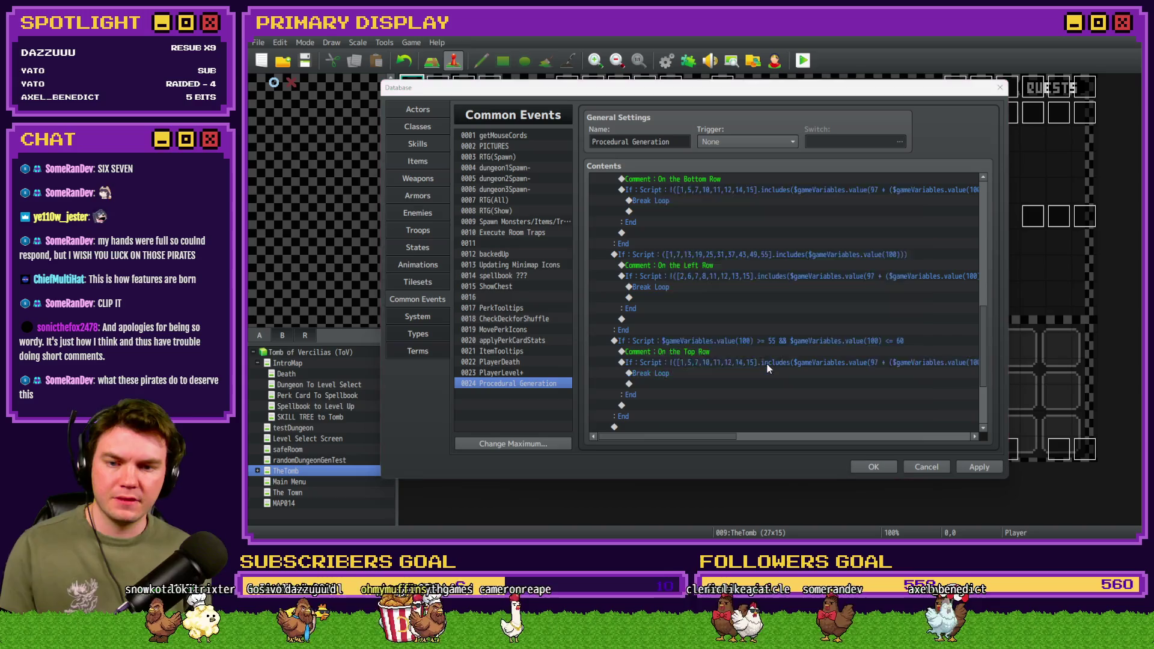
# Step: Replace the Top Row check's room list with 3,5,8,9,12,13,14,15 and confirm
pyautogui.click(748, 354)
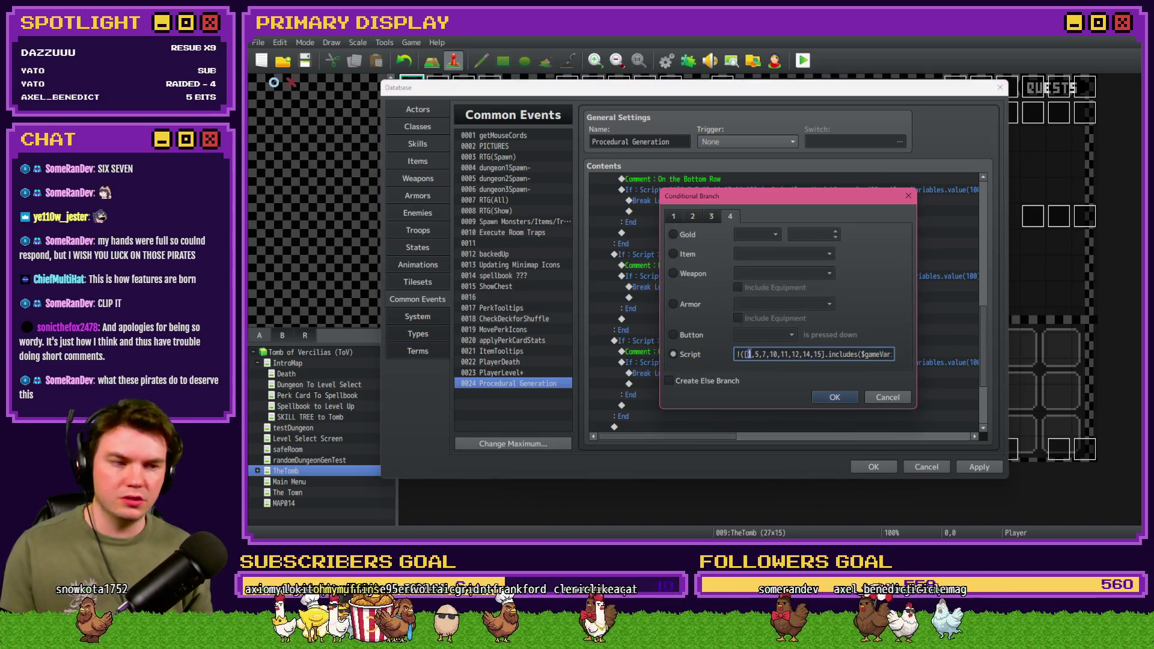
pyautogui.press('Delete')
pyautogui.press('Delete')
pyautogui.press('Delete')
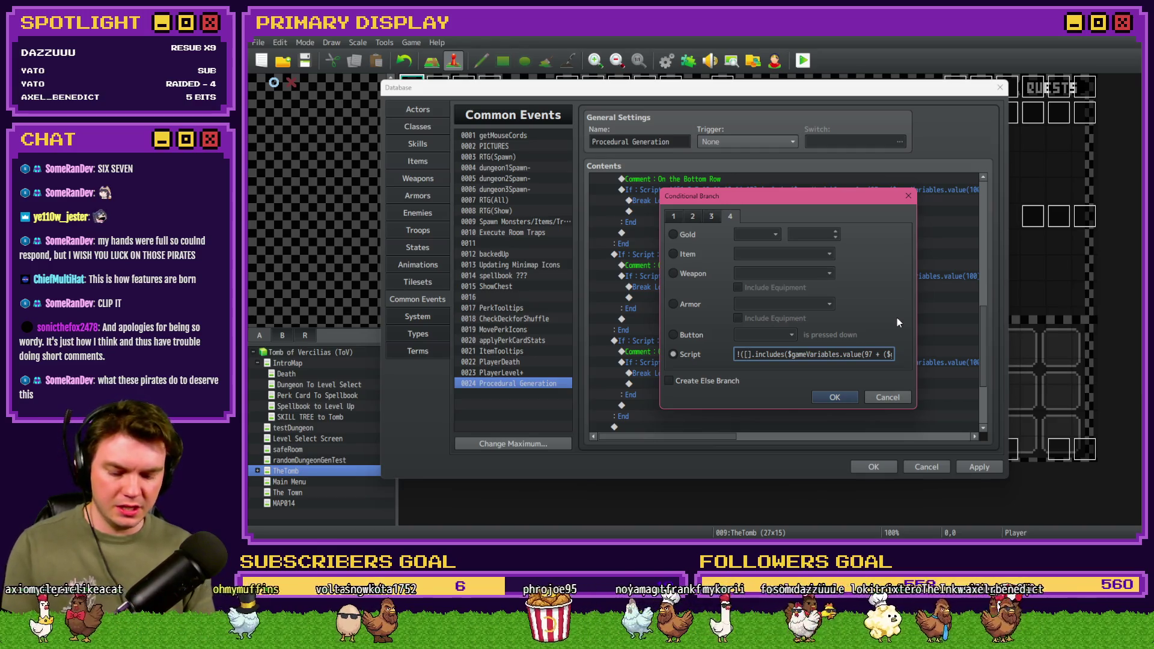
pyautogui.write('3,5,')
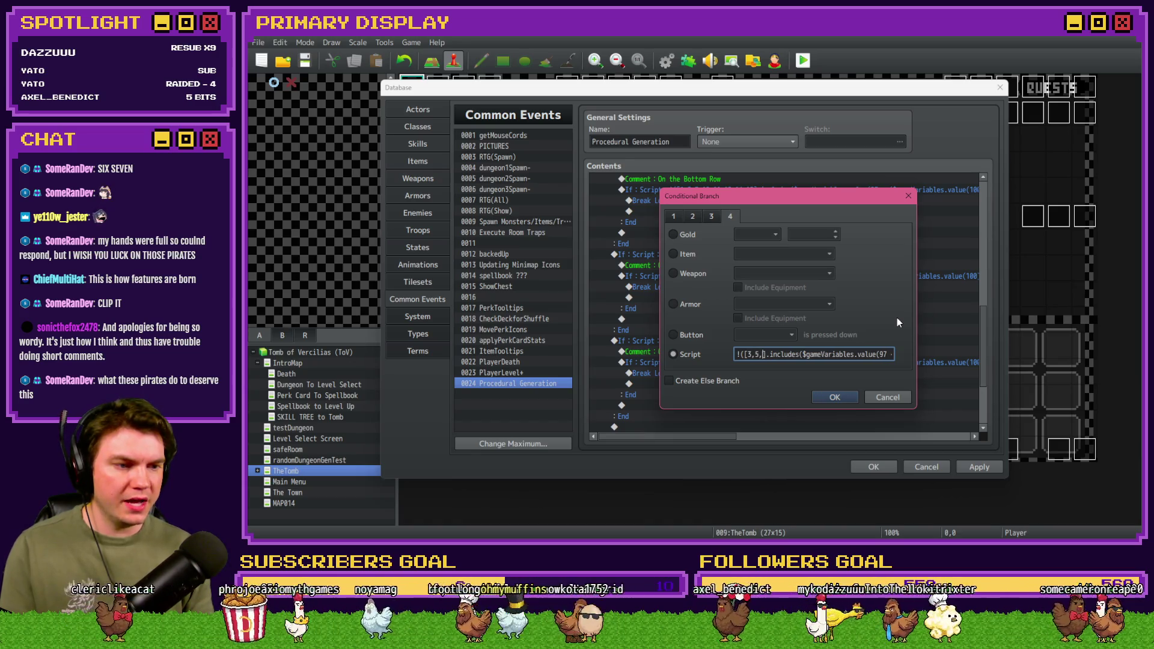
pyautogui.write('8,9,')
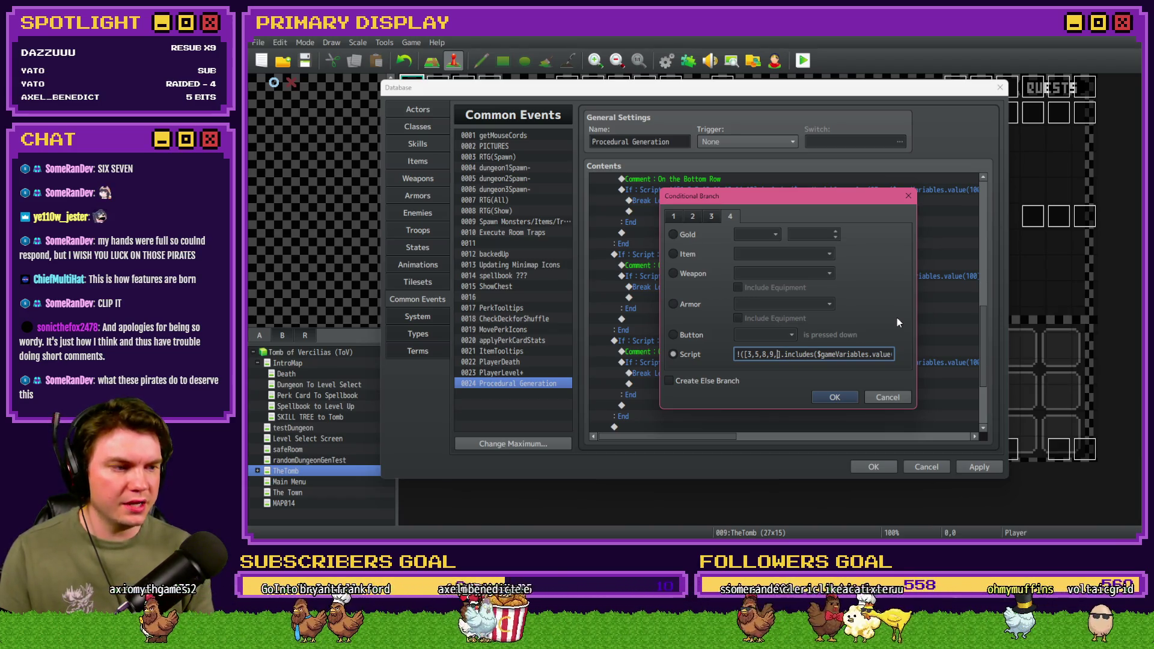
pyautogui.write('12')
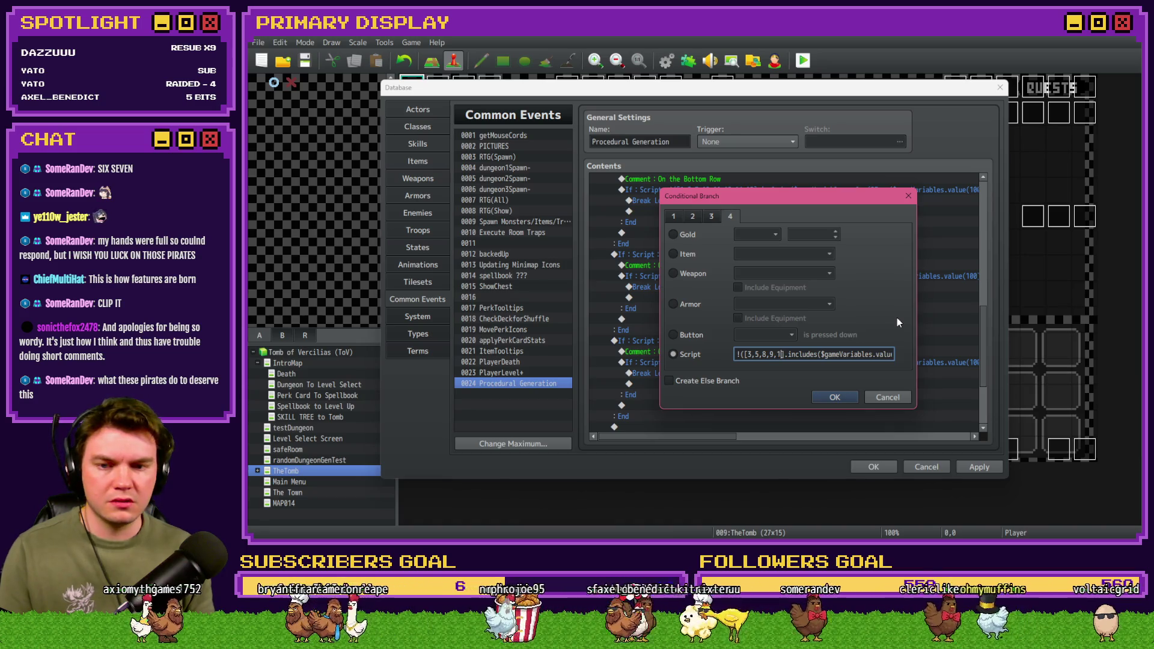
pyautogui.write(',13,14')
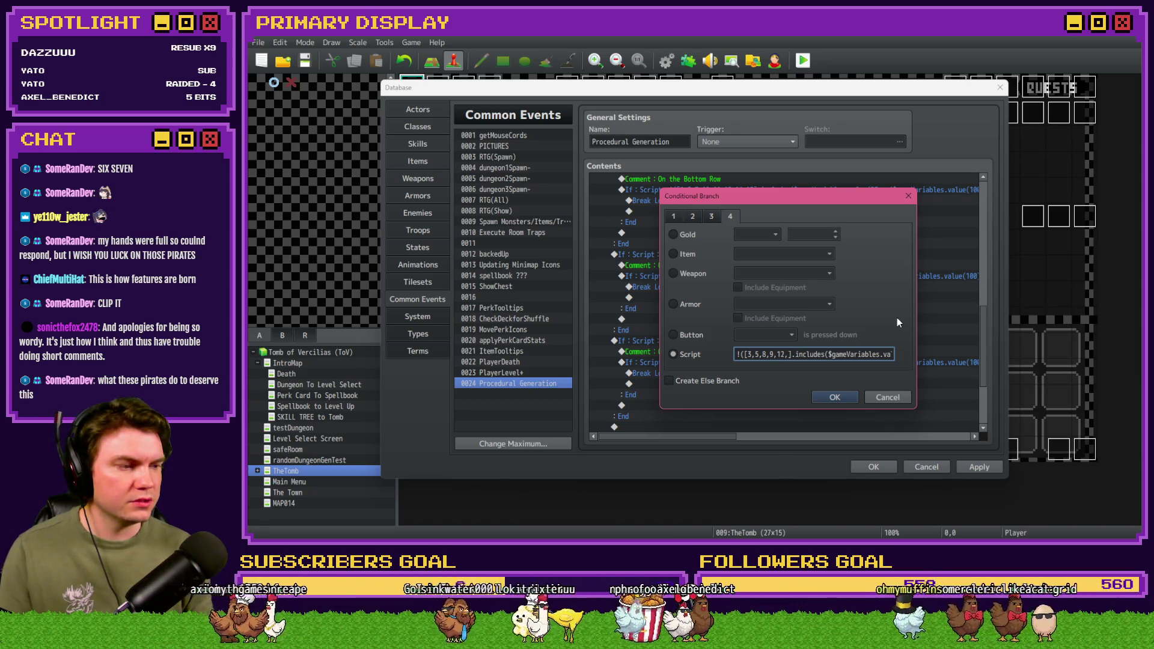
pyautogui.write(',15')
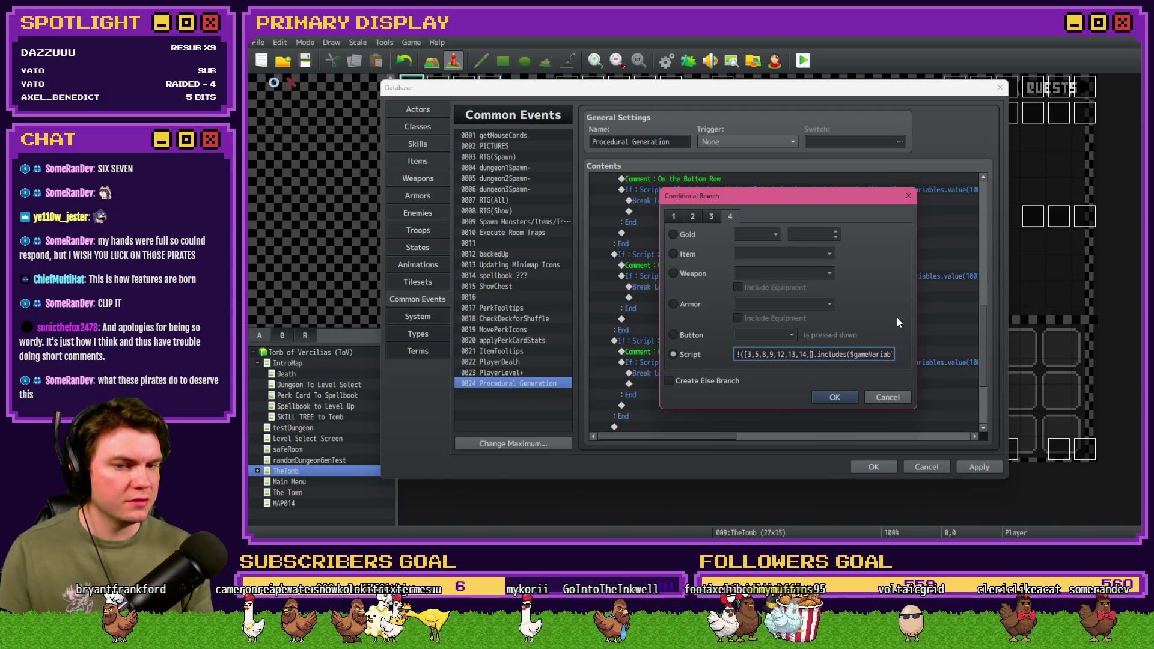
pyautogui.click(834, 397)
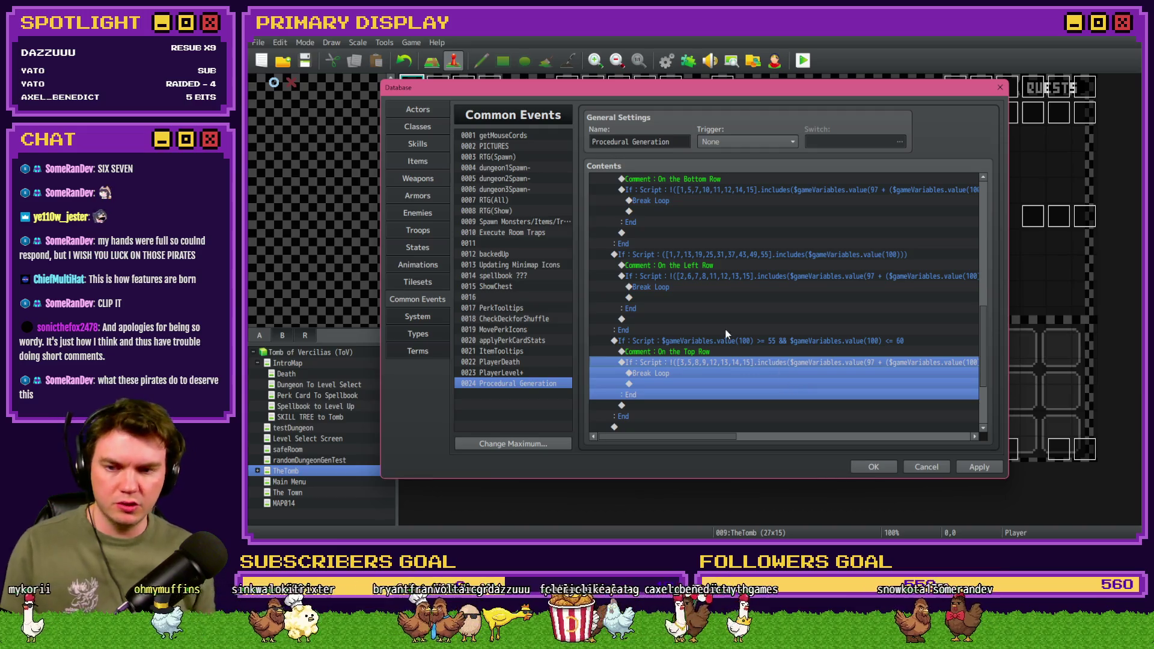
# Step: Copy the Left Row condition block and paste it below the Top Row block
pyautogui.click(713, 249)
pyautogui.click(713, 252)
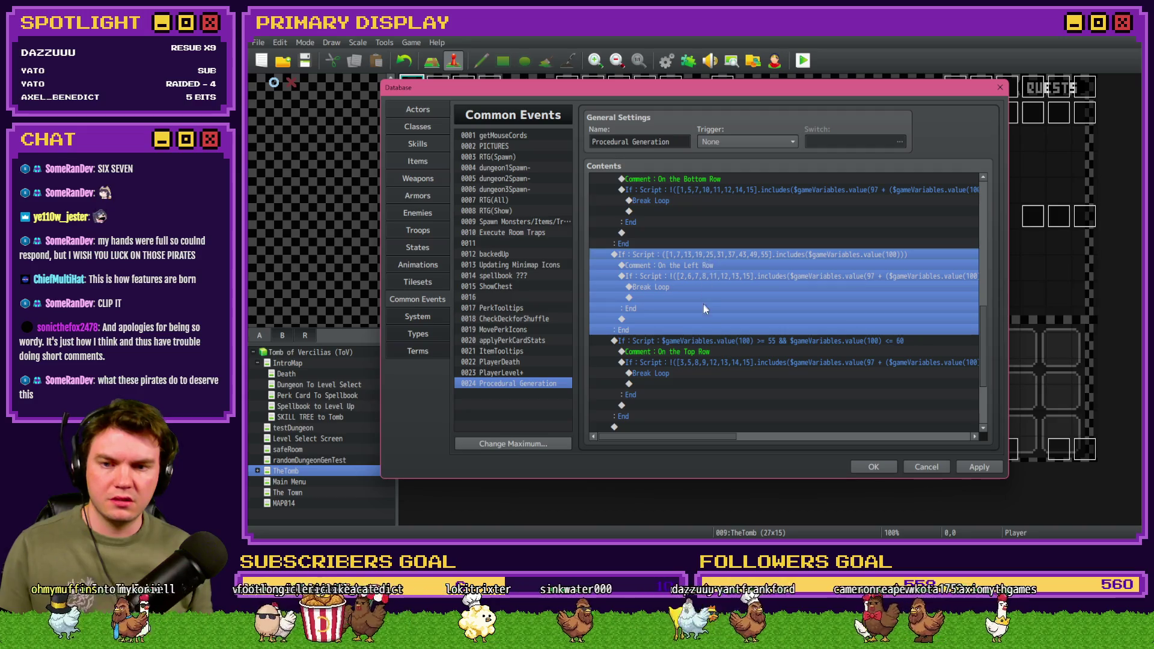
pyautogui.hotkey('ctrl', 'c')
pyautogui.hotkey('ctrl', 'v')
# Step: Begin rewriting the copied condition's room list, then cancel the botched edit
pyautogui.doubleClick(706, 341)
pyautogui.moveTo(736, 355); pyautogui.dragTo(841, 354)
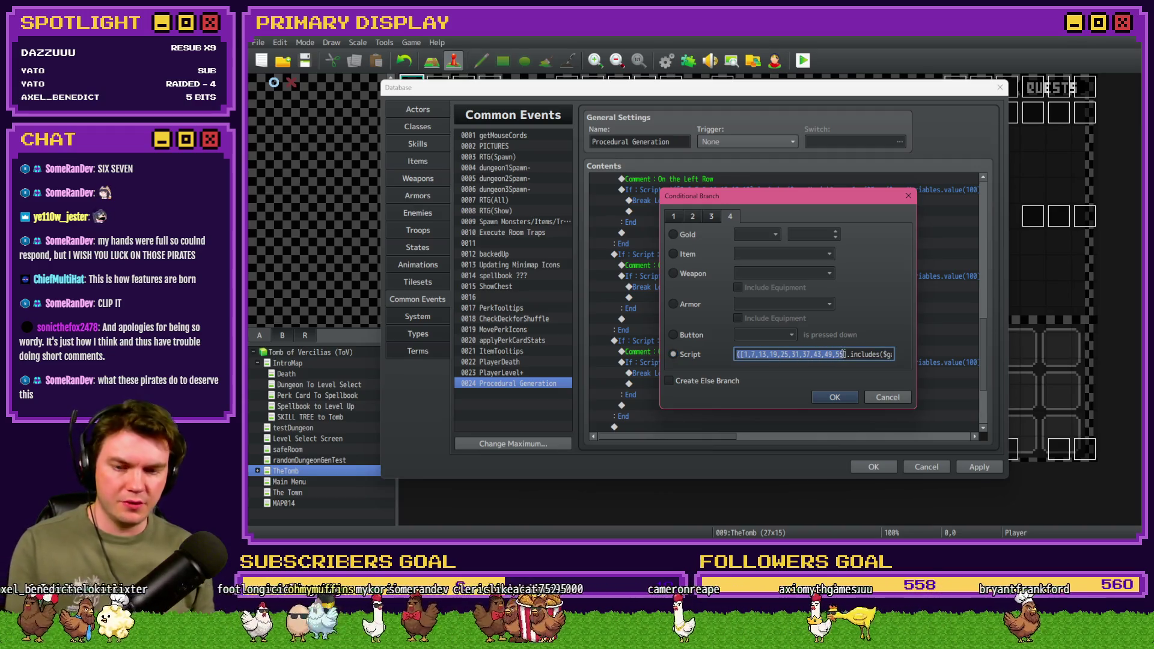
pyautogui.press('BackSpace')
pyautogui.moveTo(737, 354); pyautogui.dragTo(842, 353)
pyautogui.click(887, 397)
# Step: Reopen the copy and replace its rooms with 6,12,18,24,30,36, checking the map mockup
pyautogui.doubleClick(751, 341)
pyautogui.click(770, 354)
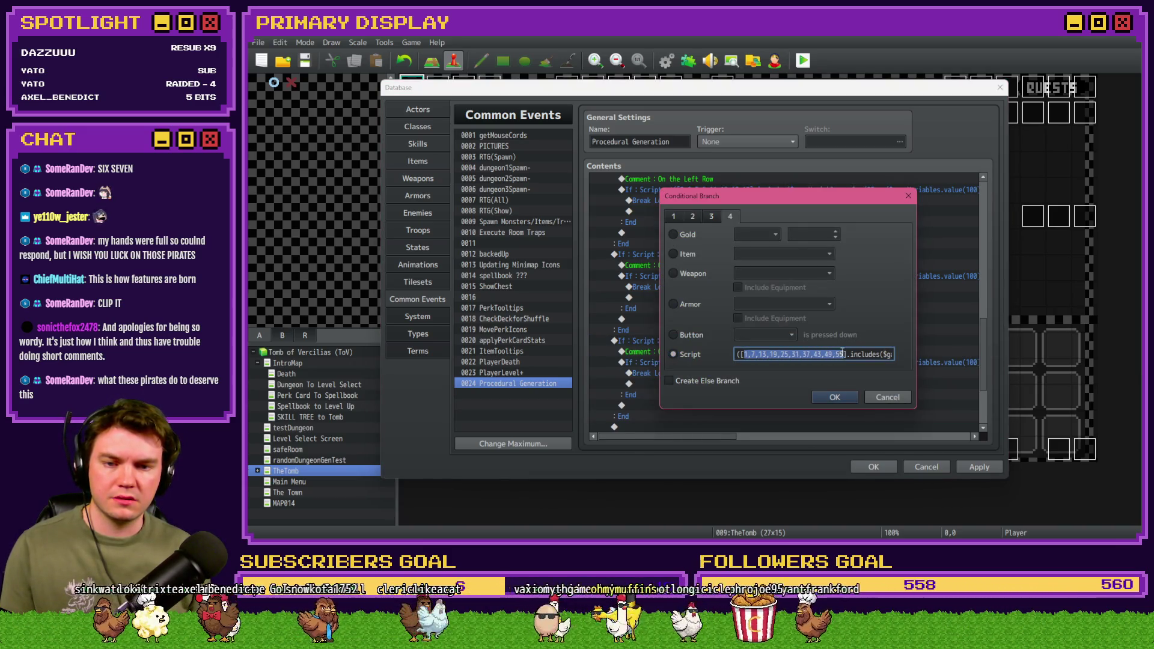
pyautogui.hotkey('alt', 'Tab')
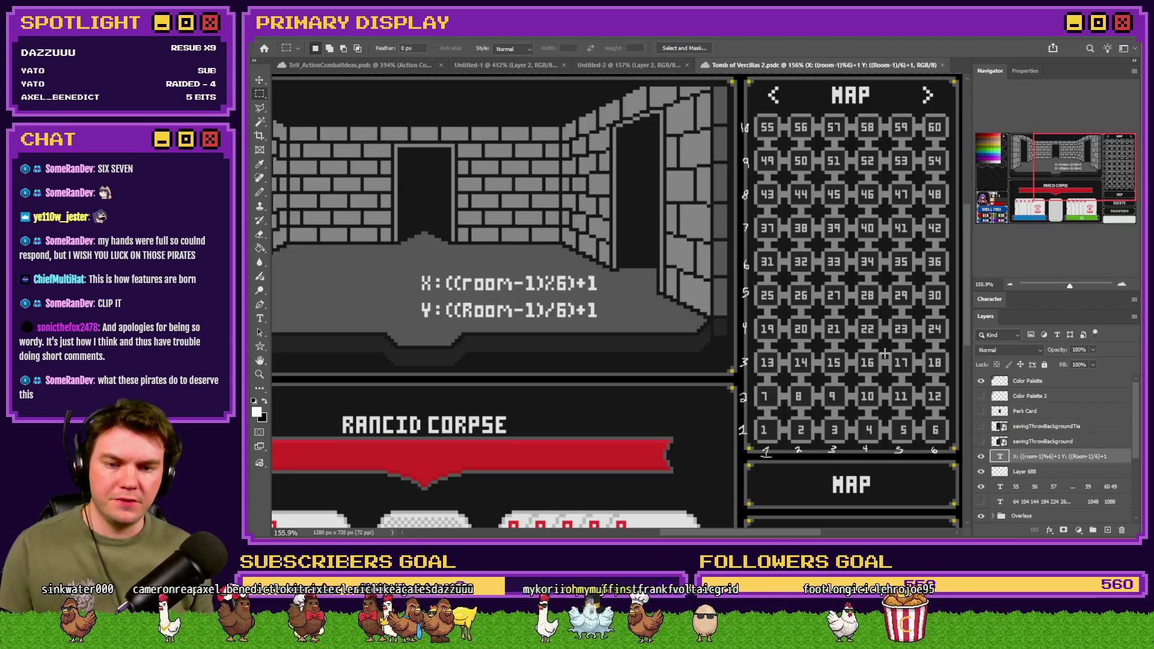
pyautogui.hotkey('alt', 'Tab')
pyautogui.press('BackSpace')
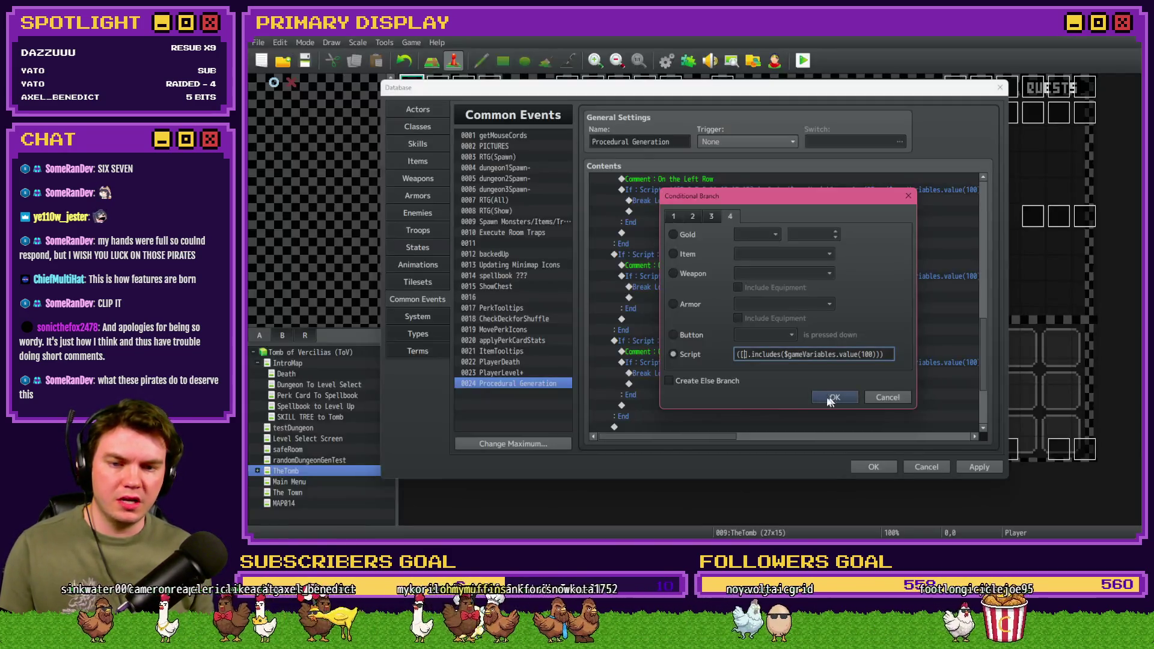
pyautogui.write('6,12,18,24,30,36')
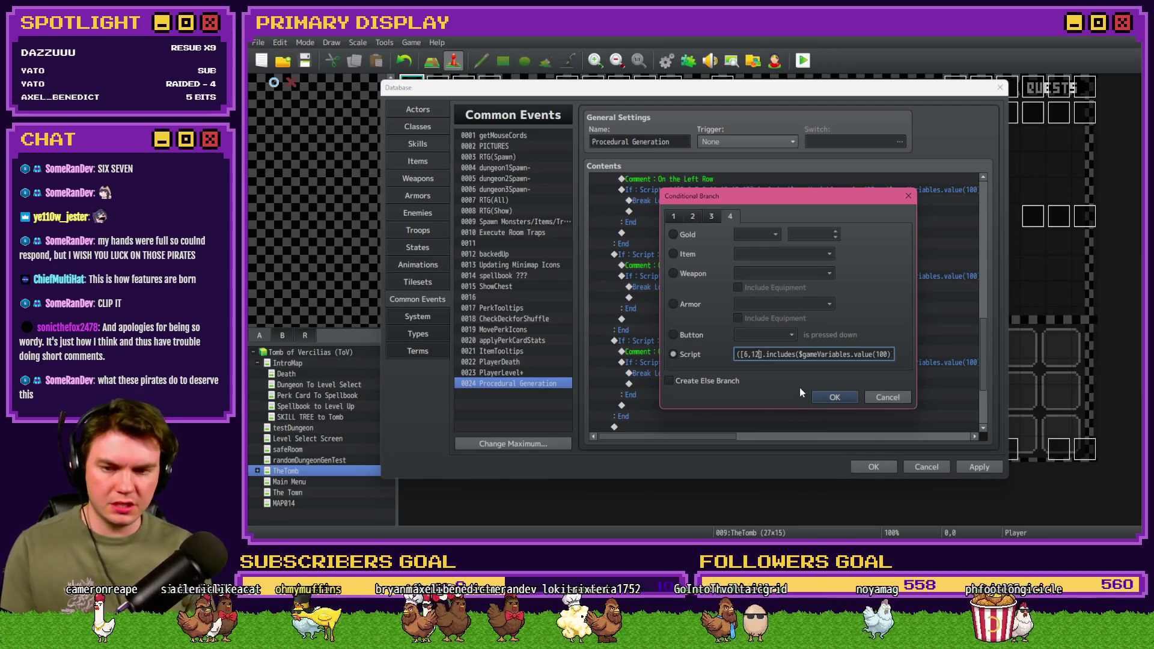
pyautogui.hotkey('alt', 'Tab')
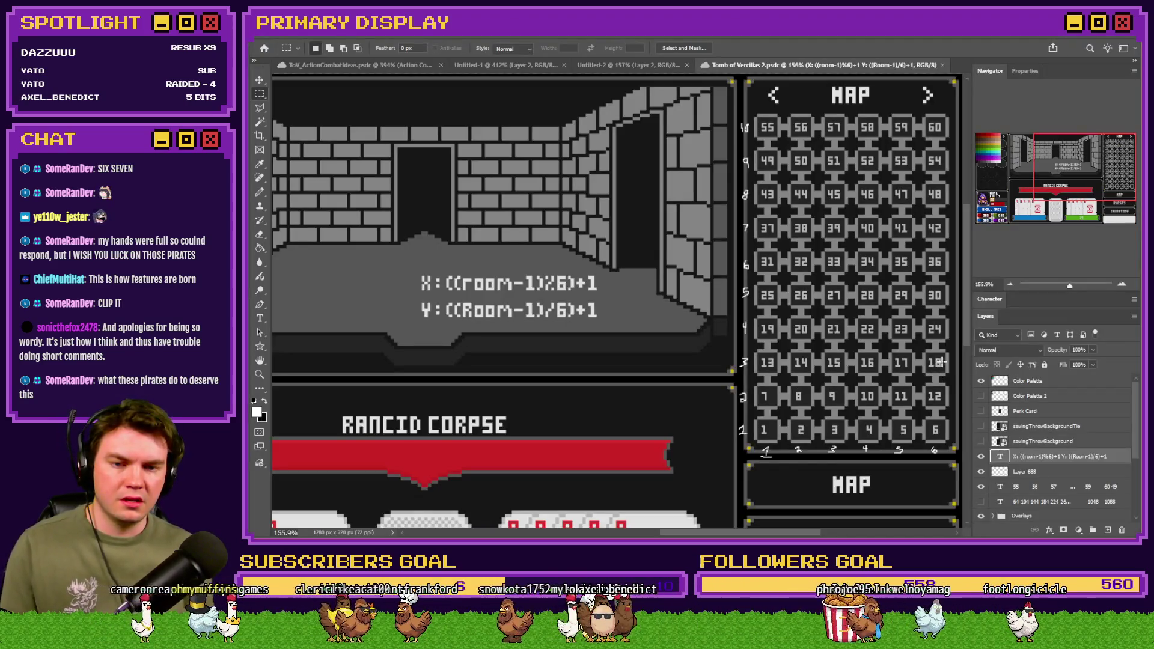
pyautogui.hotkey('alt', 'Tab')
# Step: Complete the right-column room list through 42, 48, 54 and 60, then confirm
pyautogui.write('24,')
pyautogui.write('30,36')
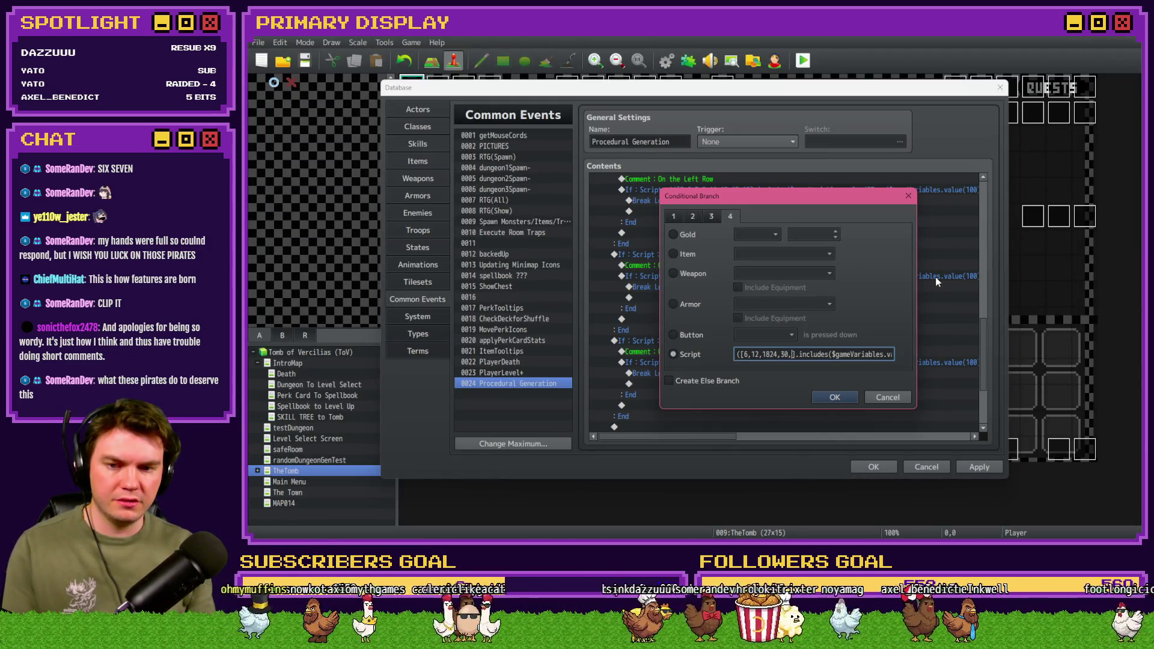
pyautogui.press('Left')
pyautogui.press('Left')
pyautogui.press('Left')
pyautogui.press('Left')
pyautogui.write(',')
pyautogui.hotkey('alt', 'Tab')
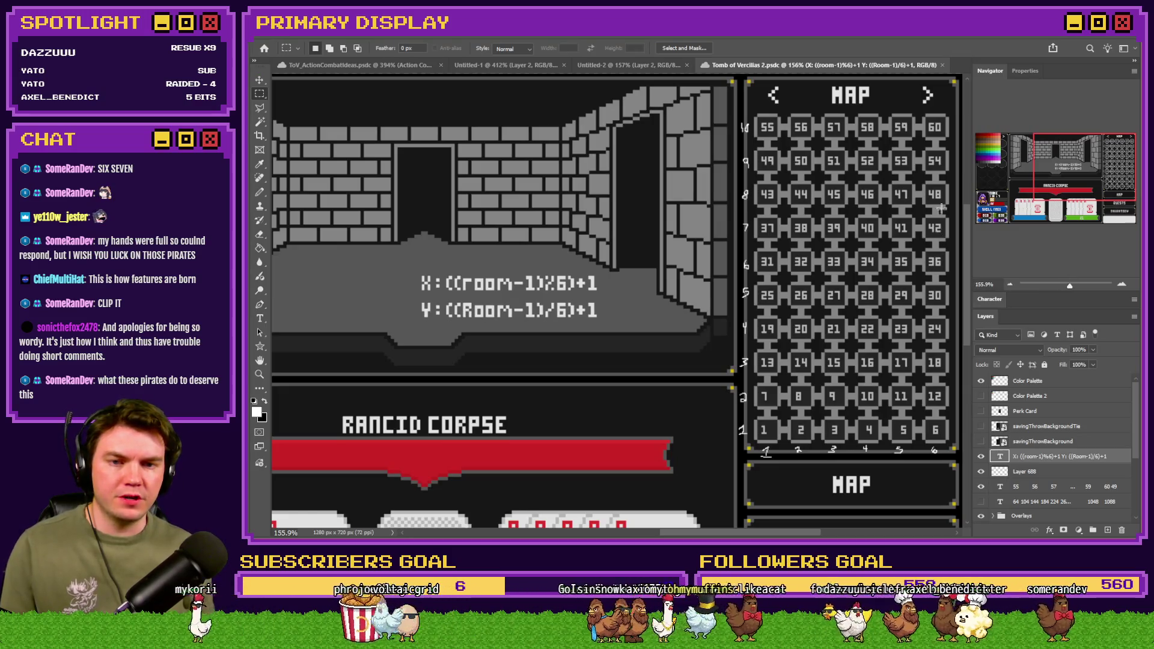
pyautogui.hotkey('alt', 'Tab')
pyautogui.write(',42,48')
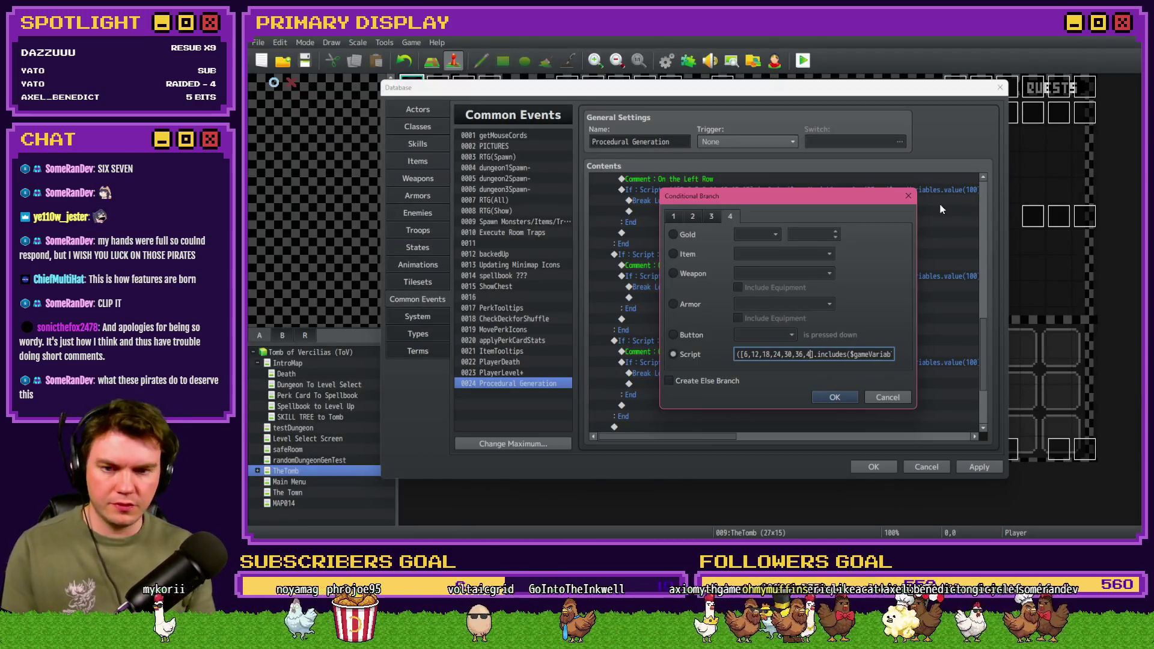
pyautogui.hotkey('alt', 'Tab')
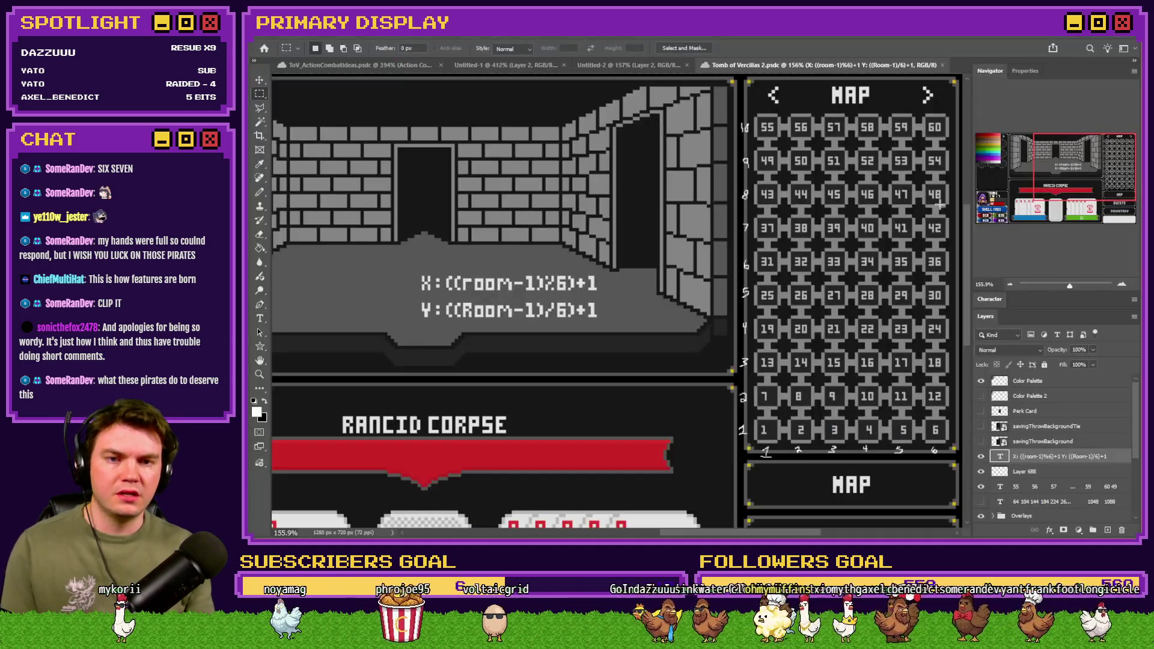
pyautogui.hotkey('alt', 'Tab')
pyautogui.write(',')
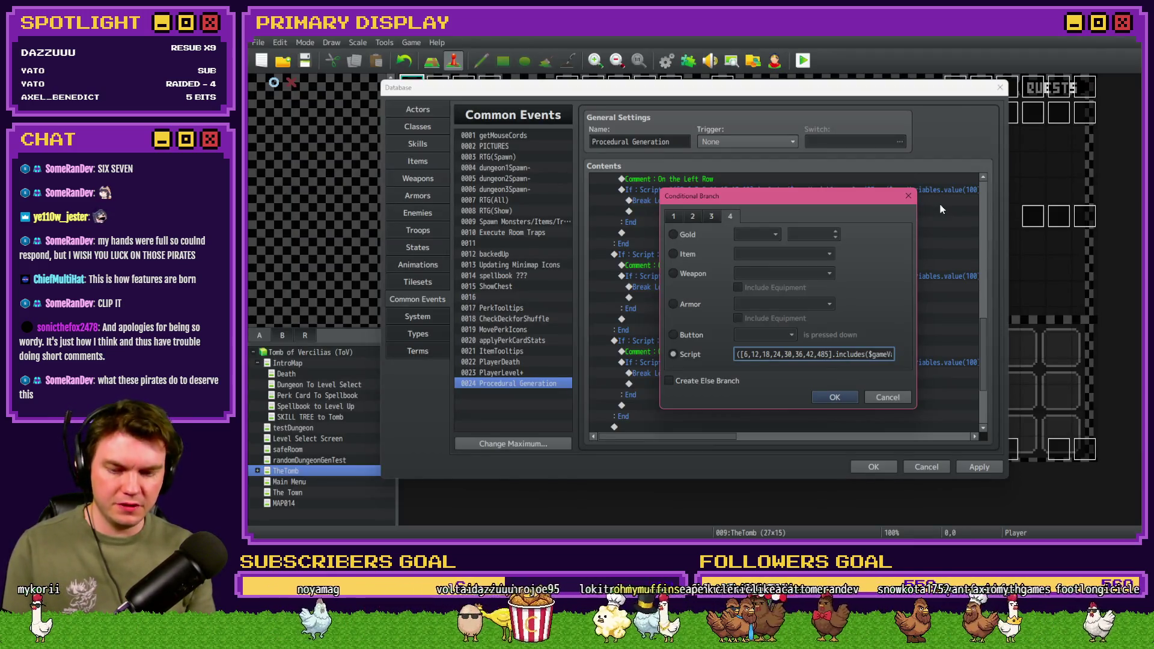
pyautogui.write('54,60')
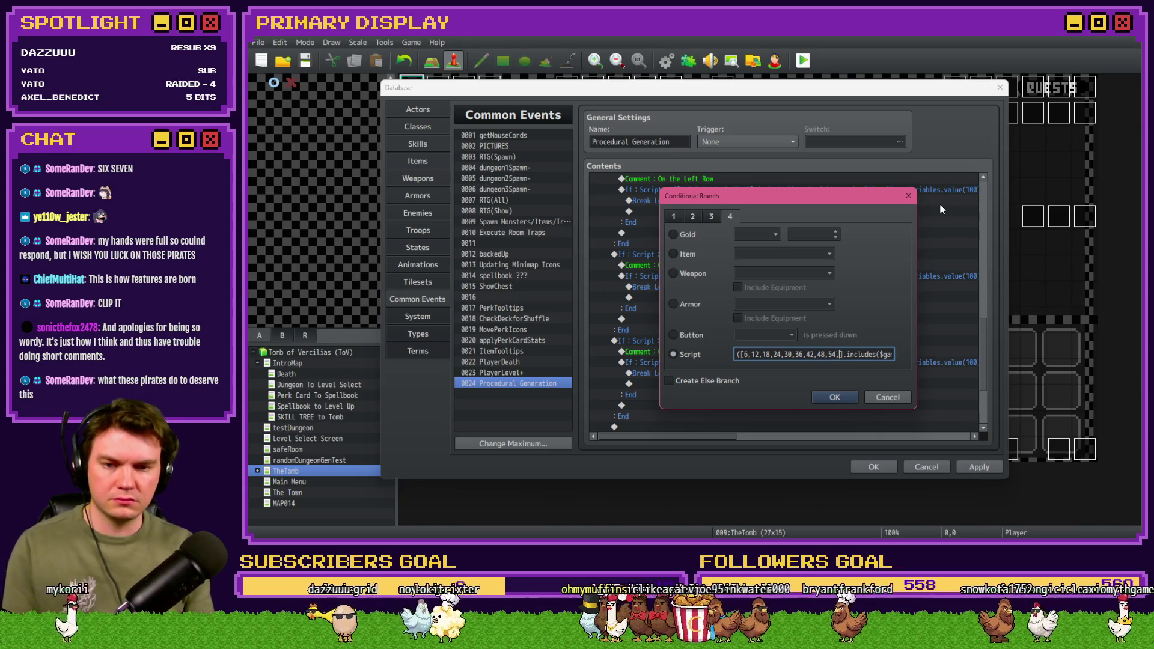
pyautogui.click(835, 397)
# Step: Change the copied block's comment to read 'On the Right Row'
pyautogui.doubleClick(648, 351)
pyautogui.doubleClick(715, 268)
pyautogui.write('Right')
pyautogui.press('Return')
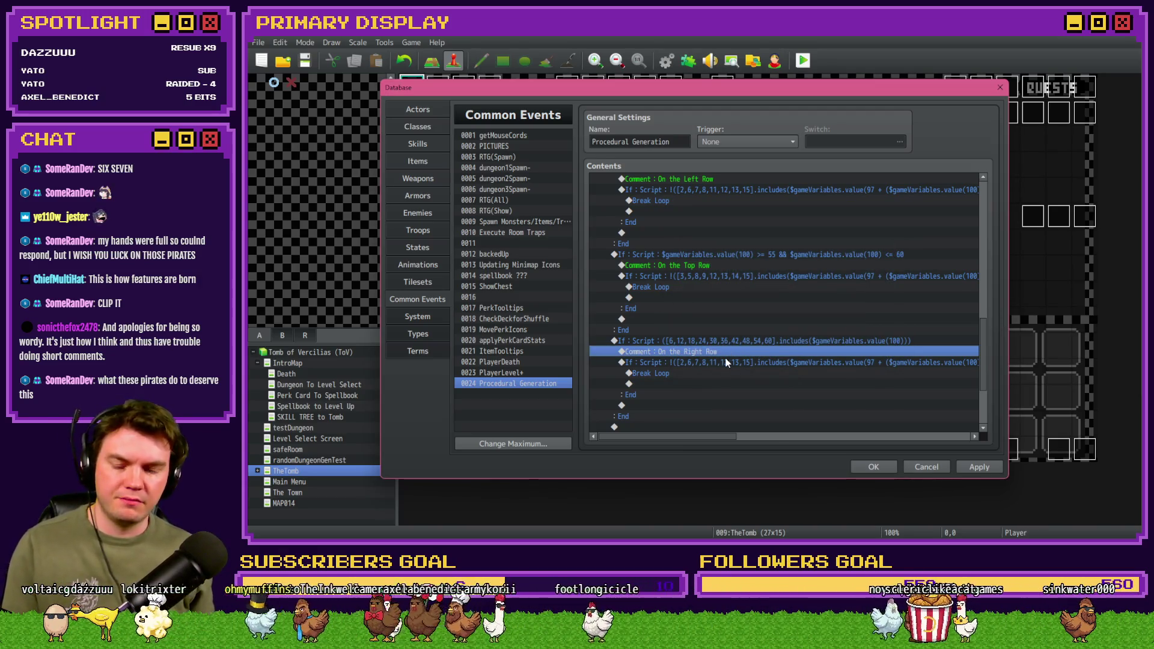
# Step: Set the inner room check to 4,6,9,10,11,13,16,15 and apply the changes
pyautogui.doubleClick(724, 359)
pyautogui.click(745, 354)
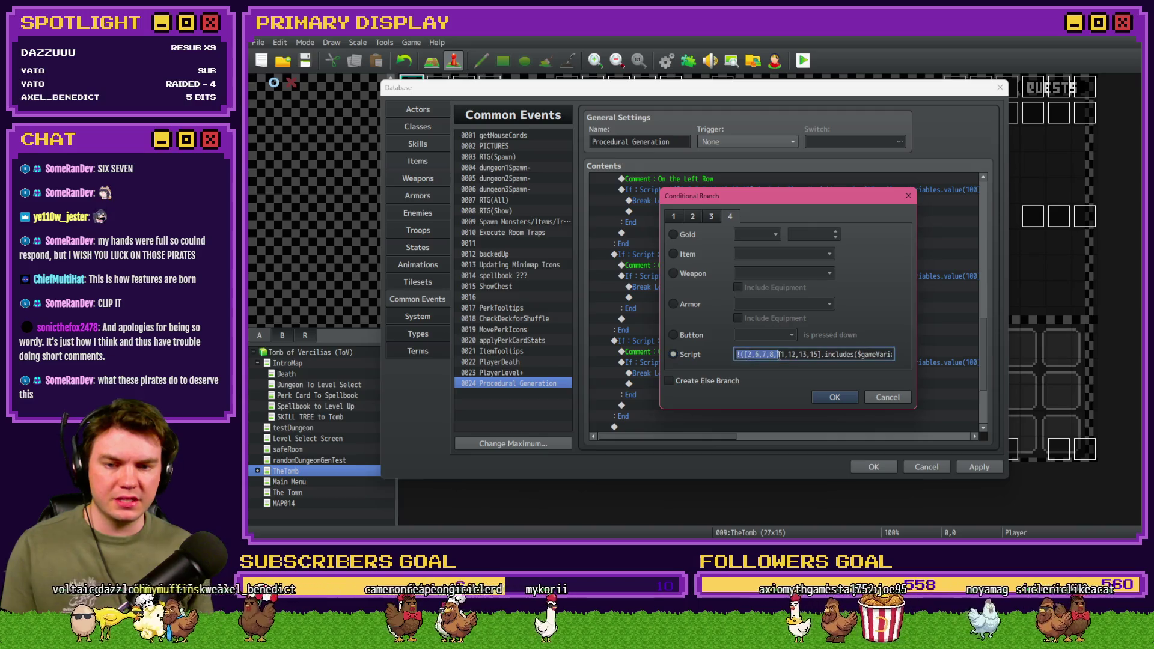
pyautogui.moveTo(747, 354); pyautogui.dragTo(821, 354)
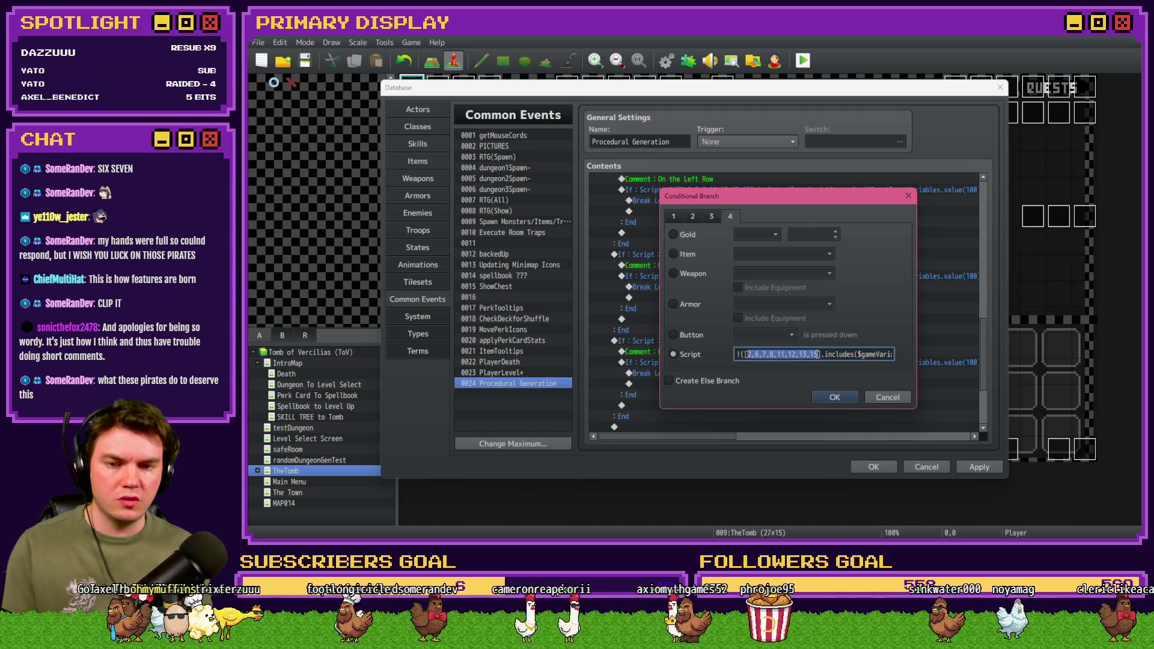
pyautogui.press('BackSpace')
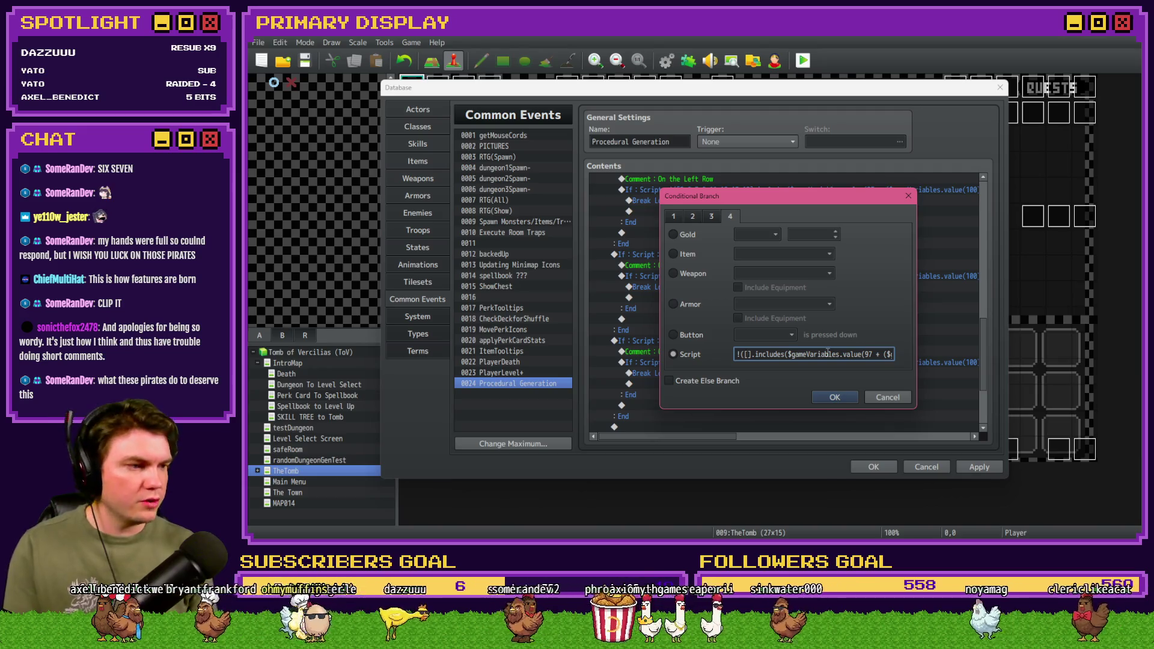
pyautogui.write('4,6,')
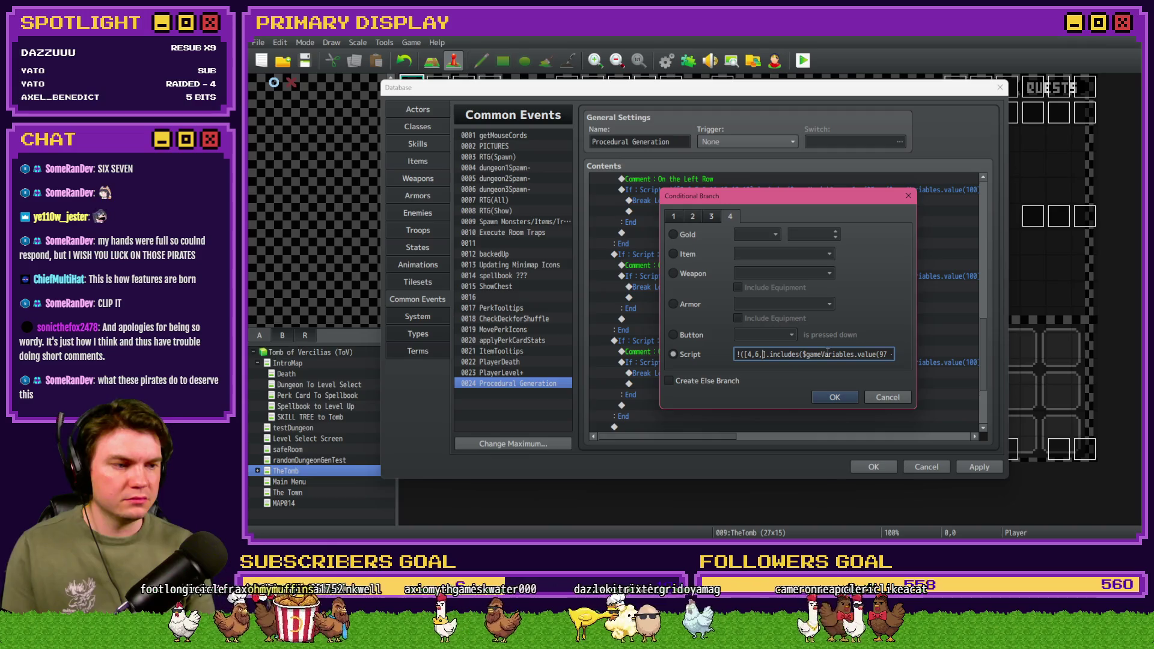
pyautogui.write('9,10,1')
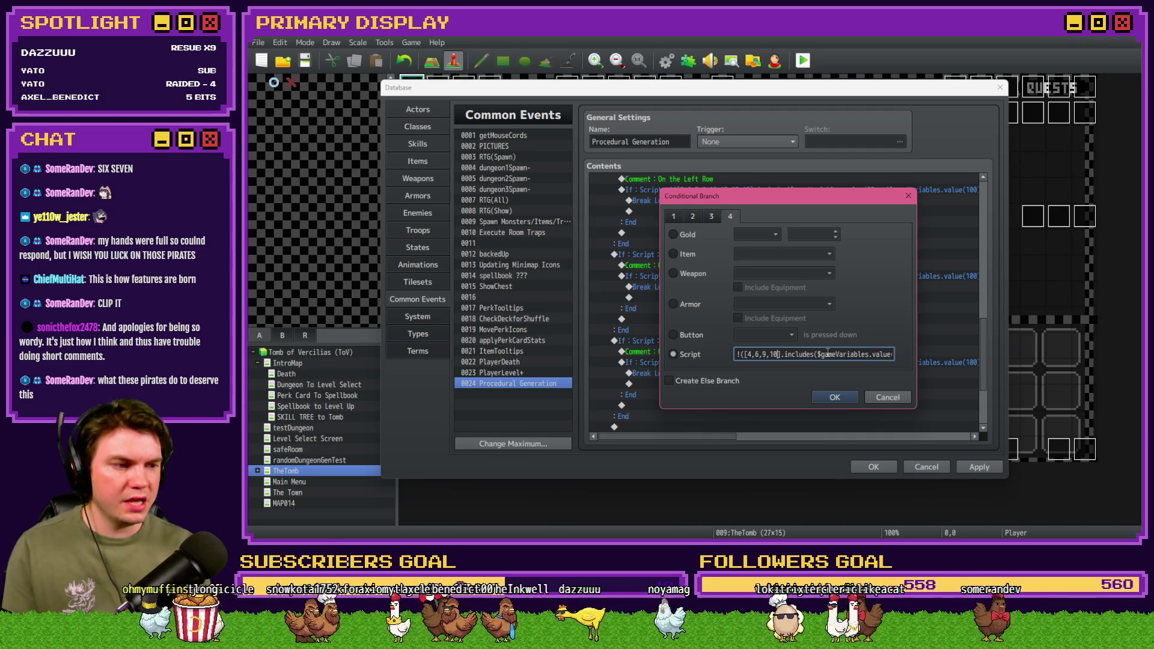
pyautogui.write('1,')
pyautogui.write('13,16,15')
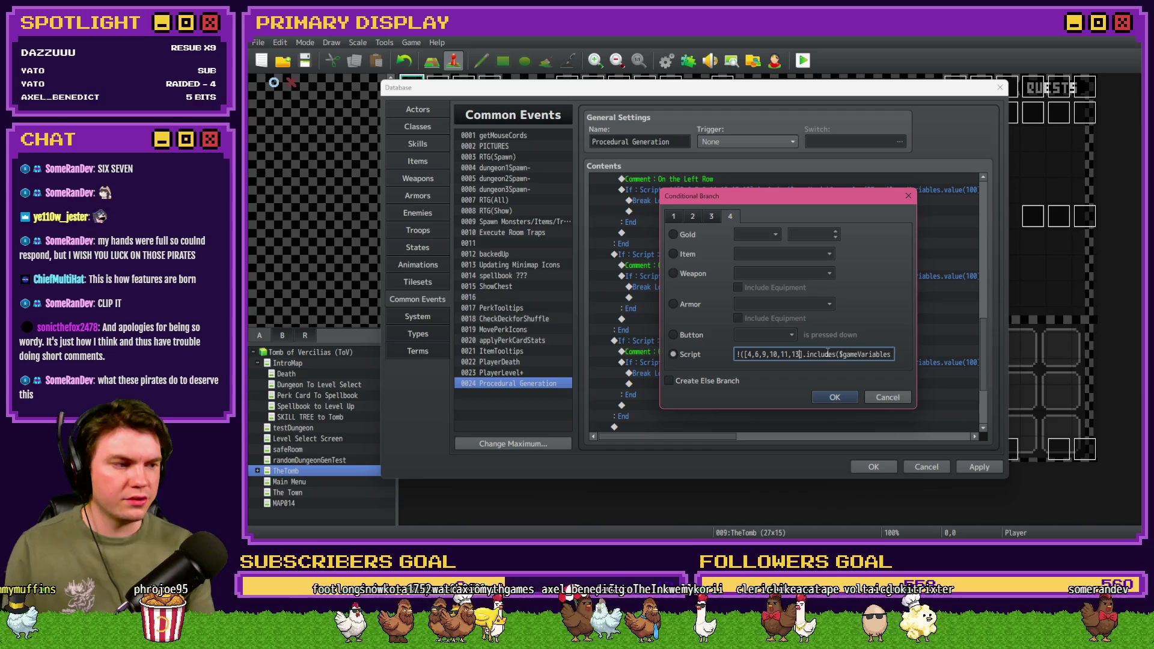
pyautogui.hotkey('ctrl', 'a')
pyautogui.click(834, 396)
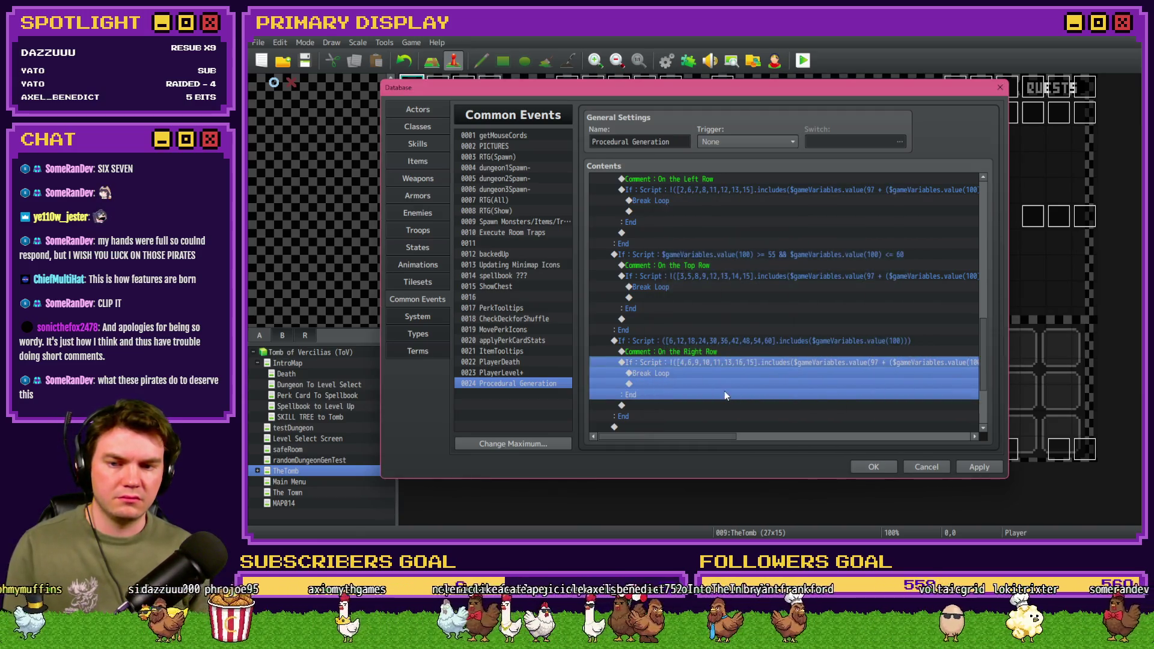
pyautogui.click(989, 466)
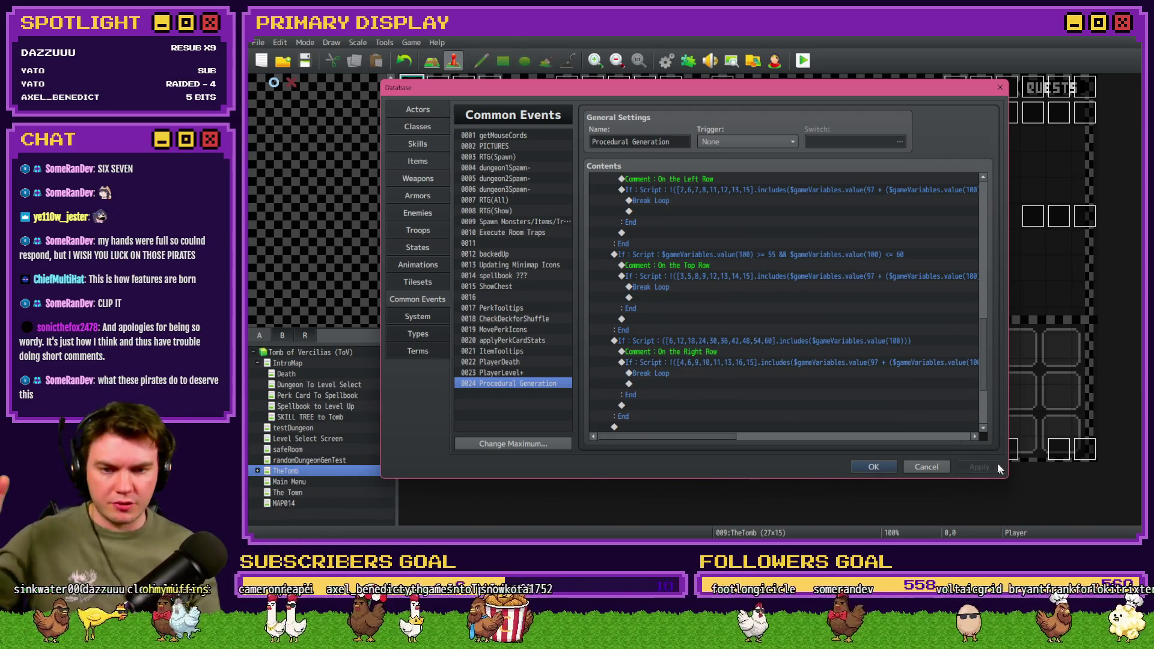
pyautogui.moveTo(981, 360); pyautogui.dragTo(982, 380)
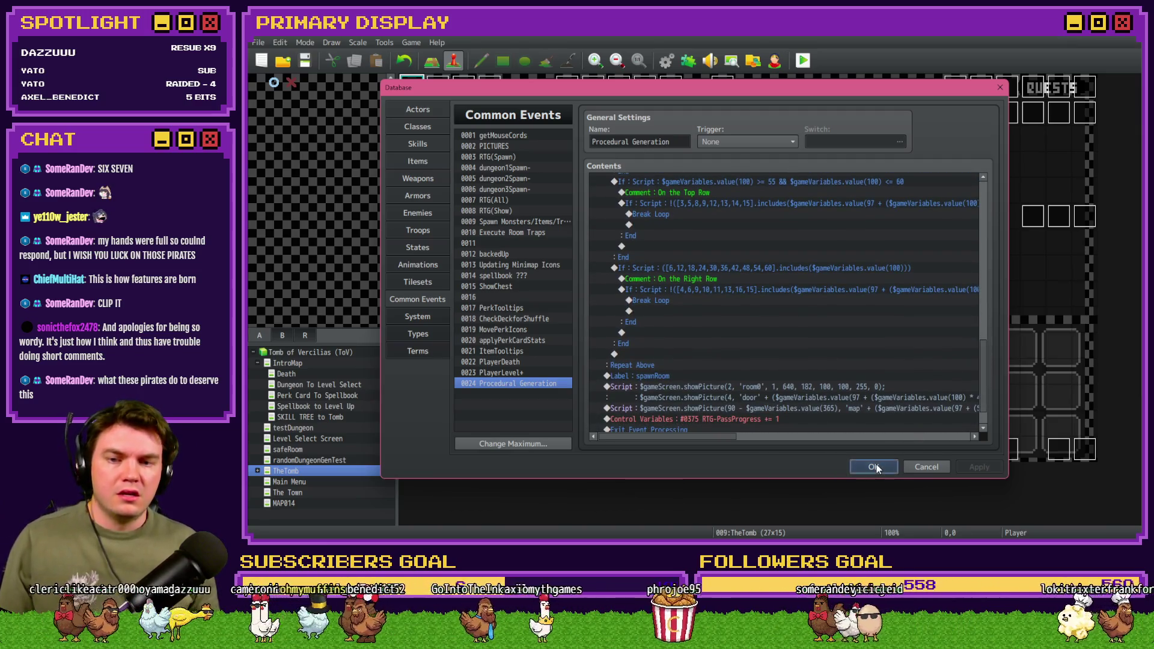
# Step: Close the Database, playtest and walk through a few generated rooms, then quit the game
pyautogui.click(873, 466)
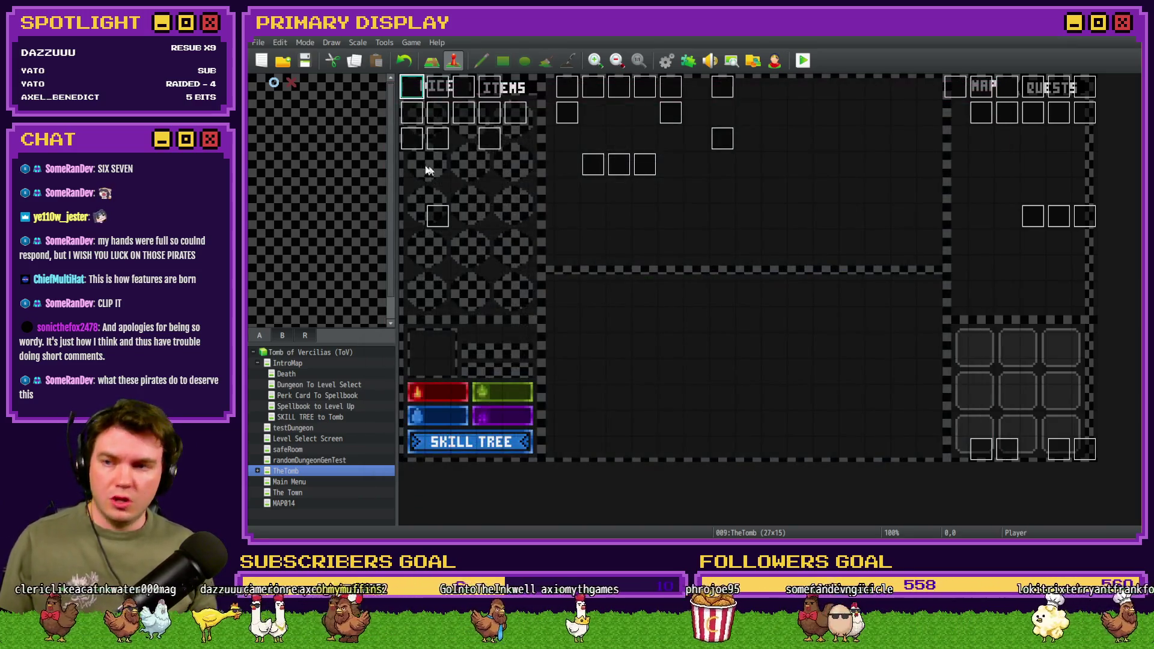
pyautogui.click(801, 66)
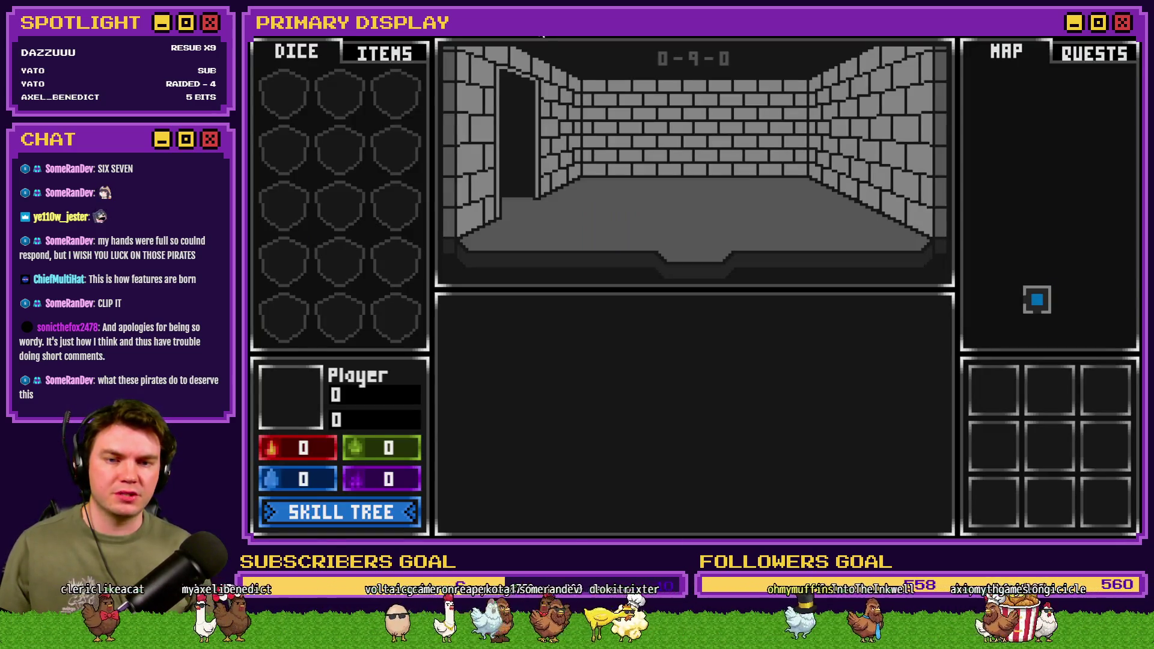
pyautogui.press('Up')
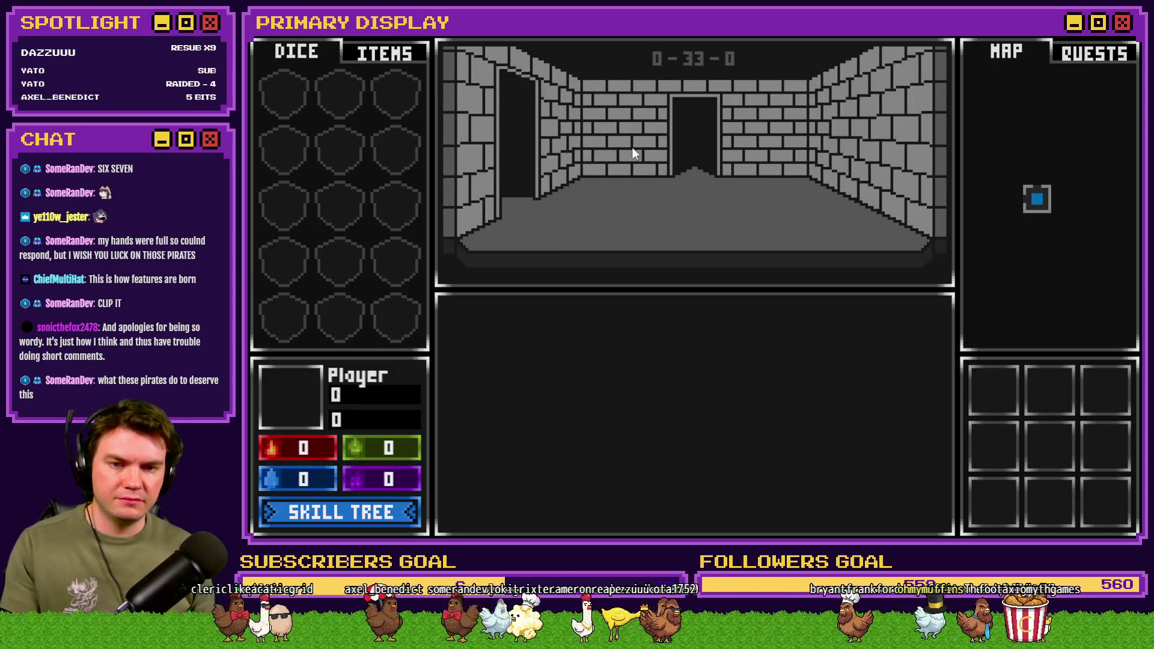
pyautogui.press('Up')
pyautogui.press('Right')
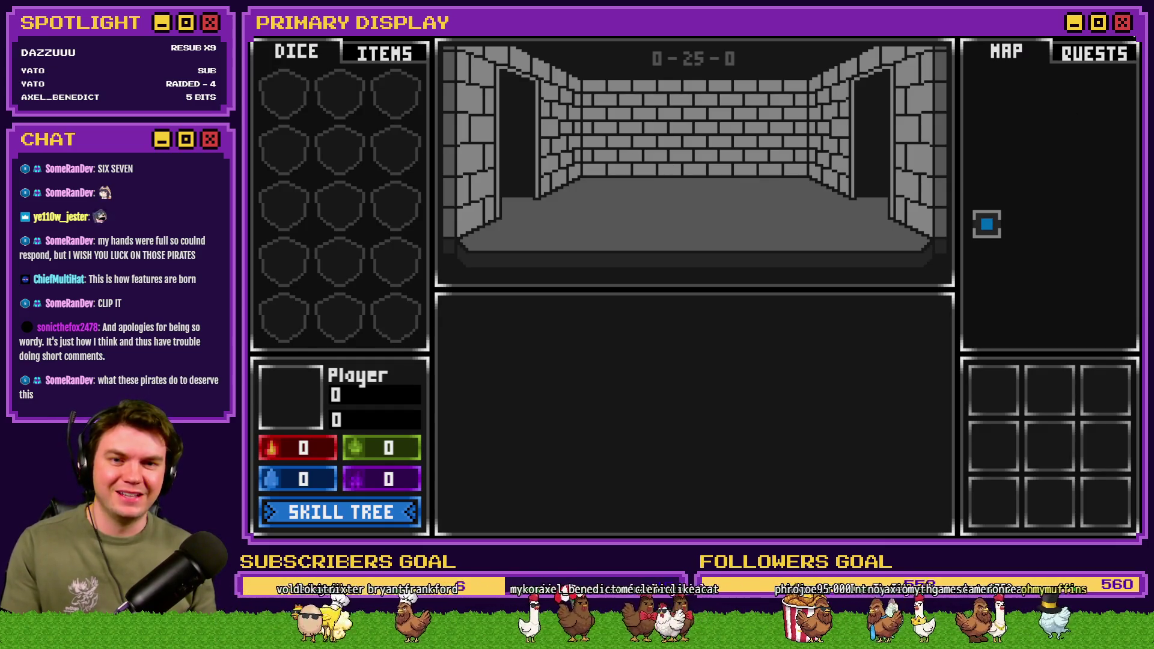
pyautogui.hotkey('alt', 'F4')
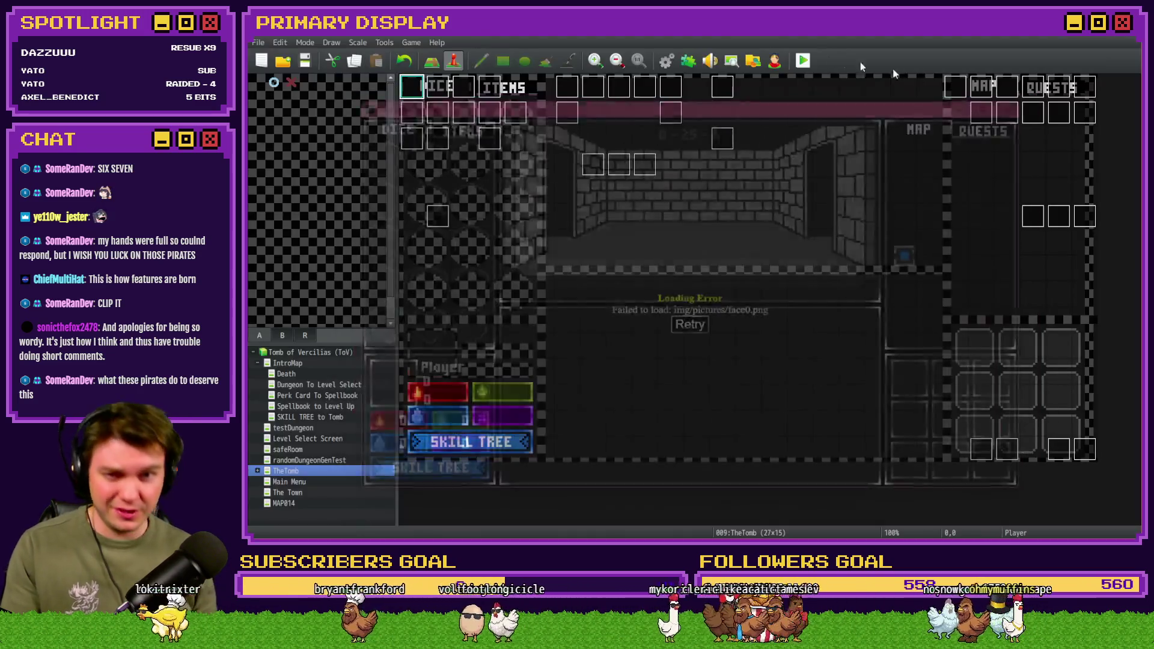
pyautogui.click(667, 61)
pyautogui.press('Escape')
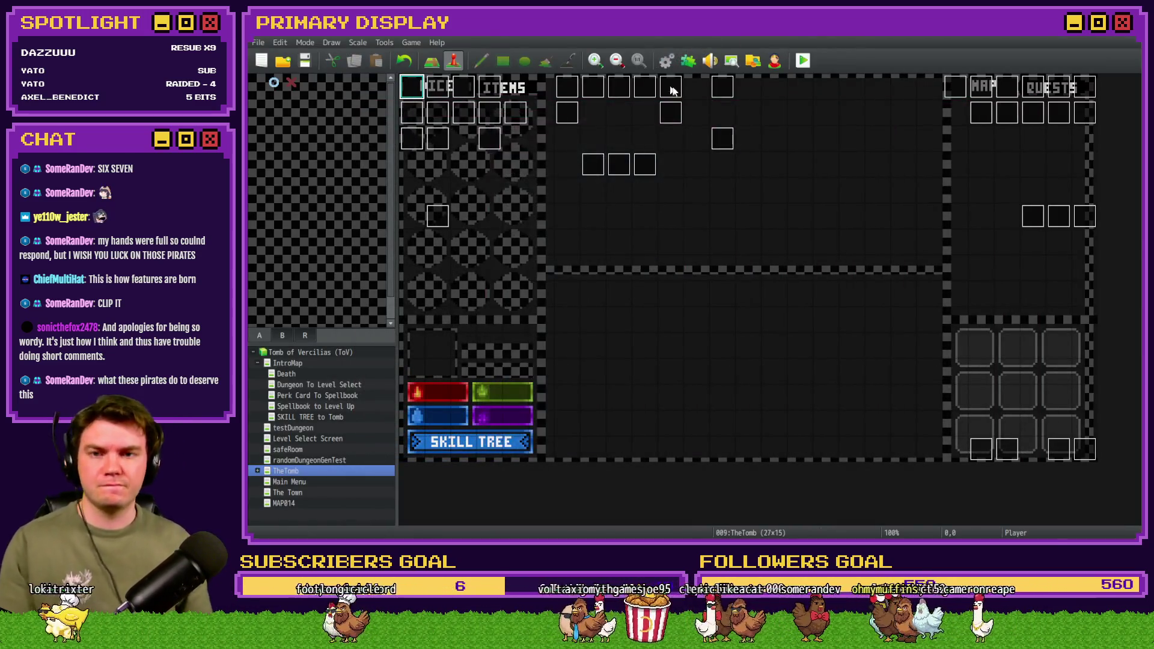
pyautogui.click(667, 61)
pyautogui.scroll(-6, 762, 251)
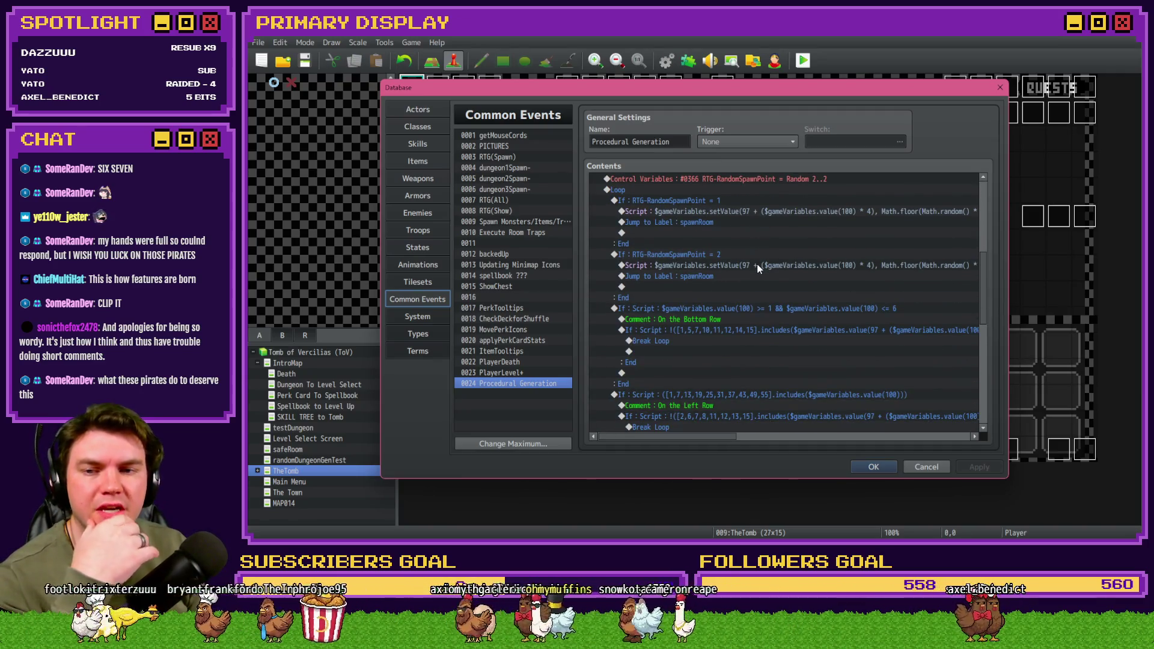
pyautogui.click(646, 191)
pyautogui.scroll(-10, 657, 241)
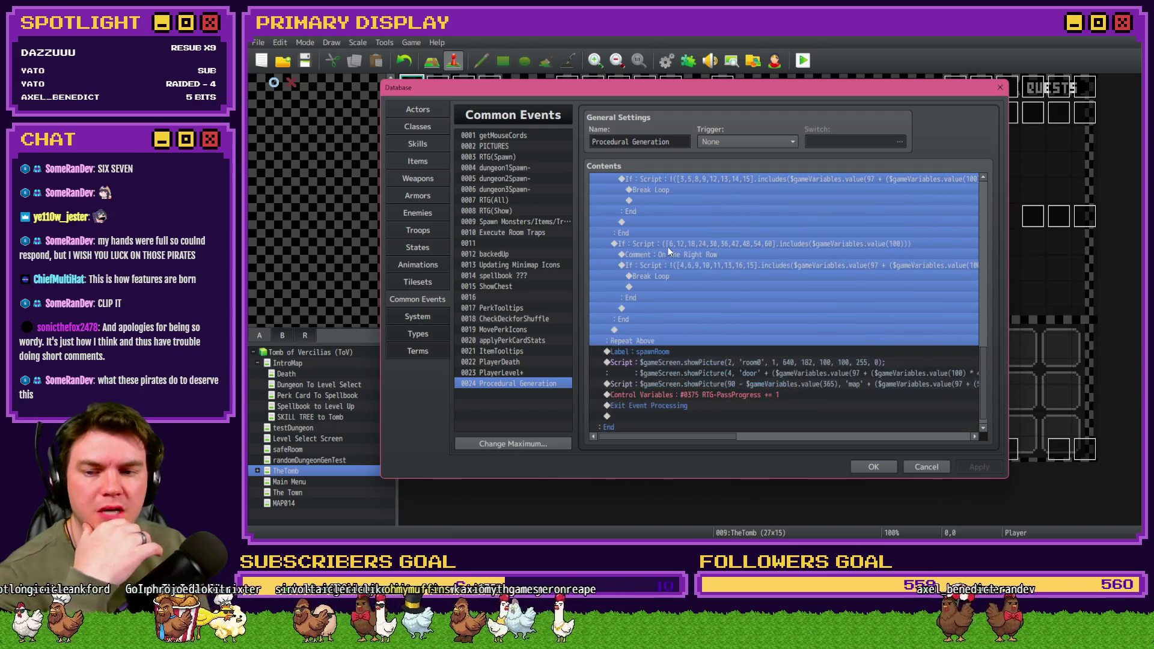
pyautogui.scroll(8, 670, 311)
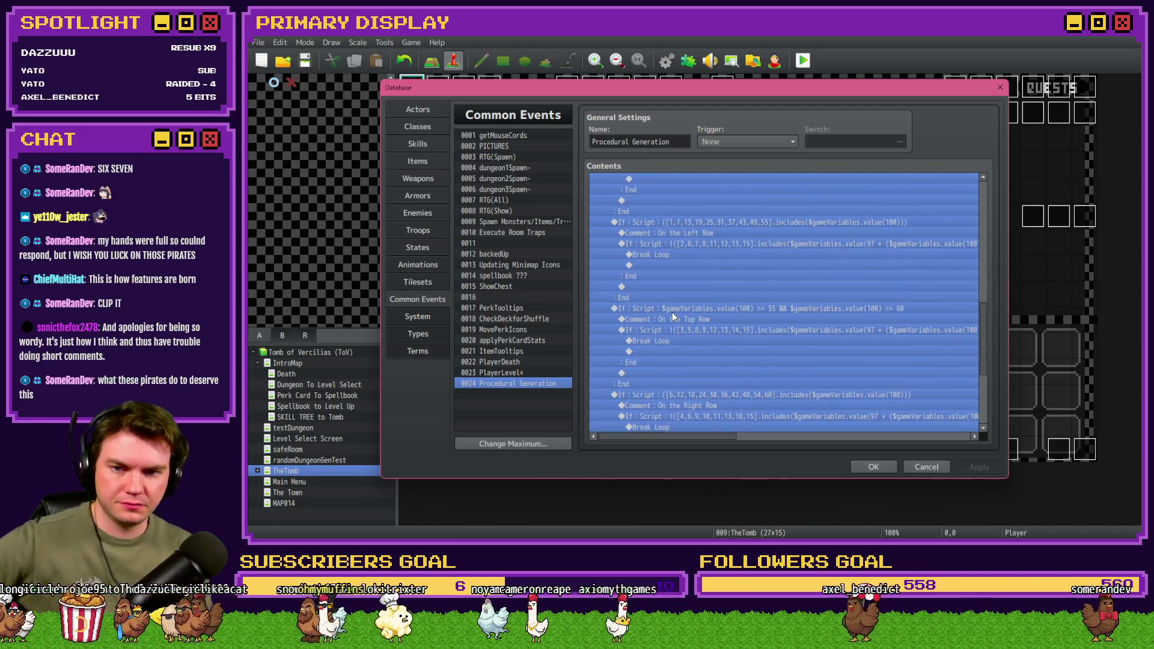
pyautogui.scroll(3, 670, 312)
pyautogui.click(692, 286)
pyautogui.click(693, 276)
pyautogui.click(693, 291)
pyautogui.click(691, 297)
pyautogui.click(698, 263)
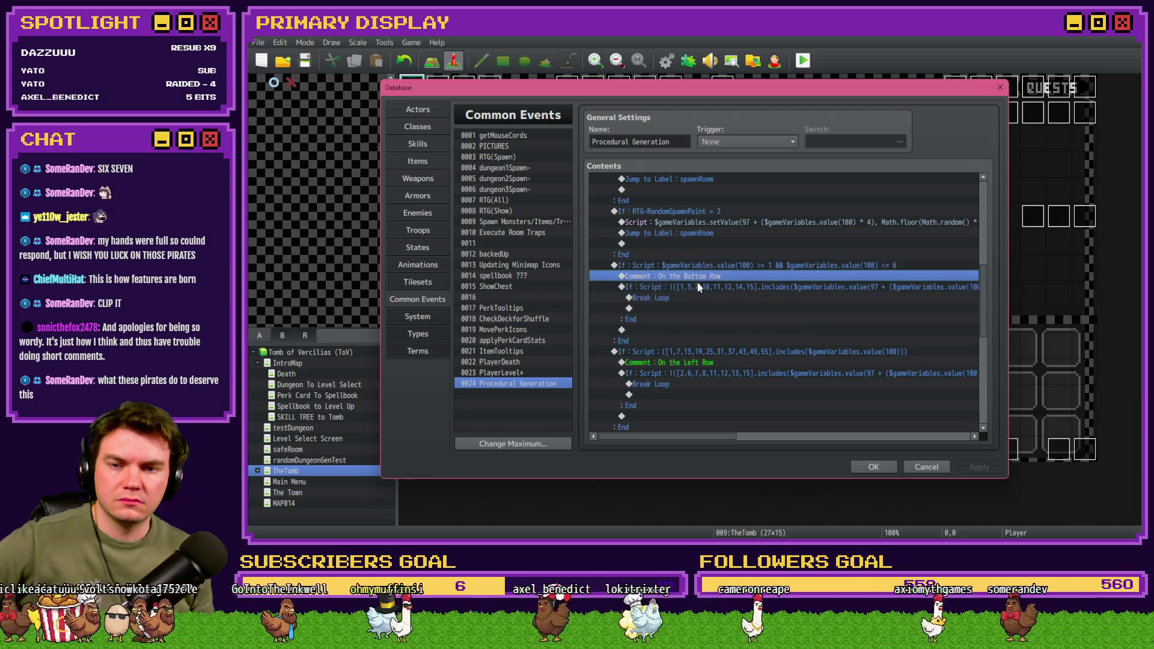
pyautogui.click(697, 285)
pyautogui.scroll(-2, 696, 286)
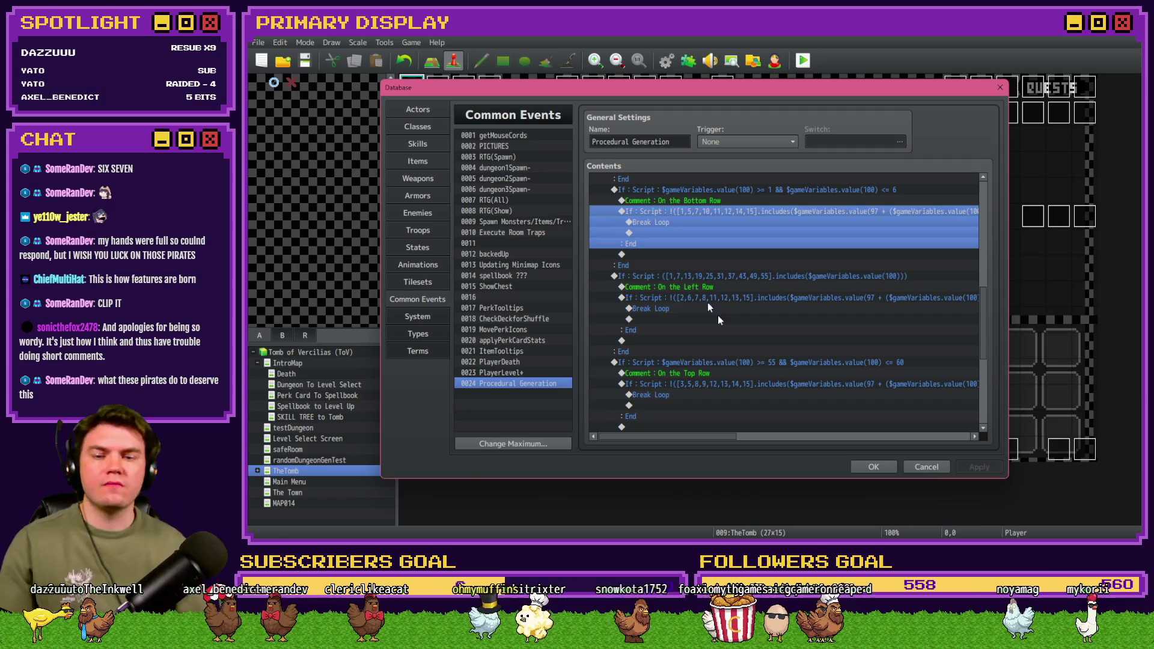
pyautogui.scroll(-5, 721, 318)
pyautogui.scroll(-1, 748, 345)
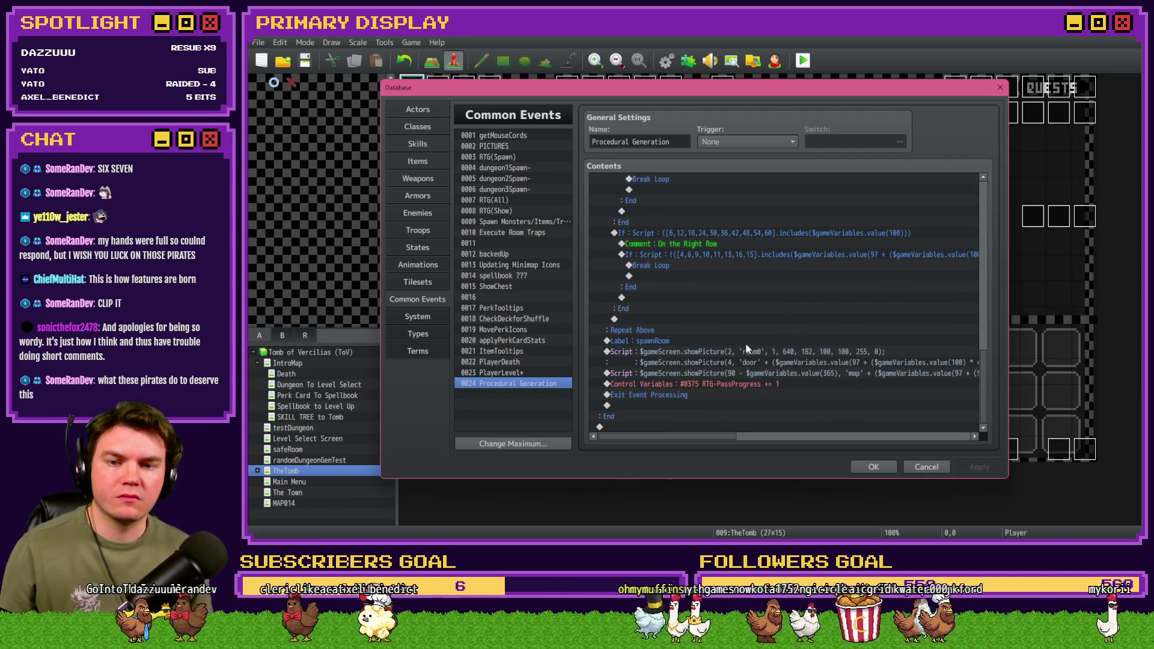
pyautogui.click(873, 466)
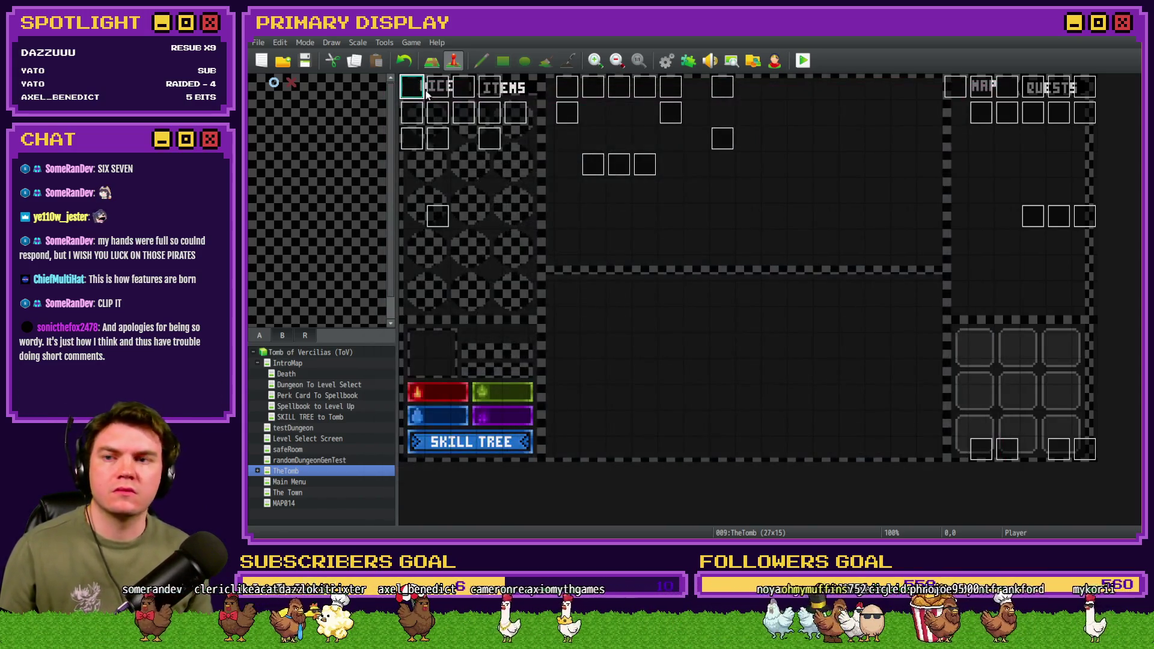
# Step: Verify the Int/Movement event calls Procedural Generation, then open Common Events with F9
pyautogui.doubleClick(424, 87)
pyautogui.scroll(-9, 712, 351)
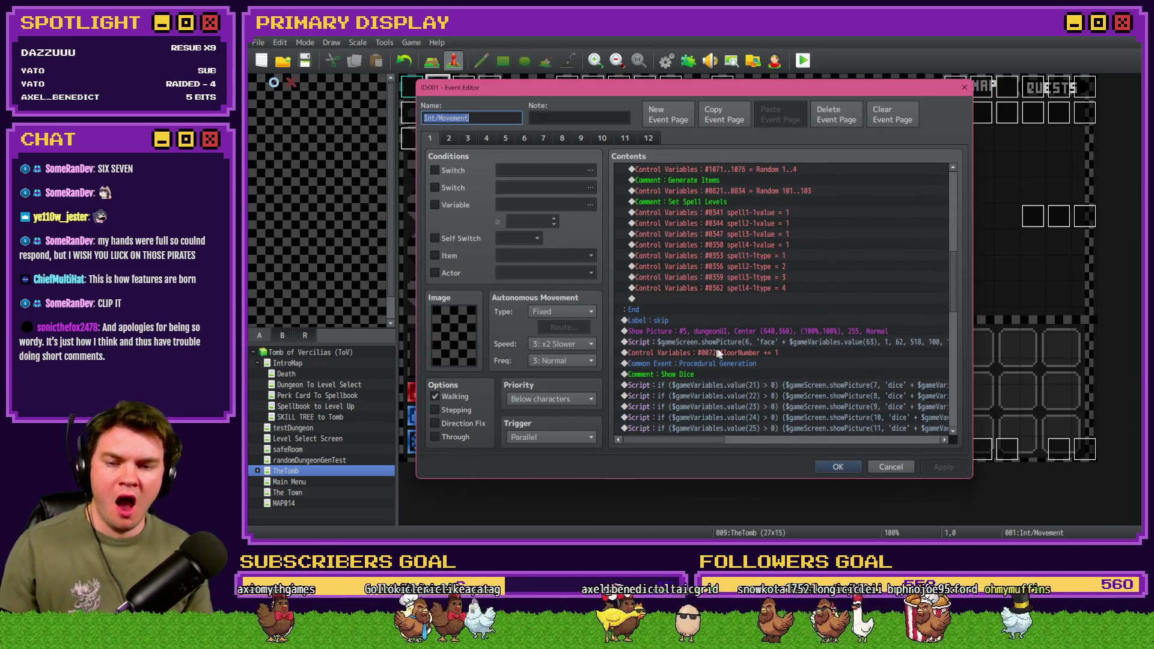
pyautogui.press('Escape')
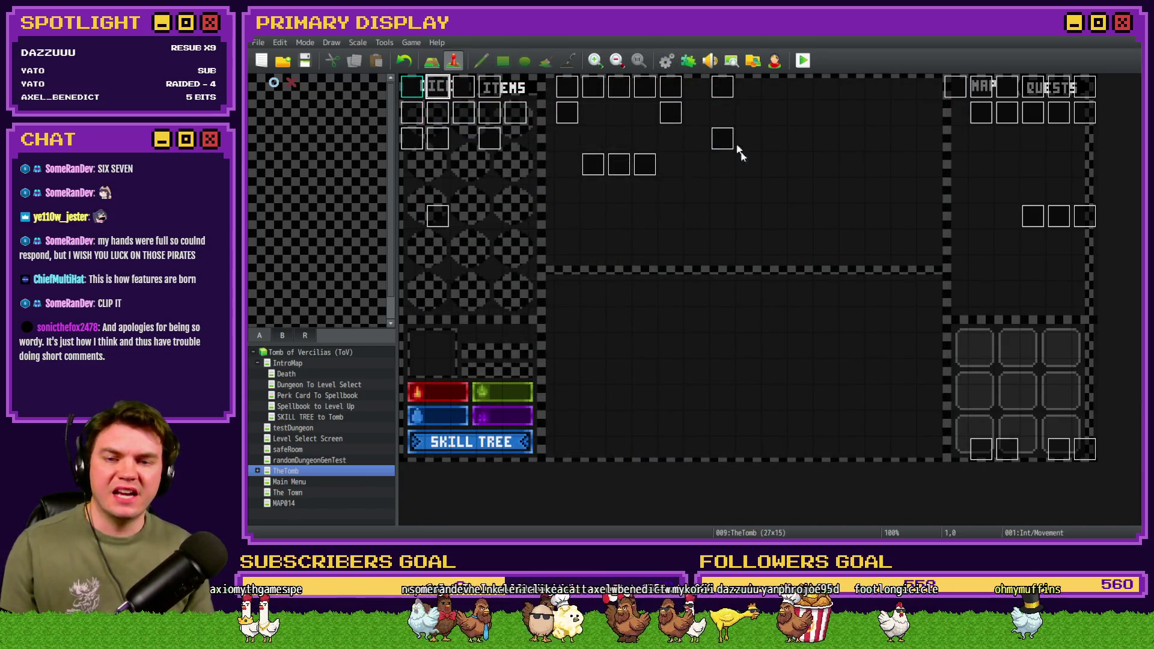
pyautogui.press('F9')
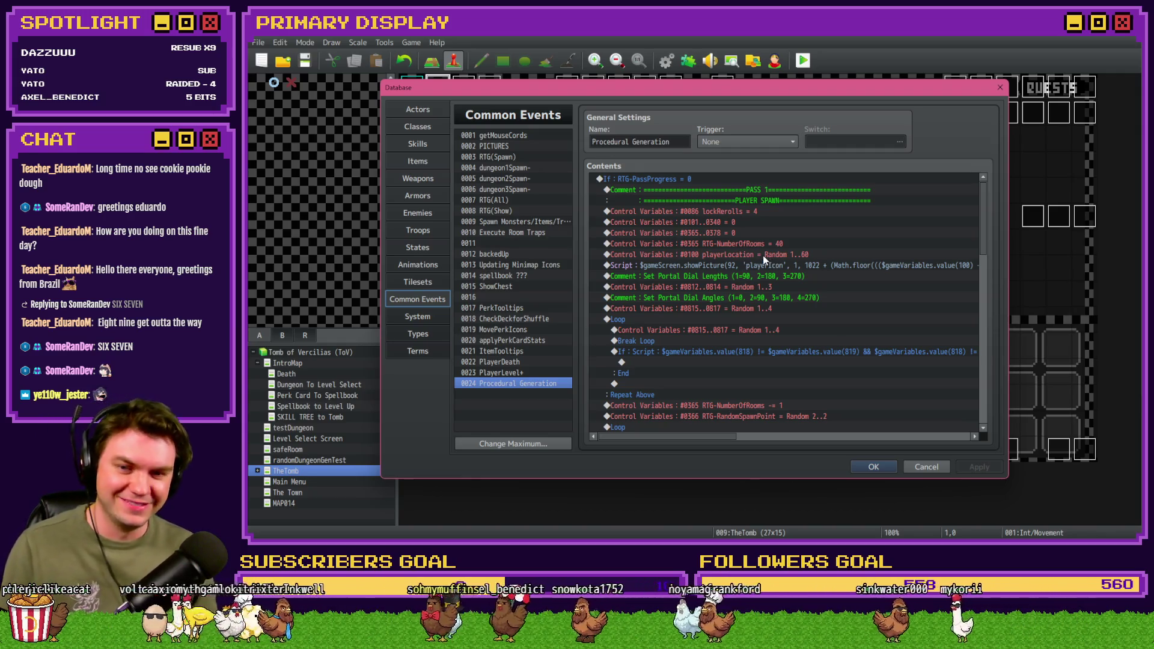
# Step: Insert a 999-frame Wait above Exit Event Processing and close the Database with OK
pyautogui.scroll(-10, 744, 302)
pyautogui.scroll(-5, 747, 306)
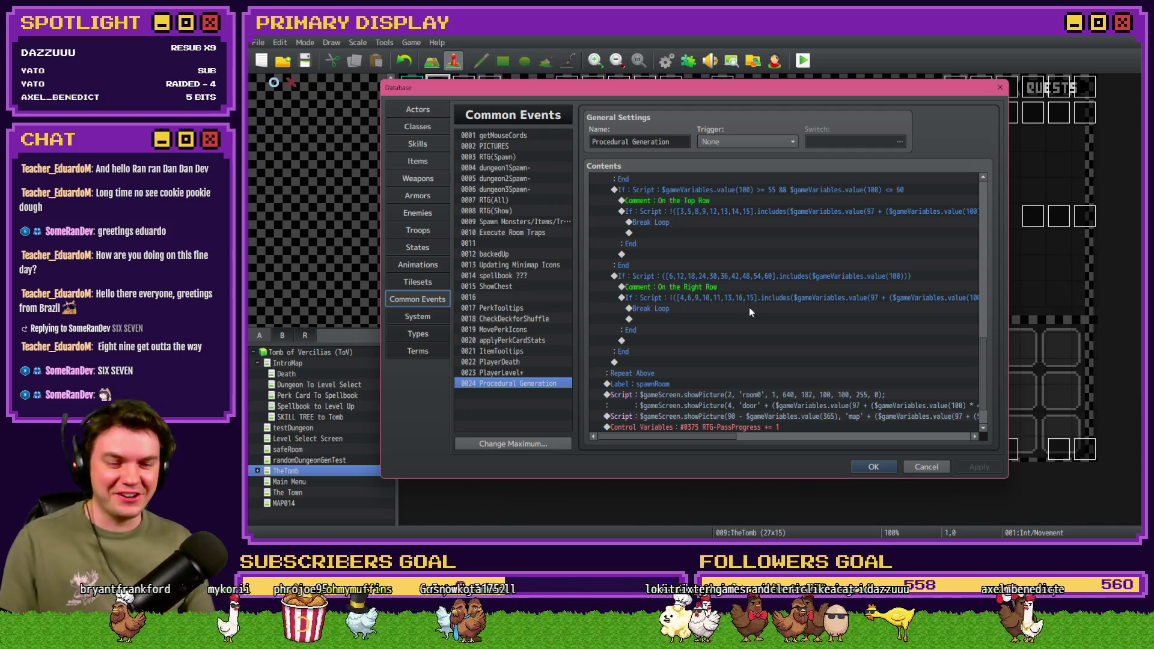
pyautogui.scroll(-2, 744, 341)
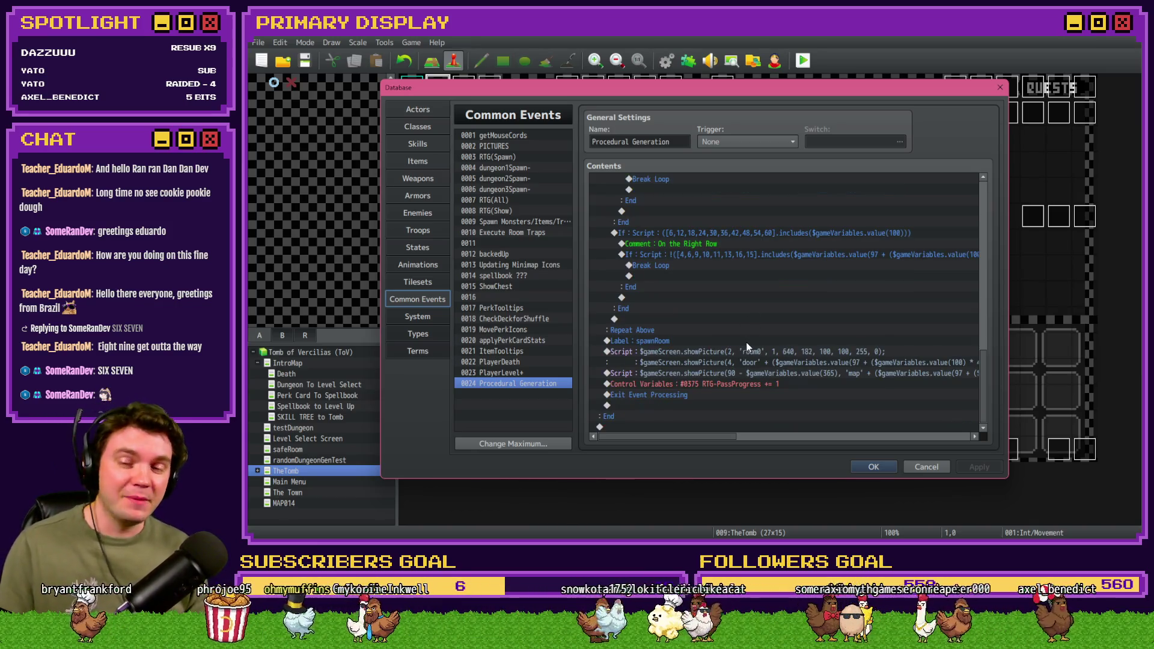
pyautogui.click(730, 340)
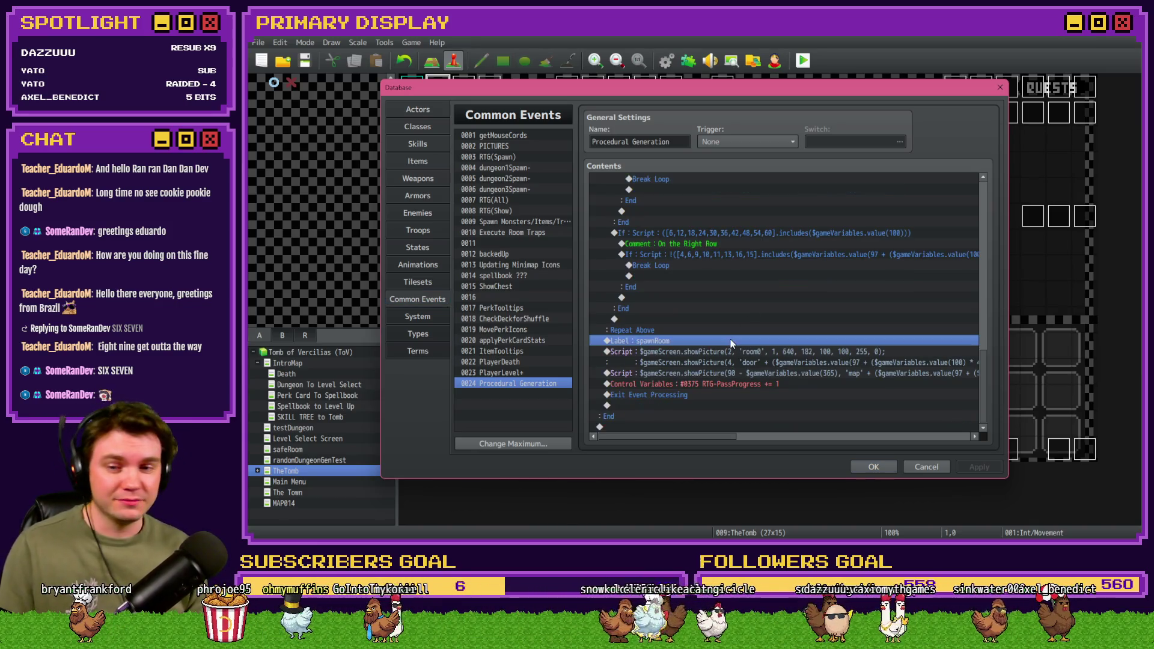
pyautogui.click(733, 394)
pyautogui.doubleClick(726, 383)
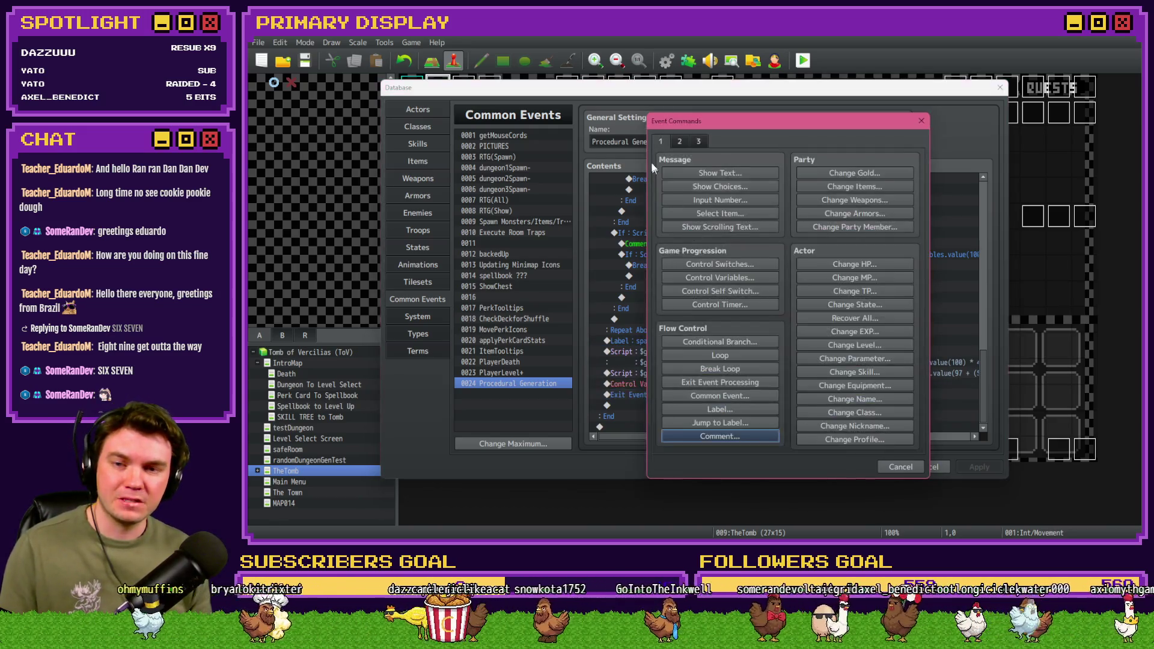
pyautogui.click(853, 174)
pyautogui.write('99')
pyautogui.click(769, 323)
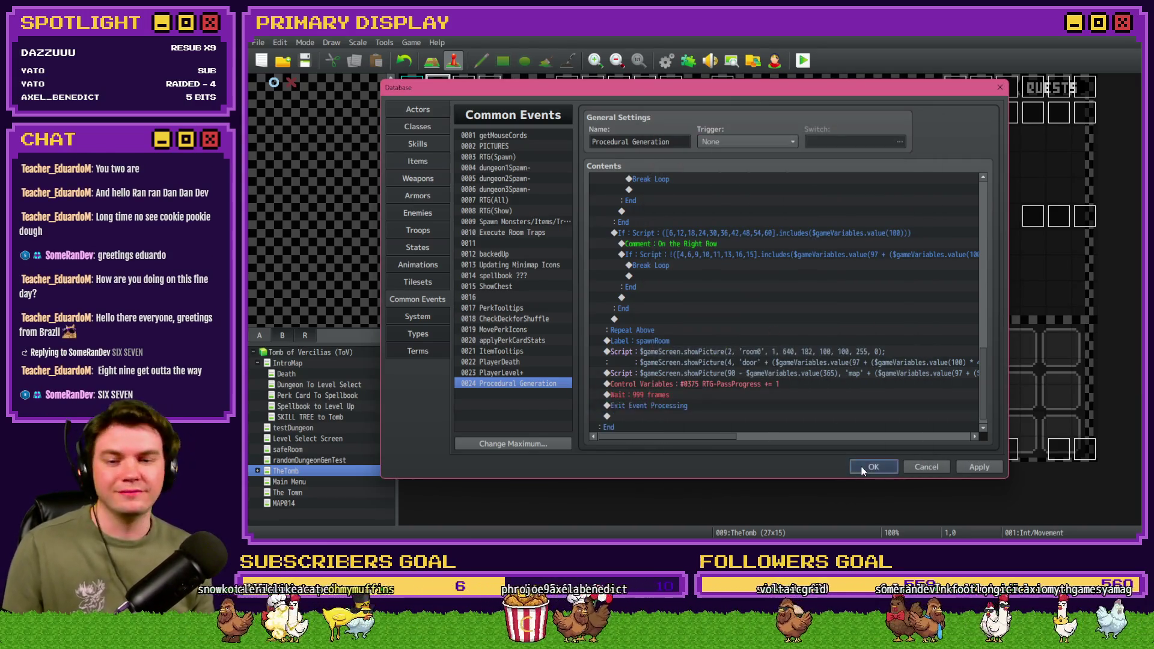
pyautogui.click(860, 466)
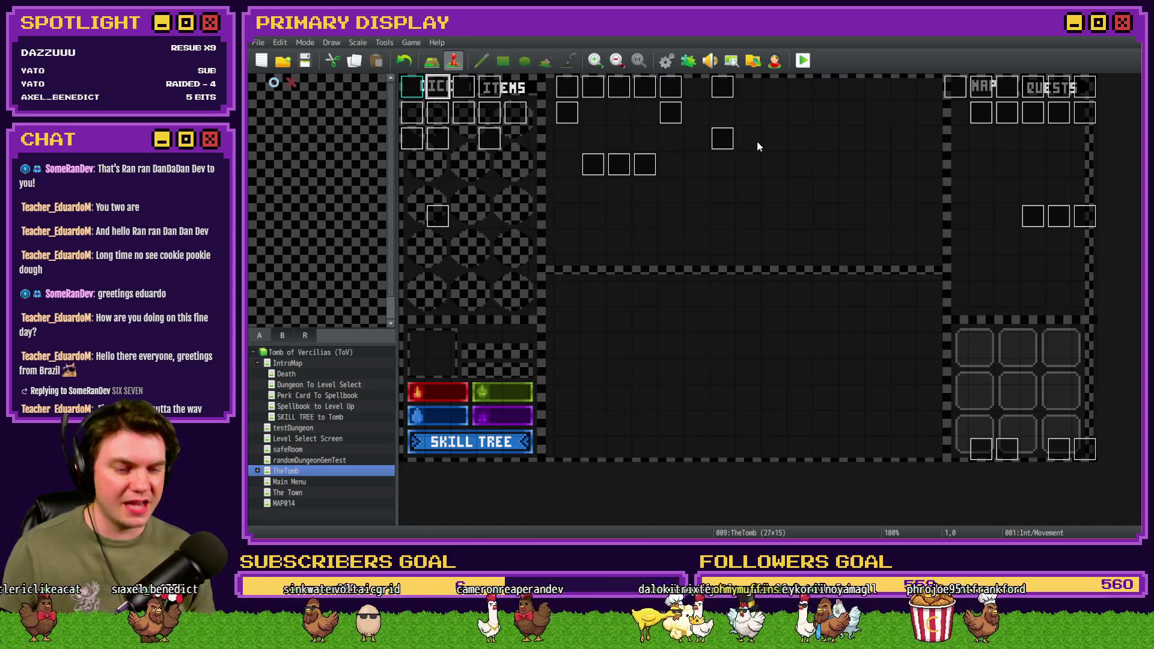
pyautogui.click(802, 61)
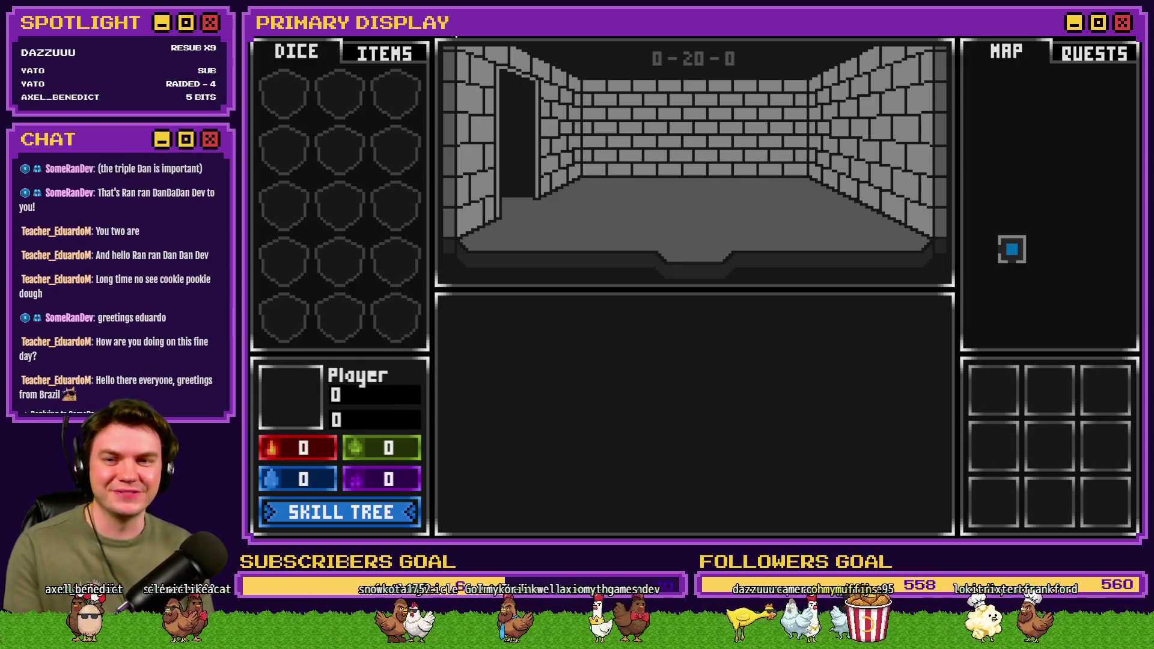
pyautogui.hotkey('alt', 'F4')
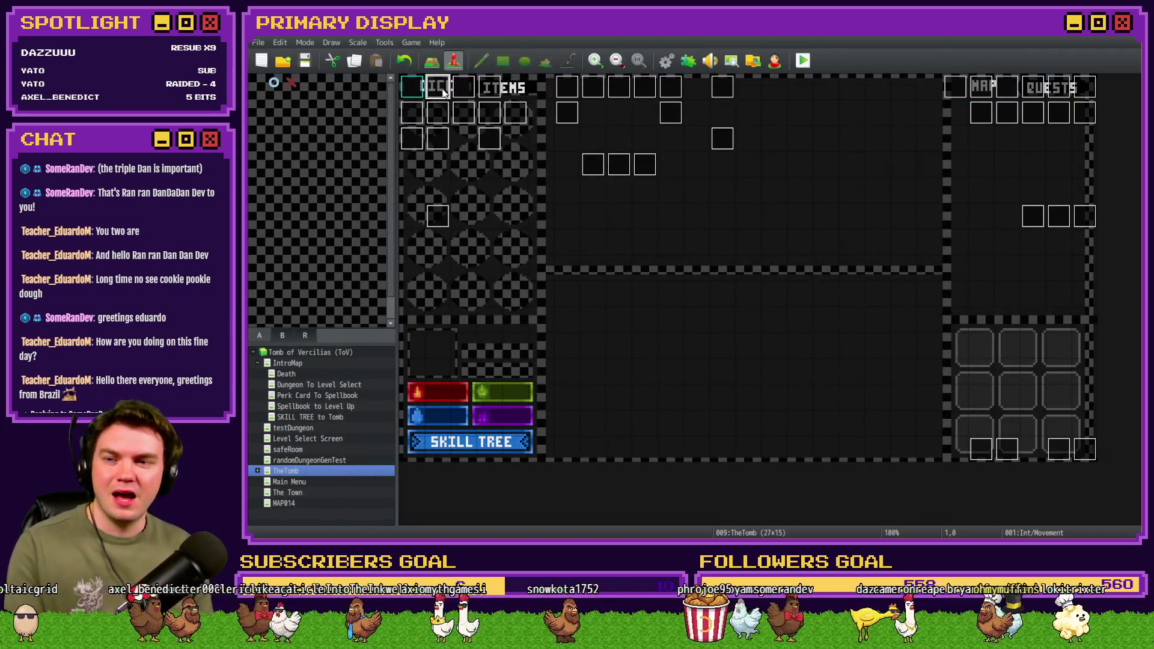
# Step: In Int/Movement, move the Procedural Generation call just after Label : skip, above Show Picture
pyautogui.doubleClick(438, 87)
pyautogui.scroll(-4, 729, 282)
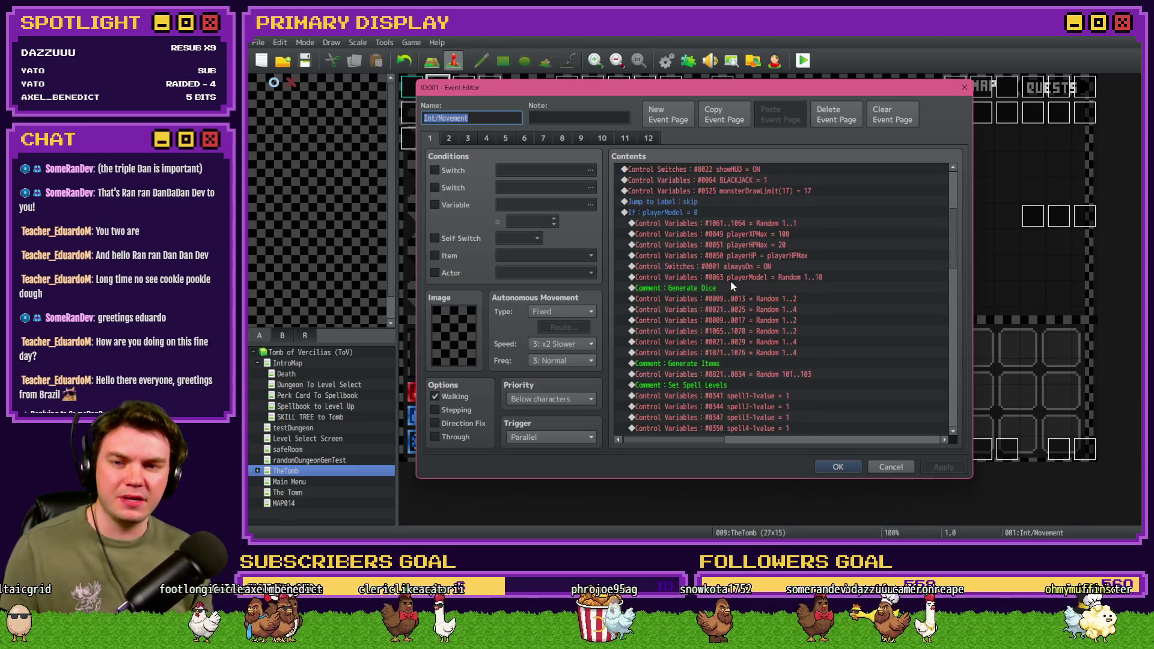
pyautogui.click(700, 246)
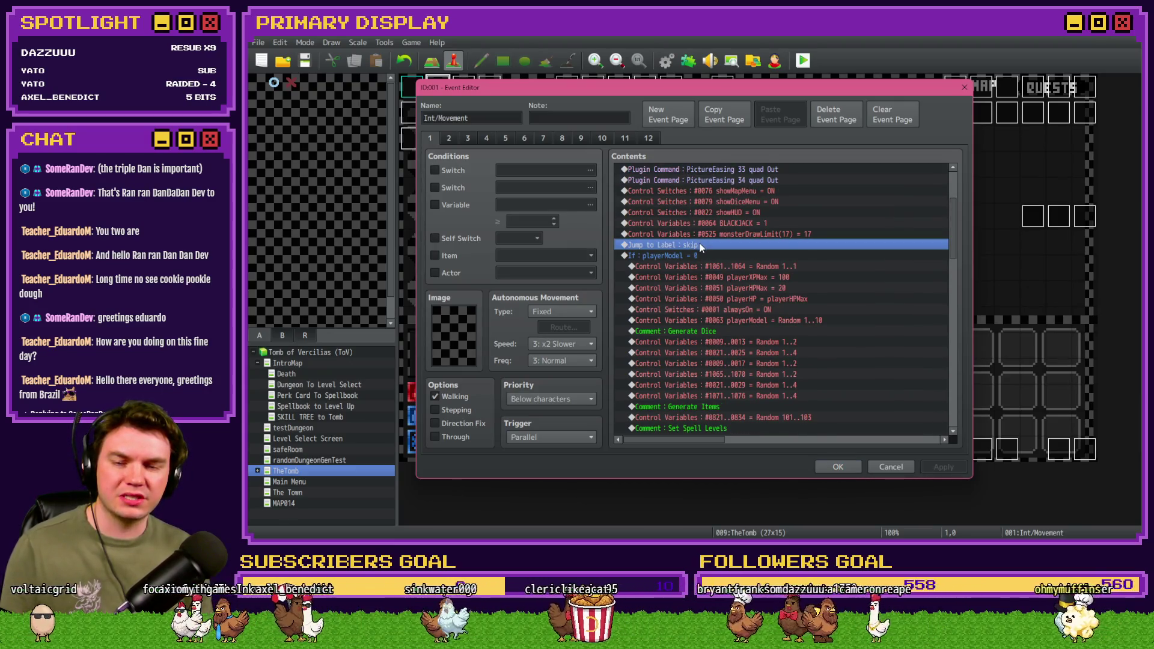
pyautogui.scroll(-7, 708, 268)
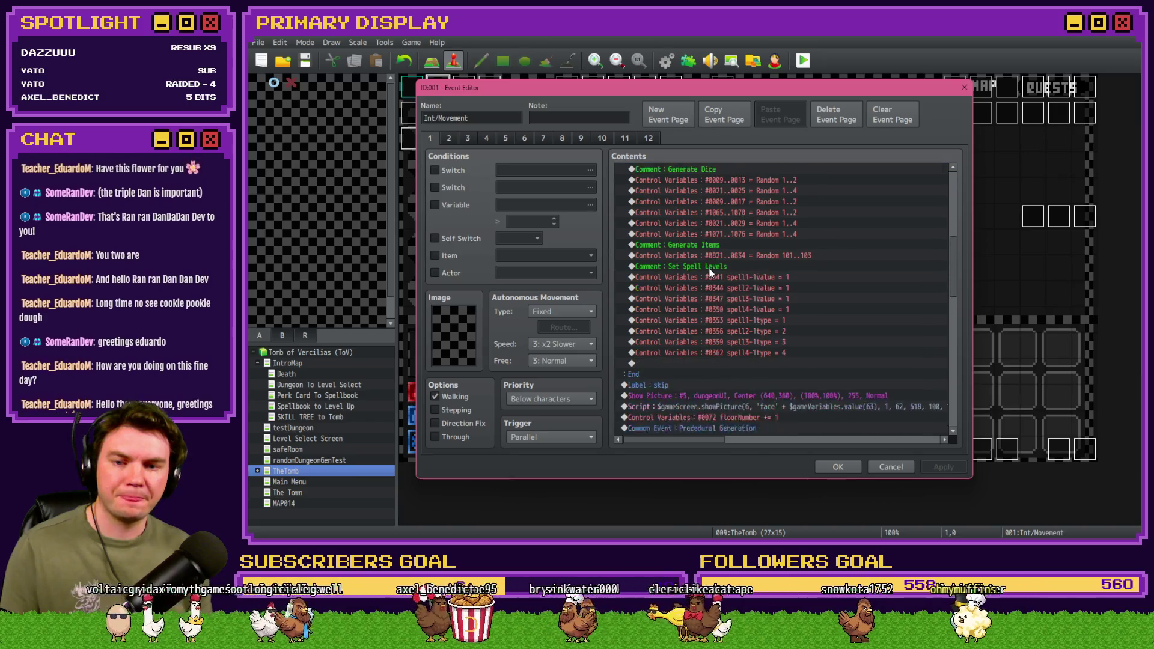
pyautogui.scroll(-2, 703, 270)
pyautogui.click(677, 267)
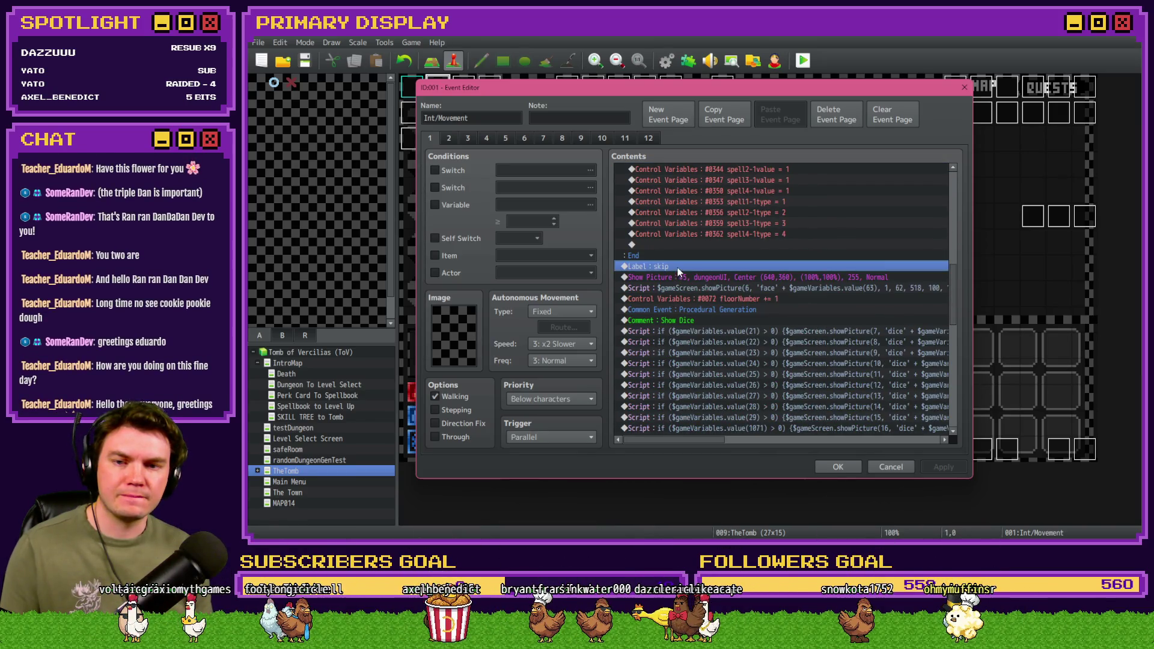
pyautogui.click(676, 277)
pyautogui.click(680, 286)
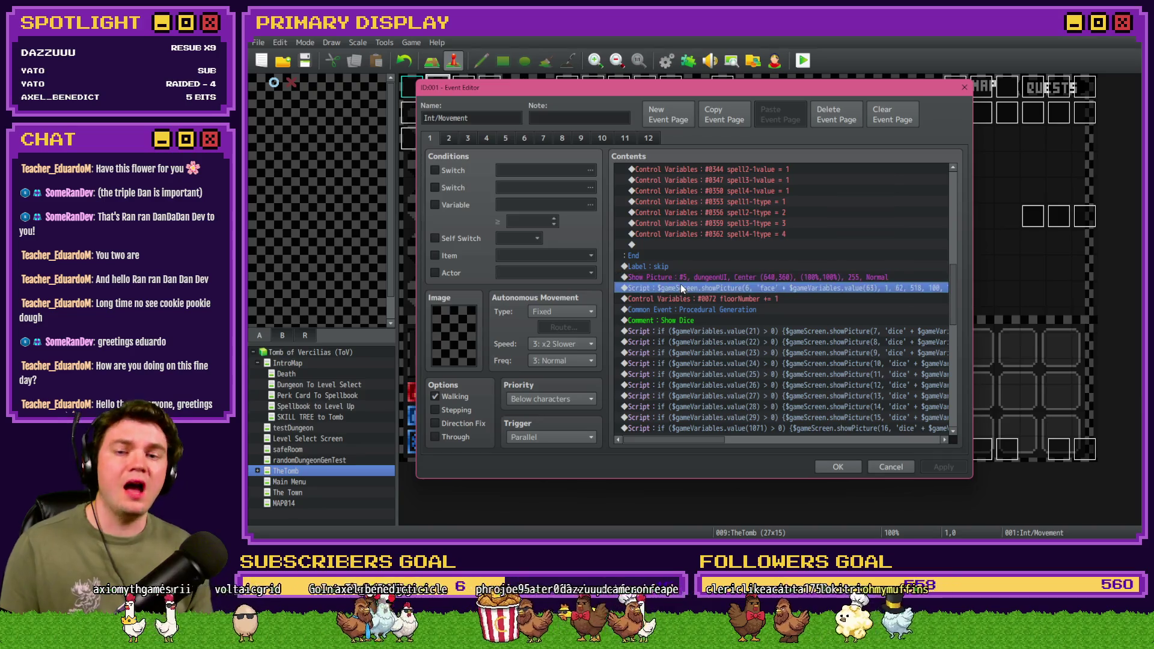
pyautogui.click(684, 269)
pyautogui.click(686, 275)
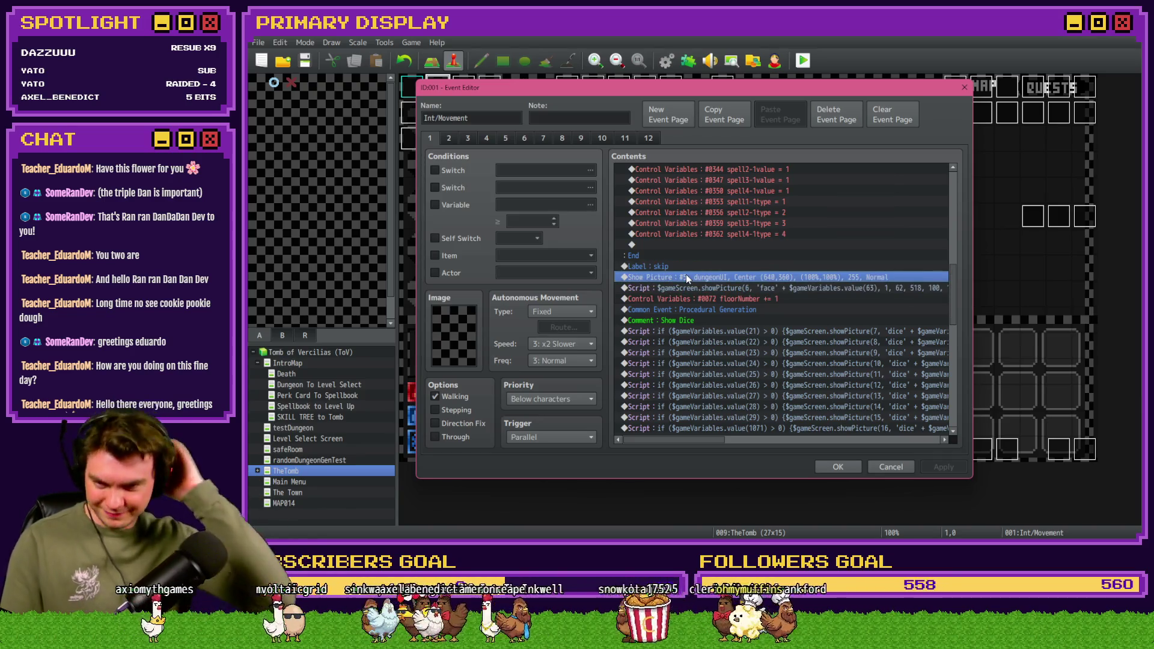
pyautogui.click(709, 310)
pyautogui.moveTo(708, 287); pyautogui.dragTo(715, 276)
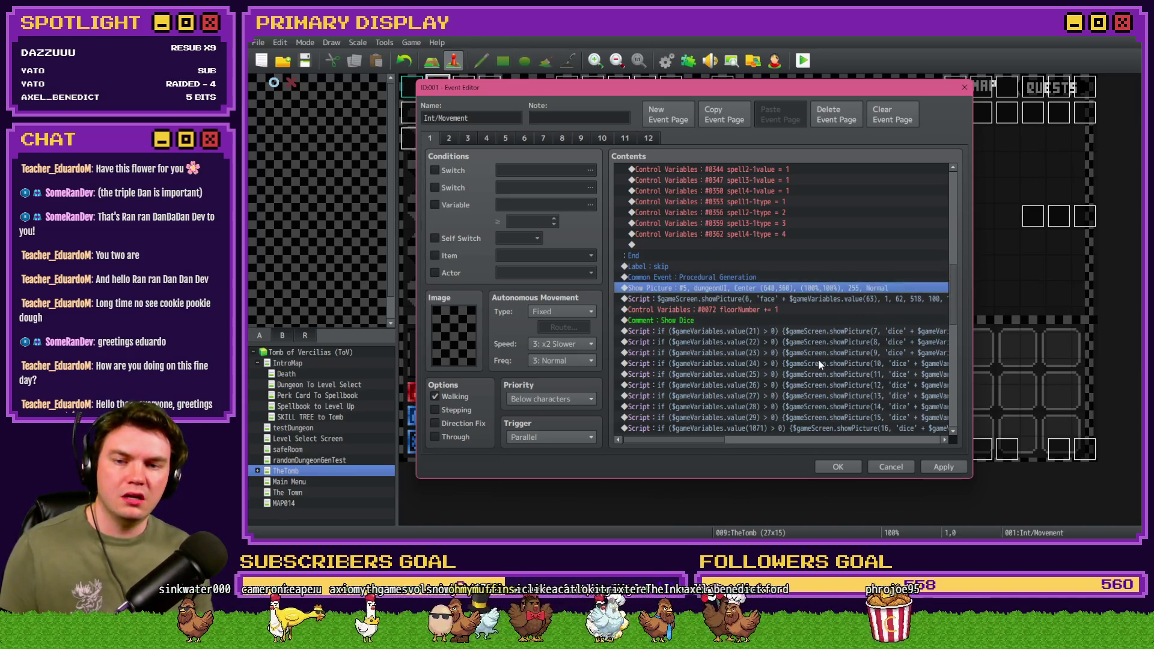
# Step: Apply and close the event editor, then playtest, saving changes when prompted
pyautogui.click(938, 467)
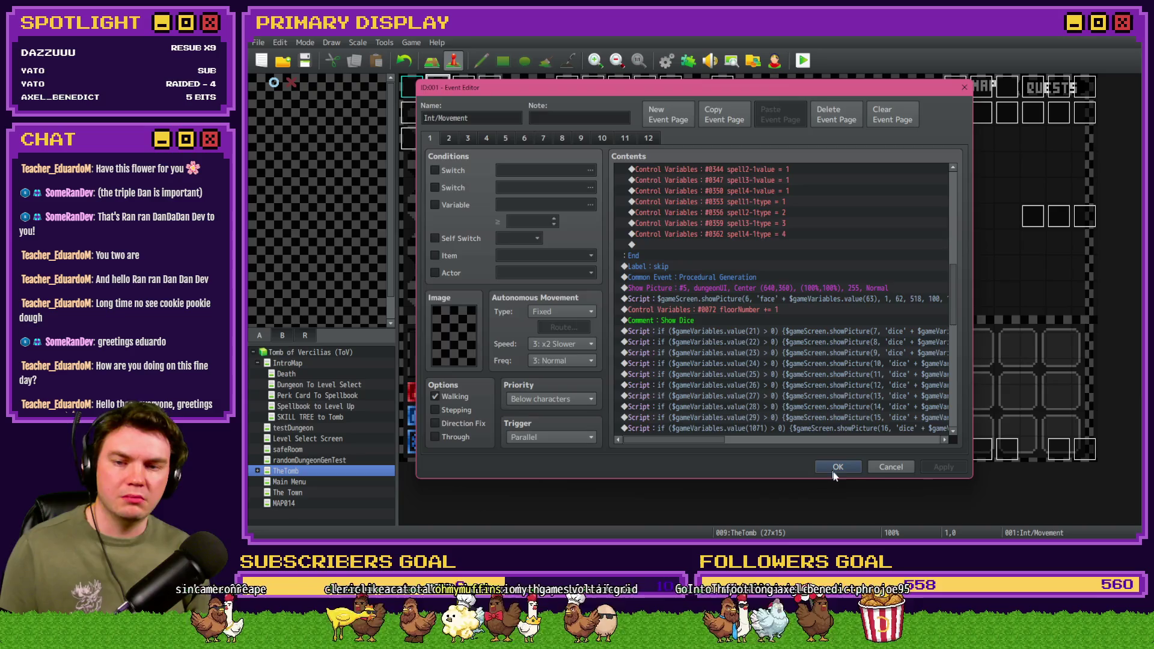
pyautogui.click(831, 468)
pyautogui.click(802, 60)
pyautogui.click(649, 303)
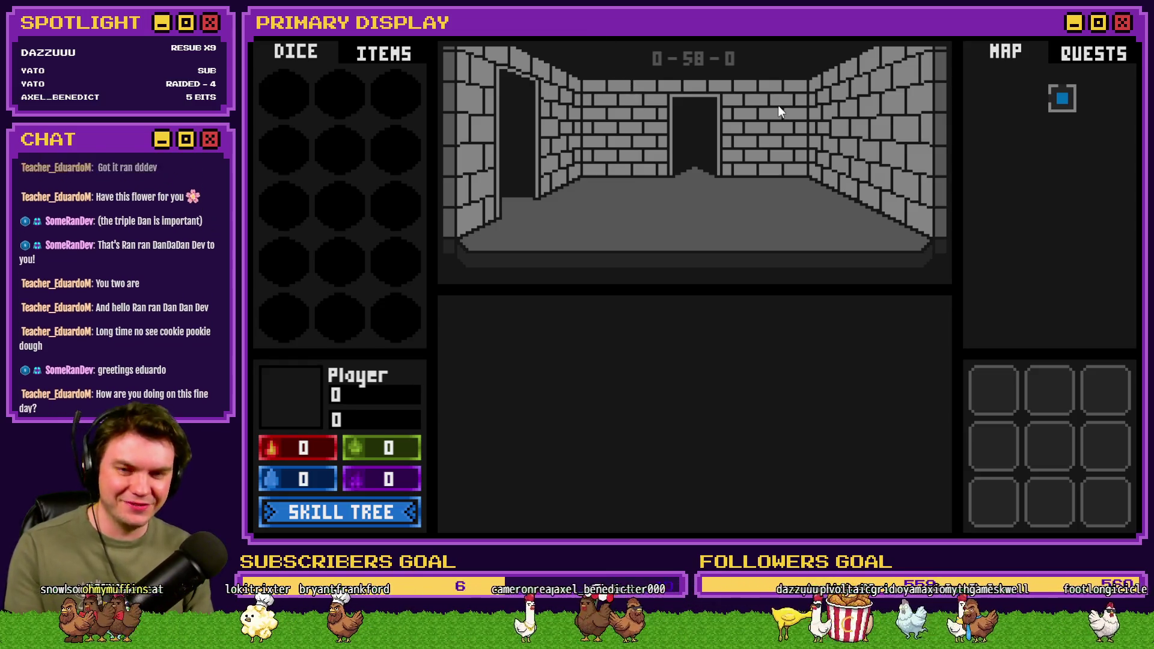
# Step: Close the running playtest and reopen TheTomb's Int/Movement event
pyautogui.click(1108, 56)
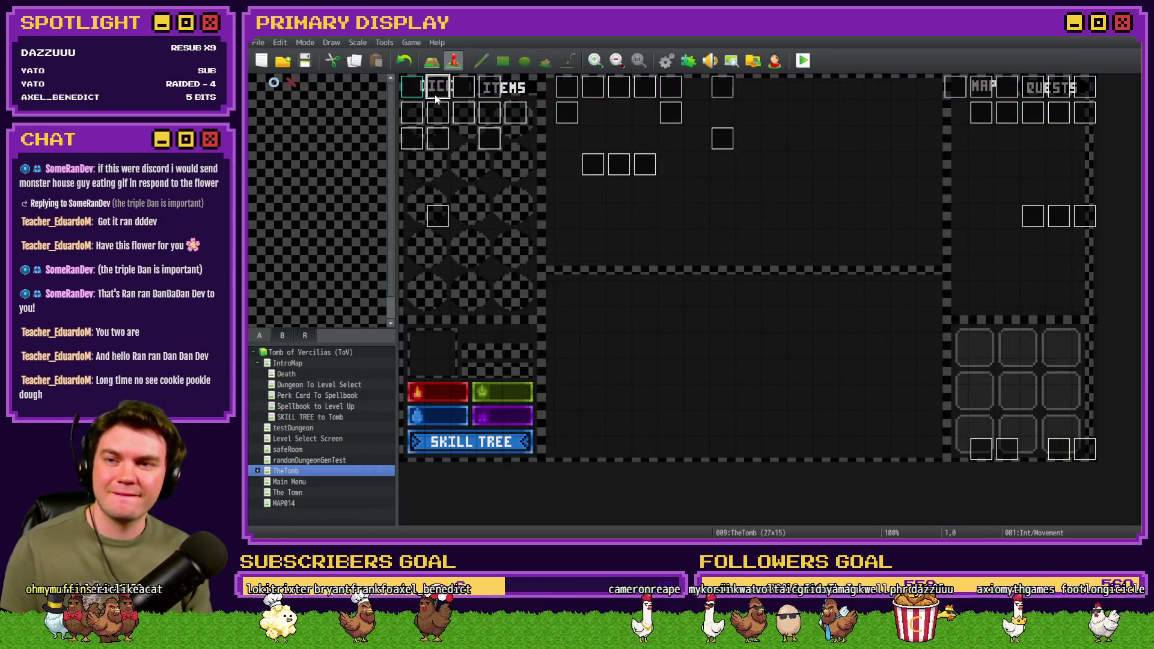
pyautogui.doubleClick(438, 96)
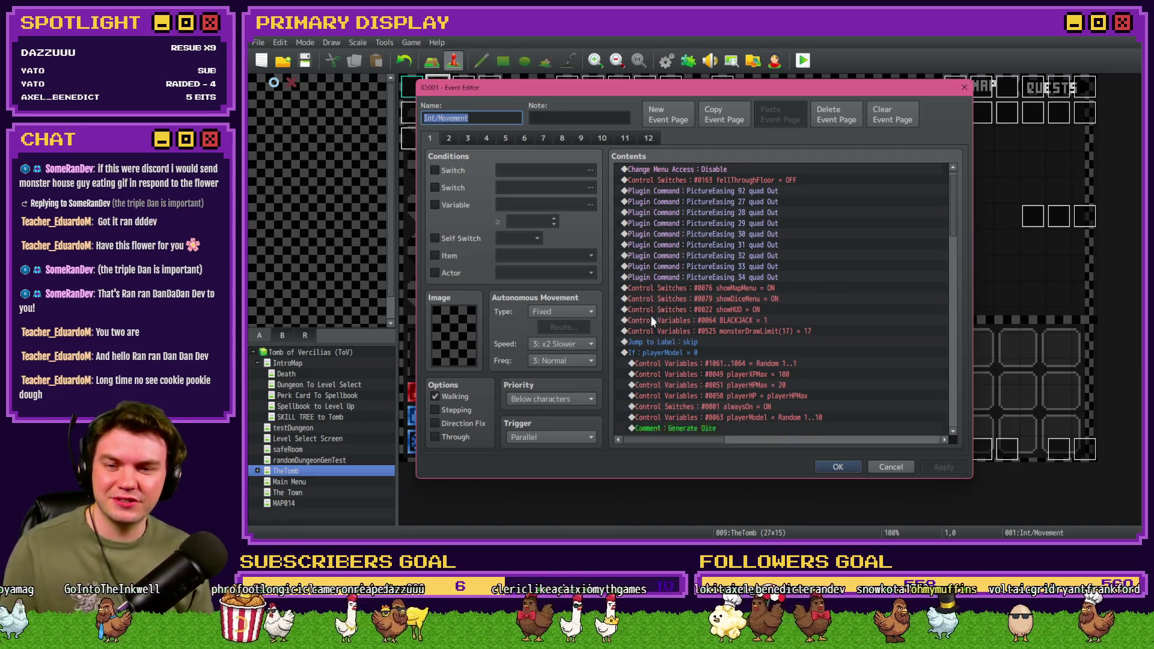
# Step: Cut the Procedural Generation call and paste it back below Show Picture, then close the editor
pyautogui.scroll(-10, 650, 314)
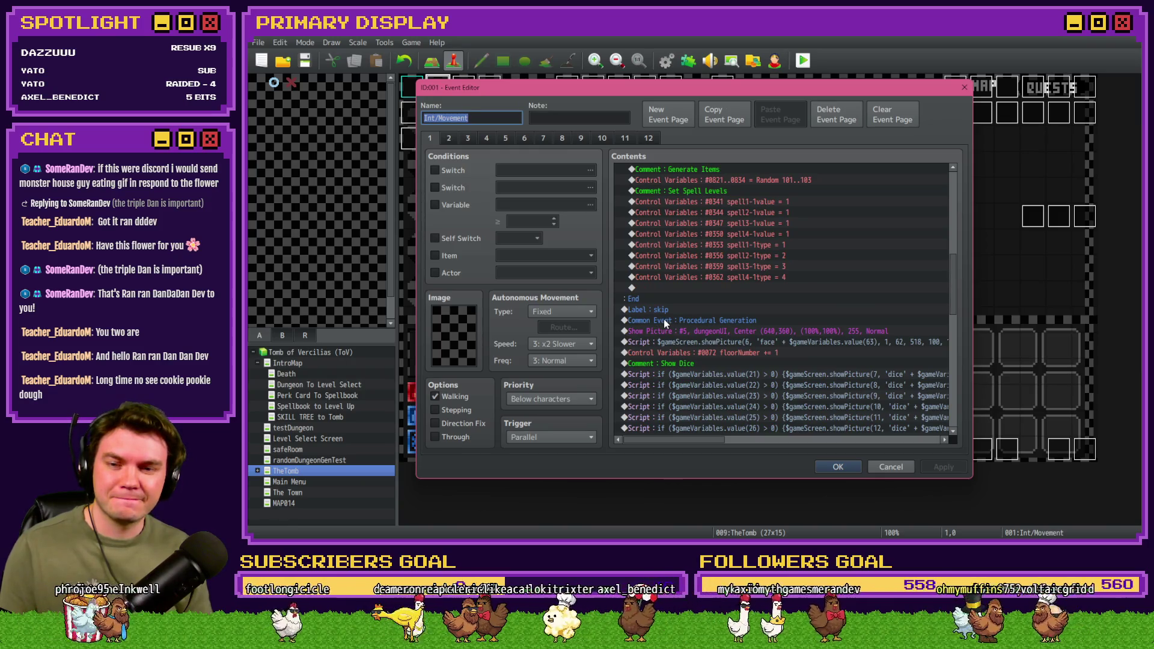
pyautogui.click(668, 323)
pyautogui.hotkey('ctrl', 'x')
pyautogui.click(681, 329)
pyautogui.hotkey('ctrl', 'v')
pyautogui.click(838, 463)
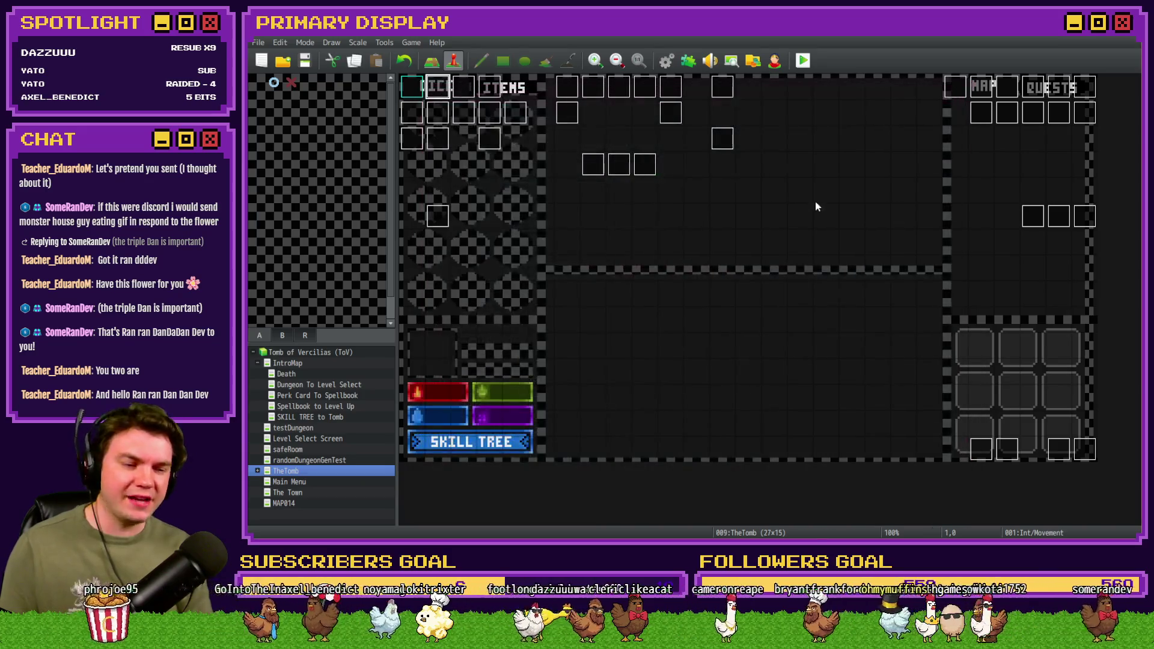
# Step: Save the game changes and launch a new playtest
pyautogui.hotkey('alt', 'F4')
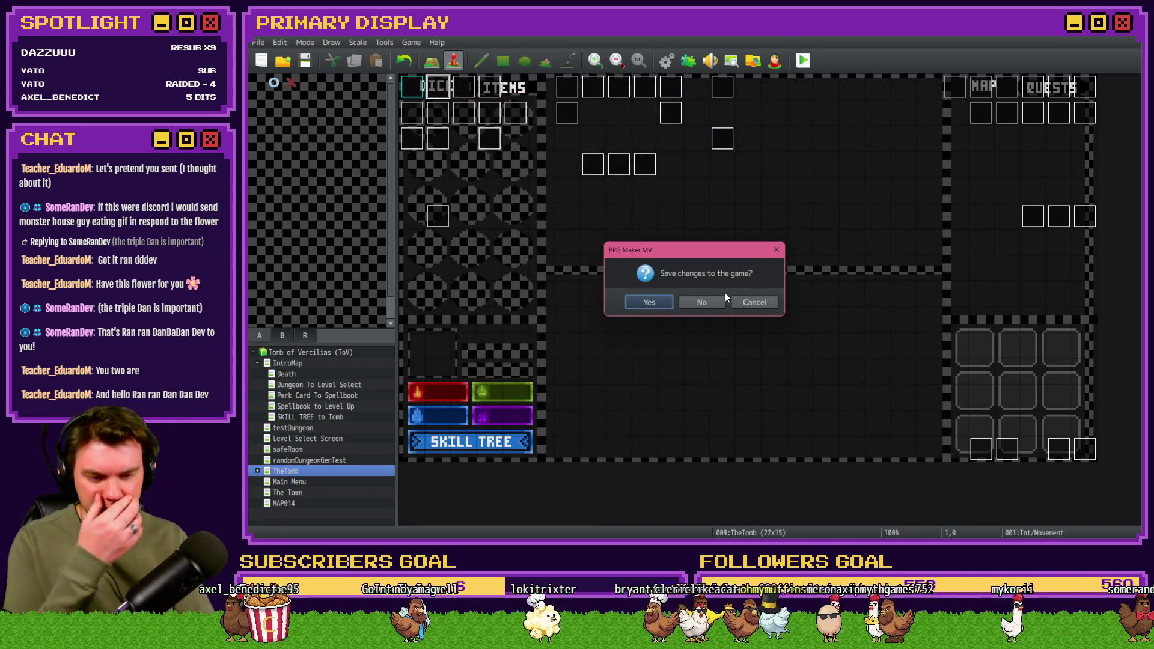
pyautogui.click(655, 300)
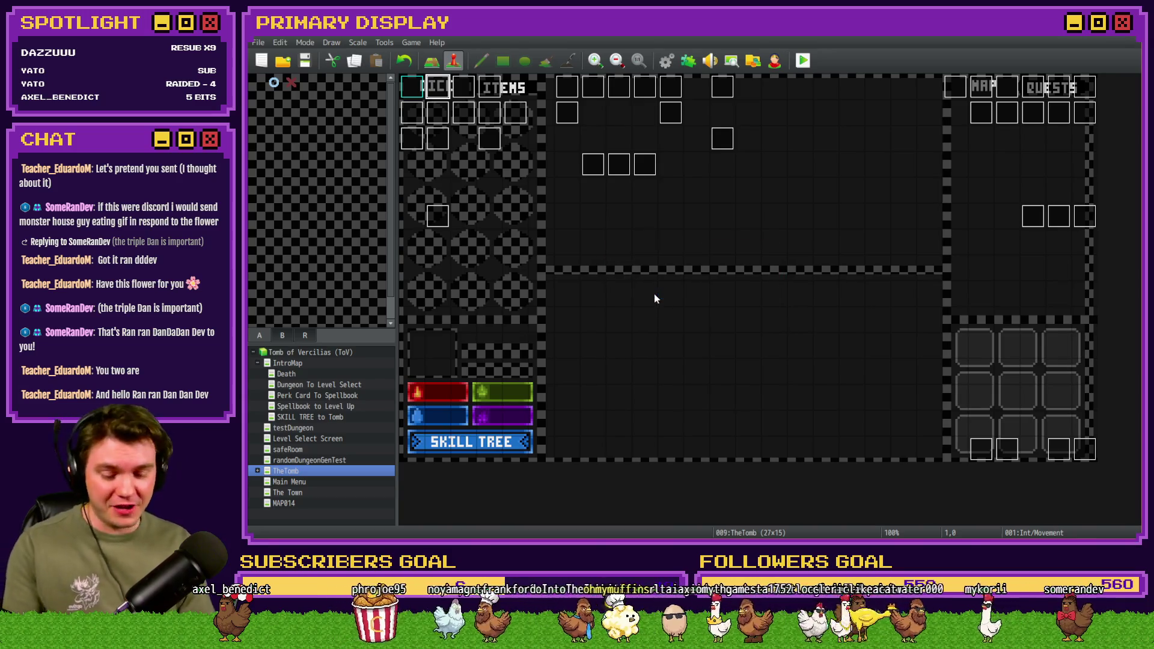
pyautogui.hotkey('ctrl', 'r')
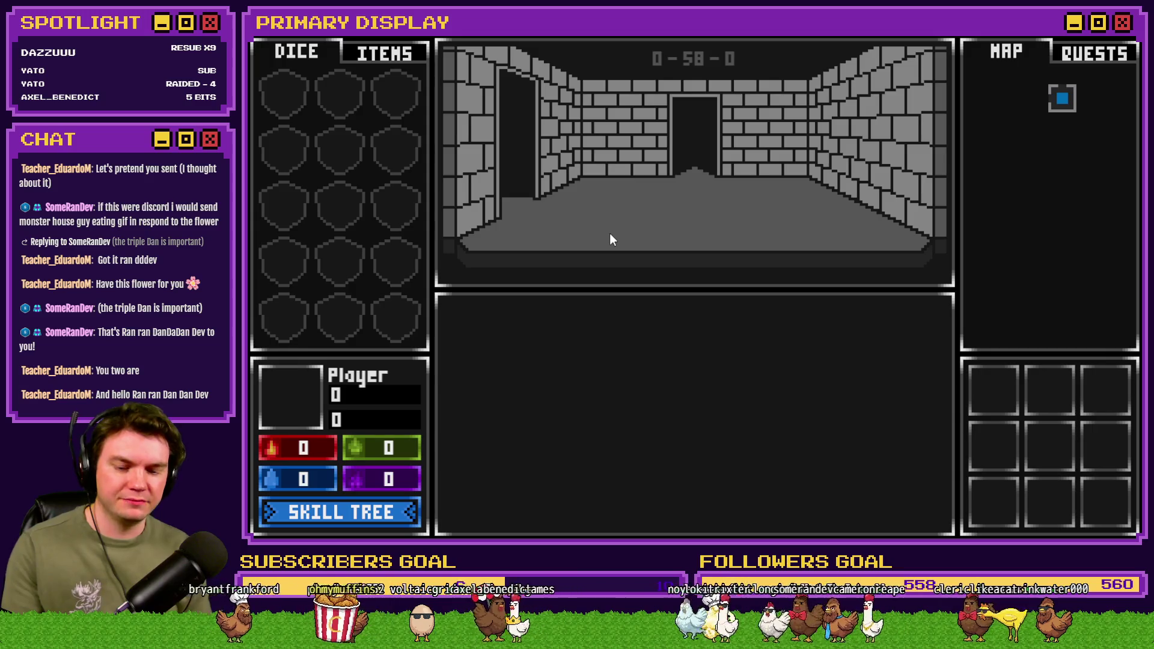
# Step: Open the playtest's F9 debug viewer of switches and variables
pyautogui.press('F9')
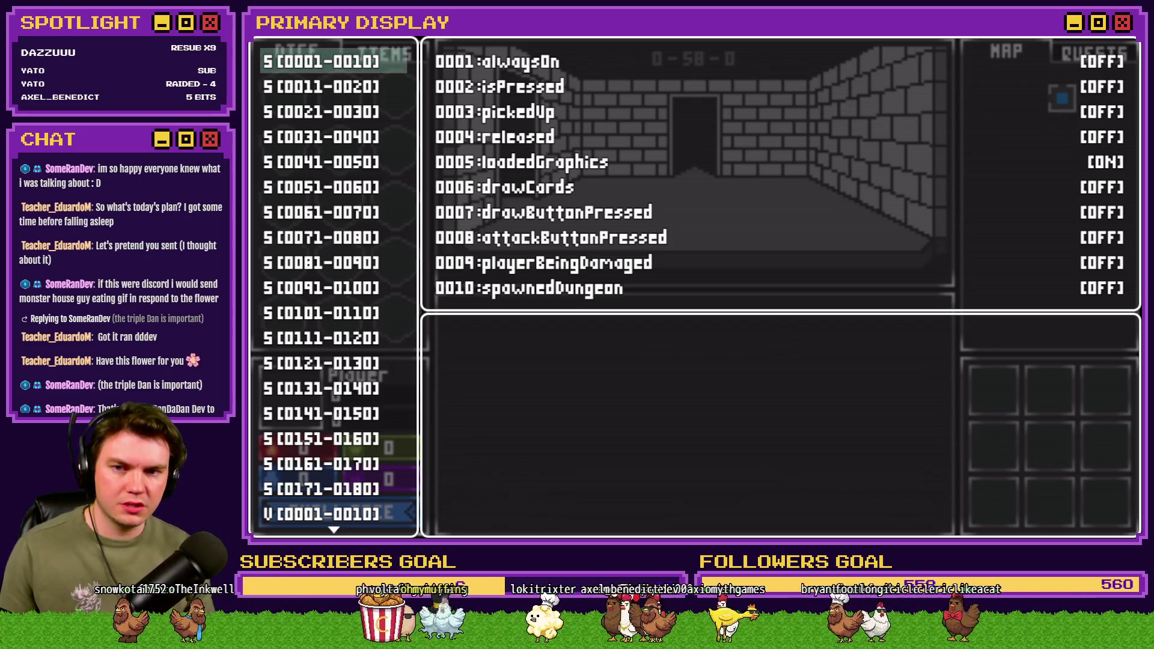
# Step: Scroll the debug viewer's variable list to V[0321-0330], where room 58-layout reads 8
pyautogui.scroll(-10, 334, 391)
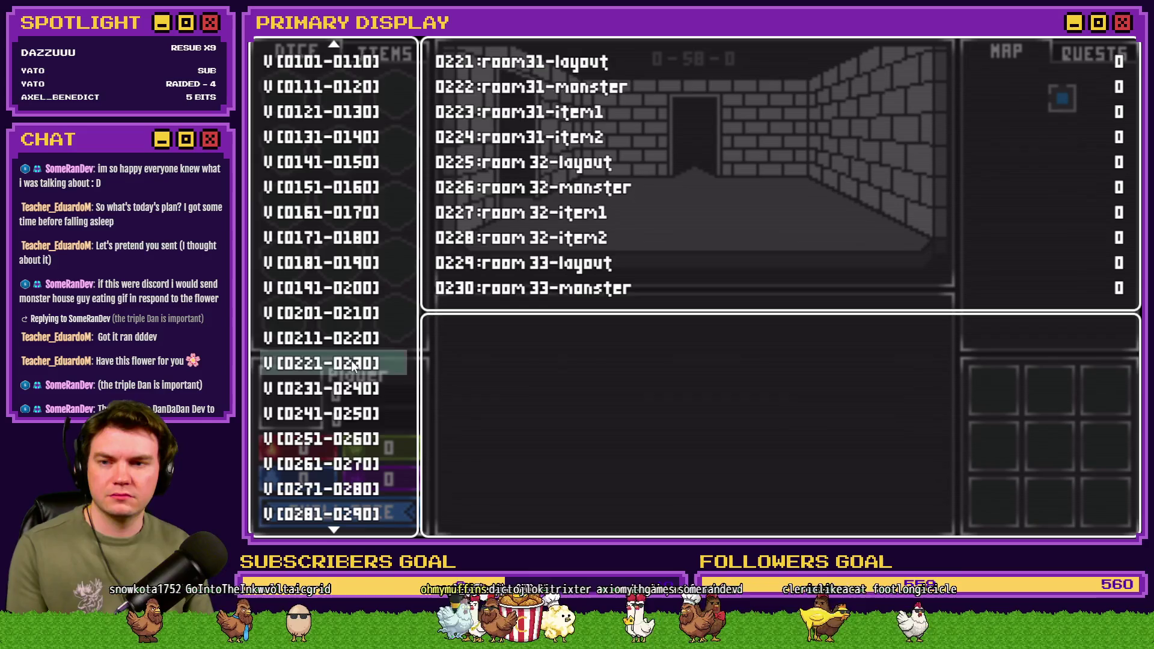
pyautogui.scroll(-10, 359, 362)
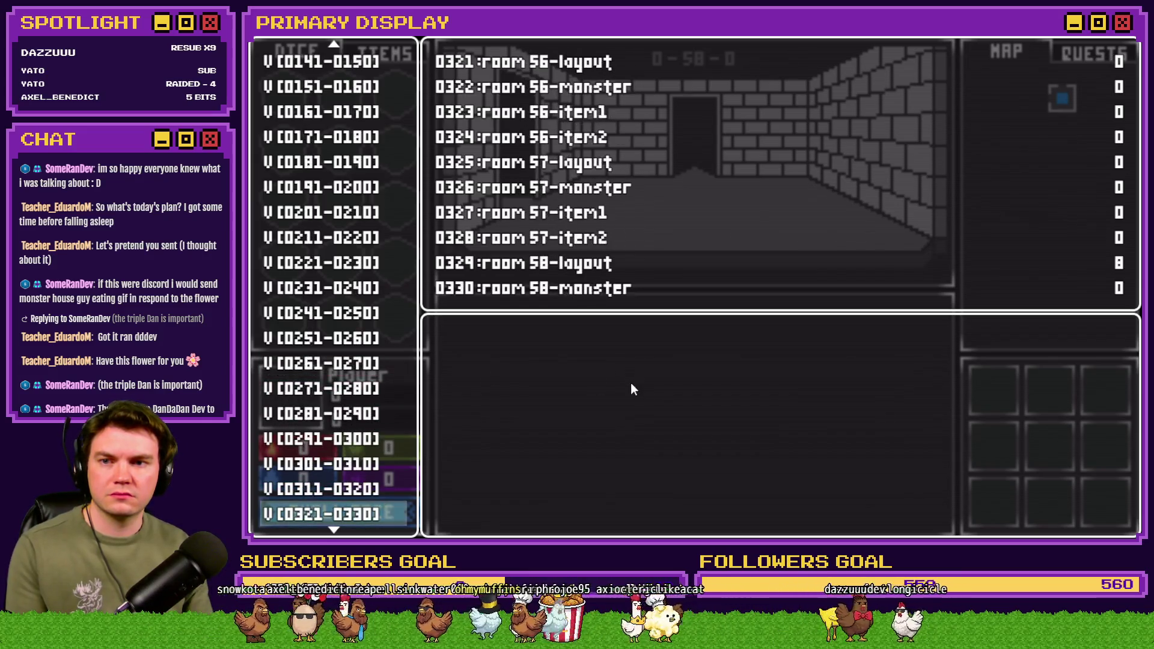
pyautogui.scroll(1, 618, 82)
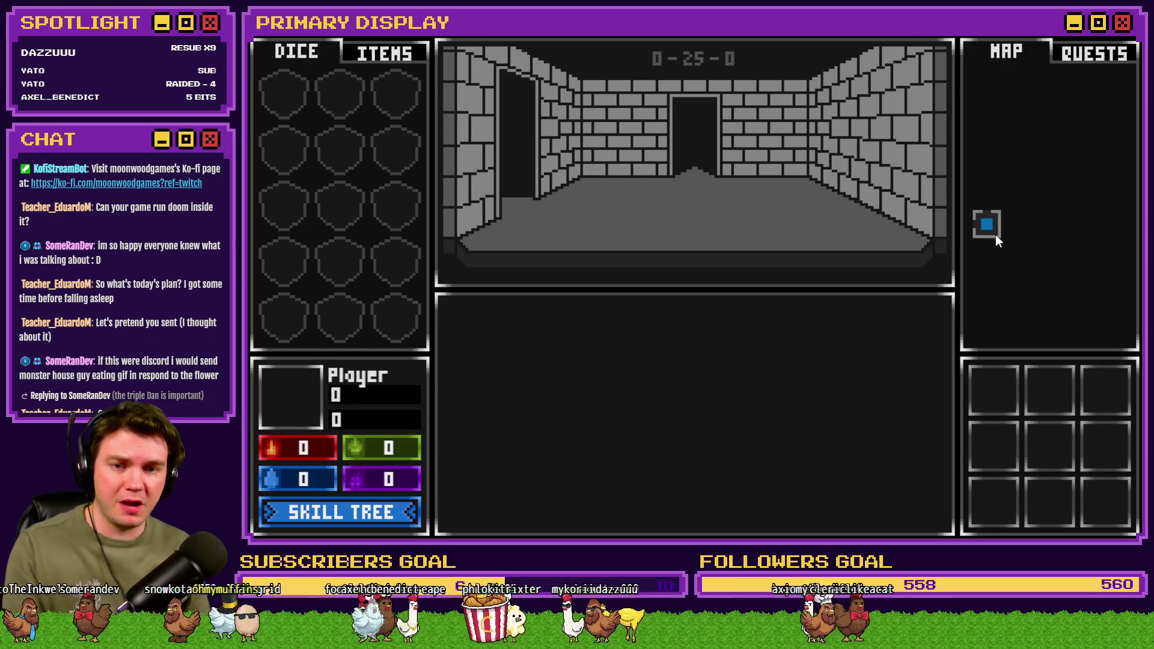
# Step: Close the playtest and reopen the Procedural Generation common event in the Database
pyautogui.hotkey('alt', 'F4')
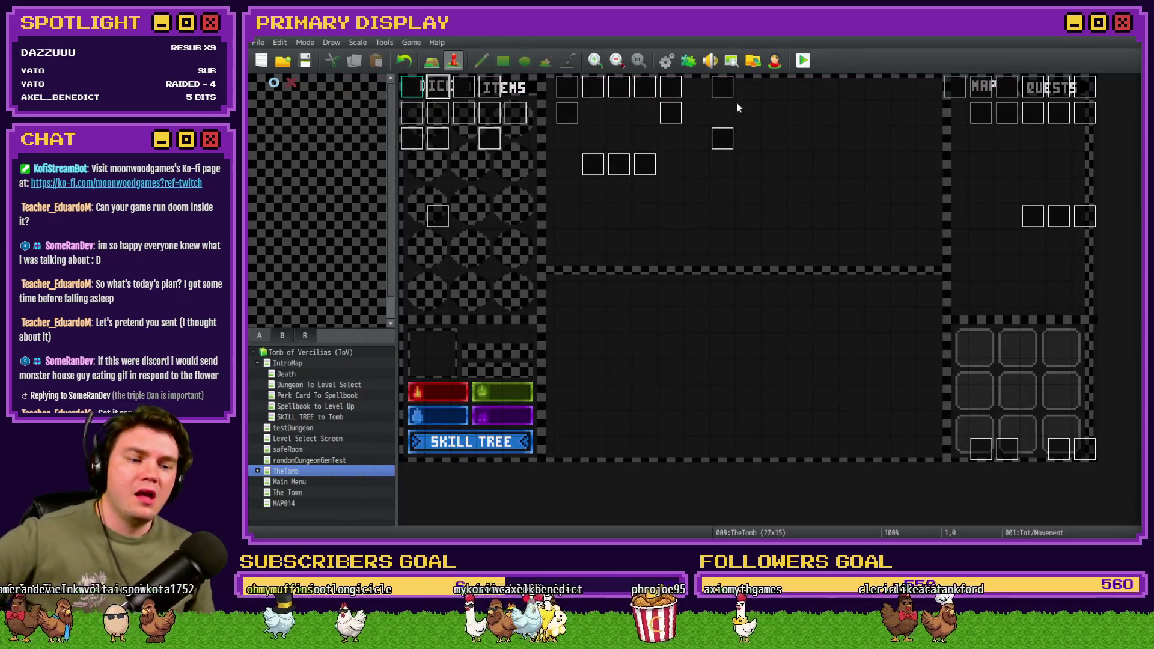
pyautogui.click(663, 56)
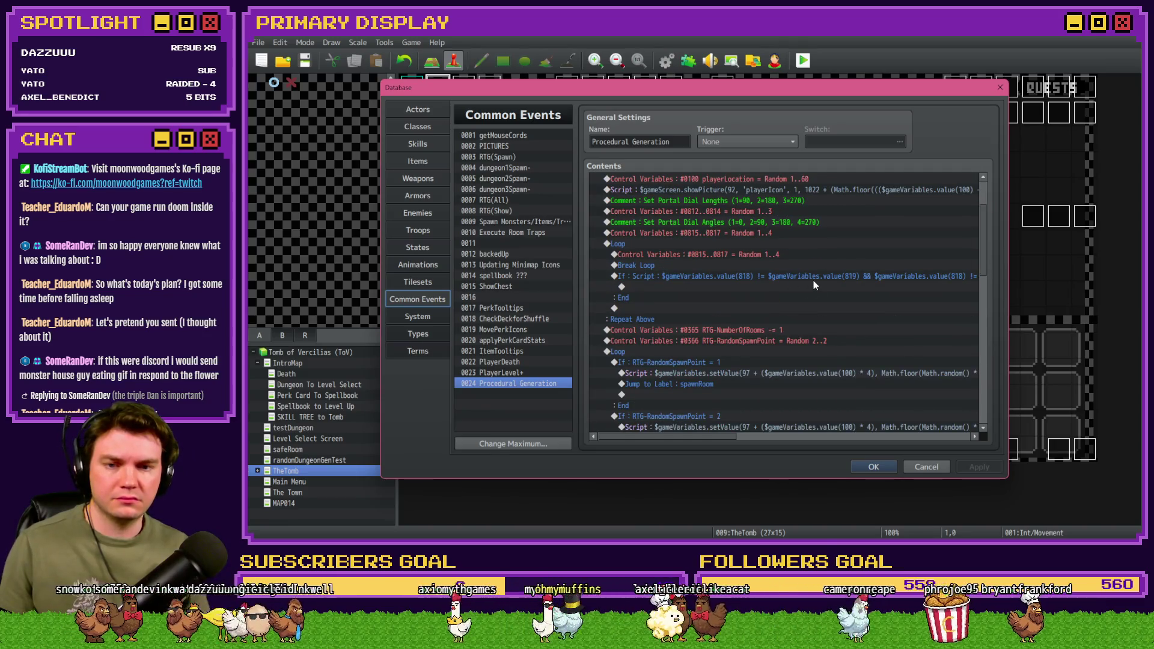
pyautogui.click(790, 276)
# Step: Open the 'On the Bottom Row' If : Script condition for editing
pyautogui.scroll(-6, 741, 355)
pyautogui.scroll(-2, 742, 355)
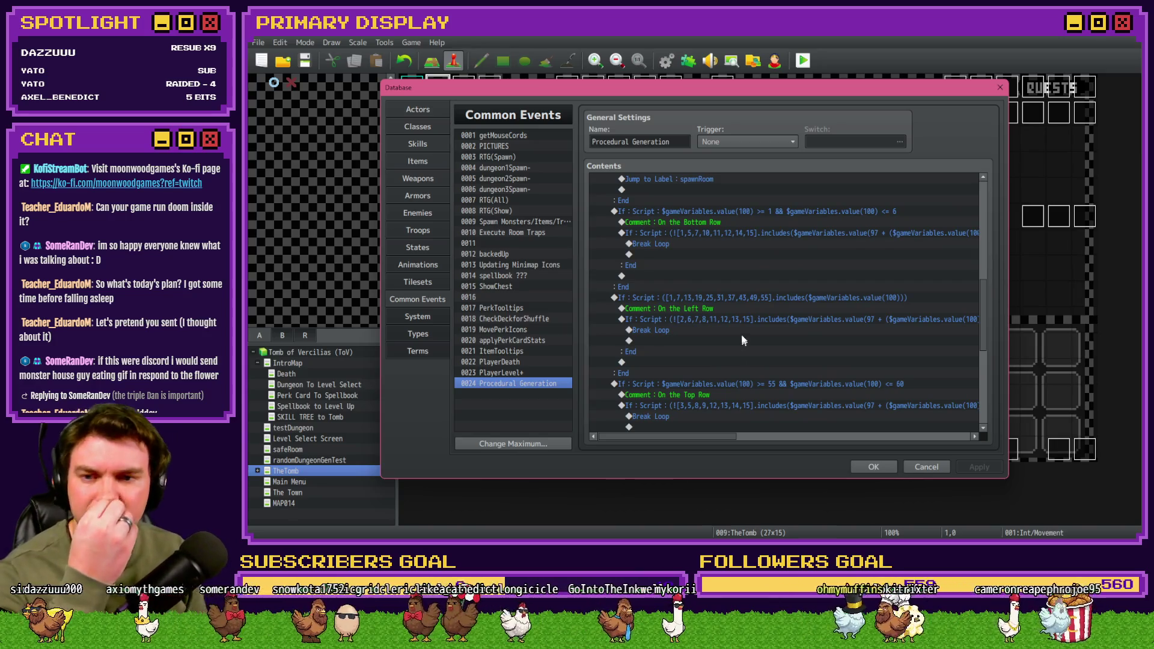
pyautogui.click(743, 236)
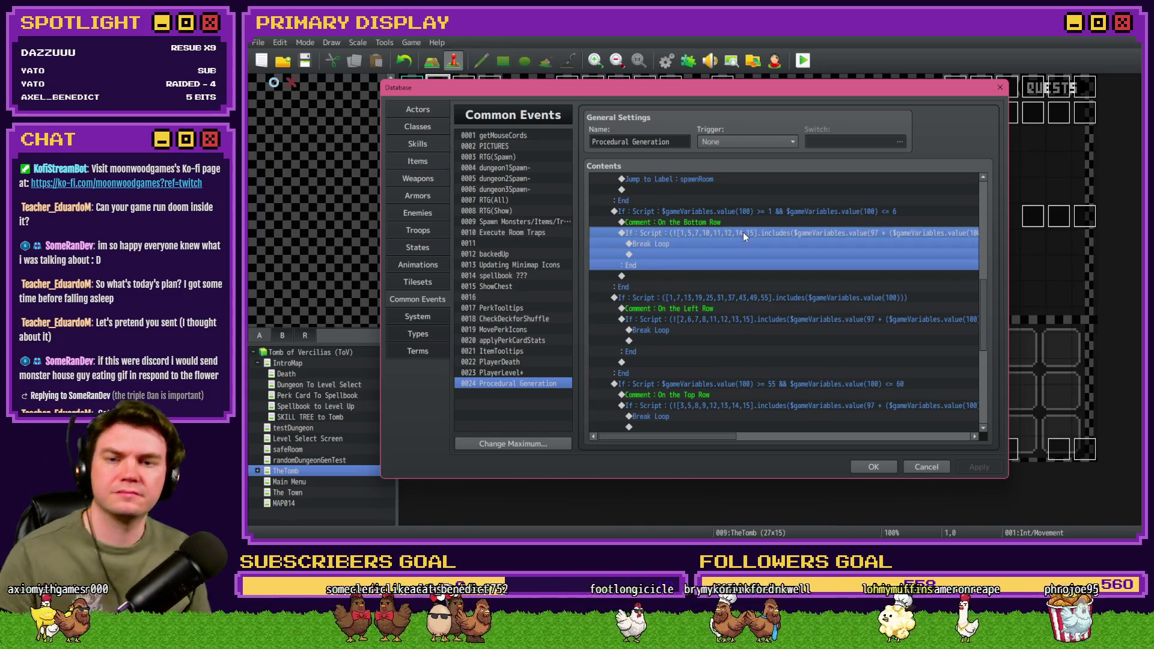
pyautogui.doubleClick(742, 235)
# Step: Rewrite the bottom-row script condition as !([1,5,7,10,11,12,14,15]).includes(...)
pyautogui.click(744, 354)
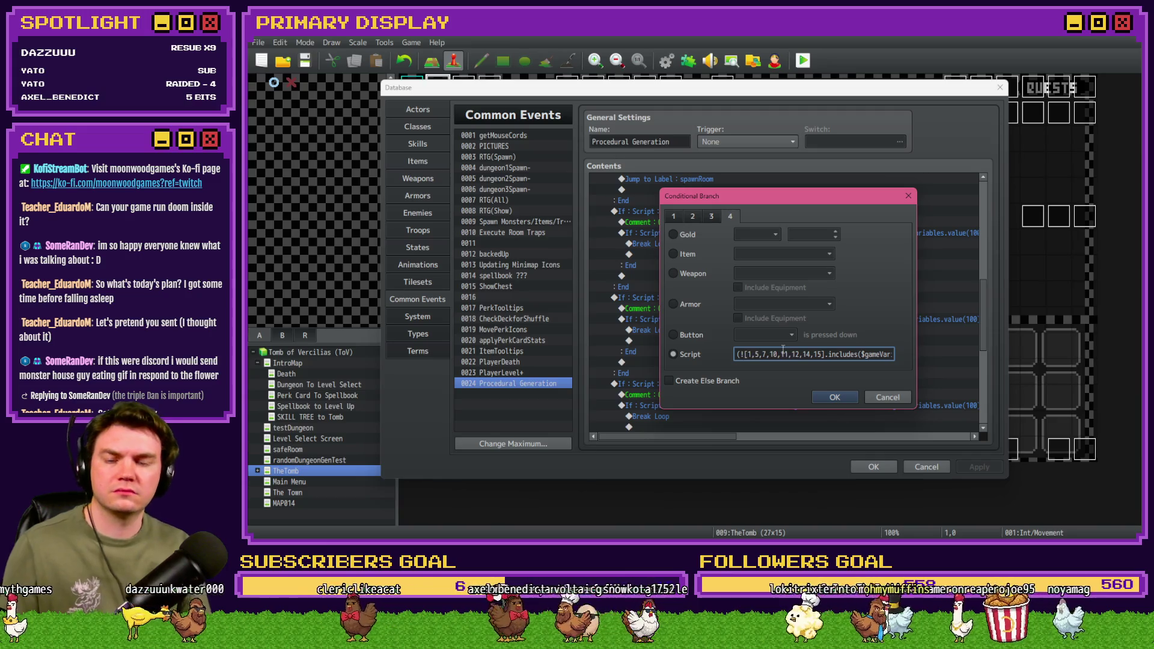
pyautogui.press('BackSpace')
pyautogui.press('BackSpace')
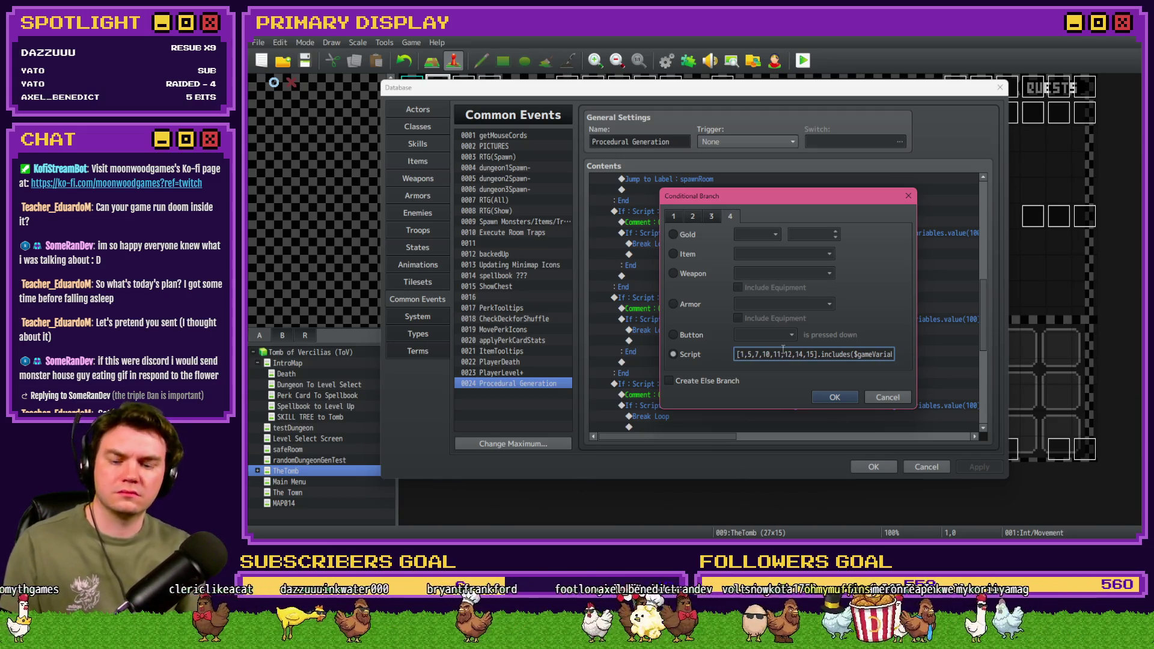
pyautogui.write('!(')
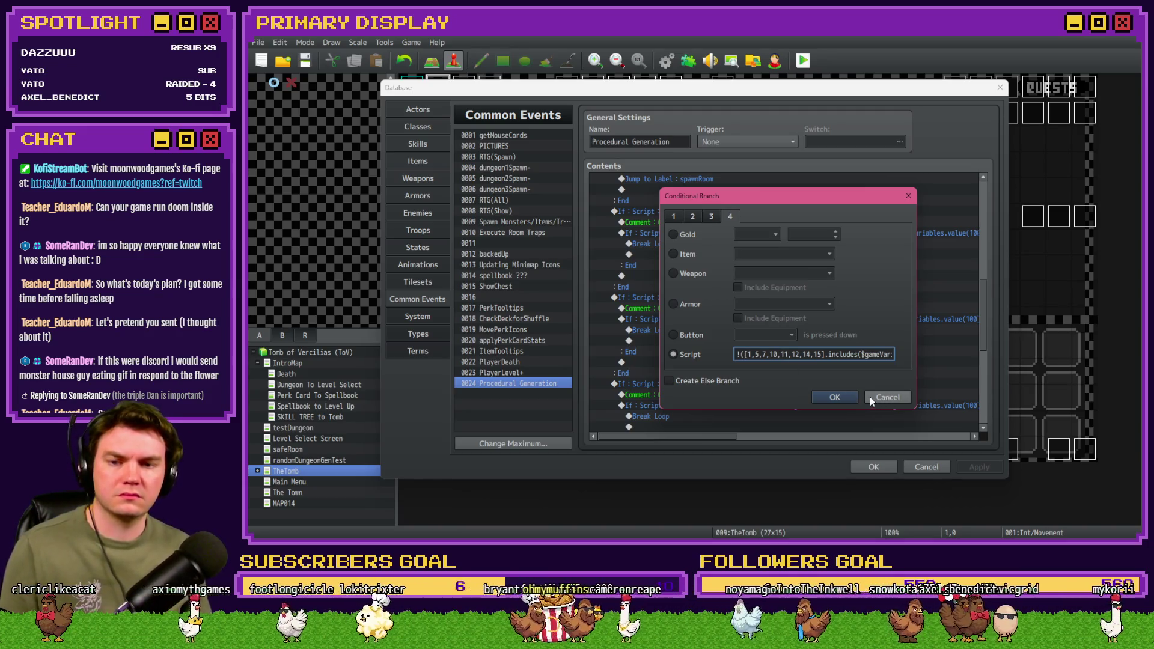
pyautogui.moveTo(745, 354)
pyautogui.mouseDown()
pyautogui.moveTo(906, 355)
pyautogui.moveTo(715, 358)
pyautogui.mouseUp()
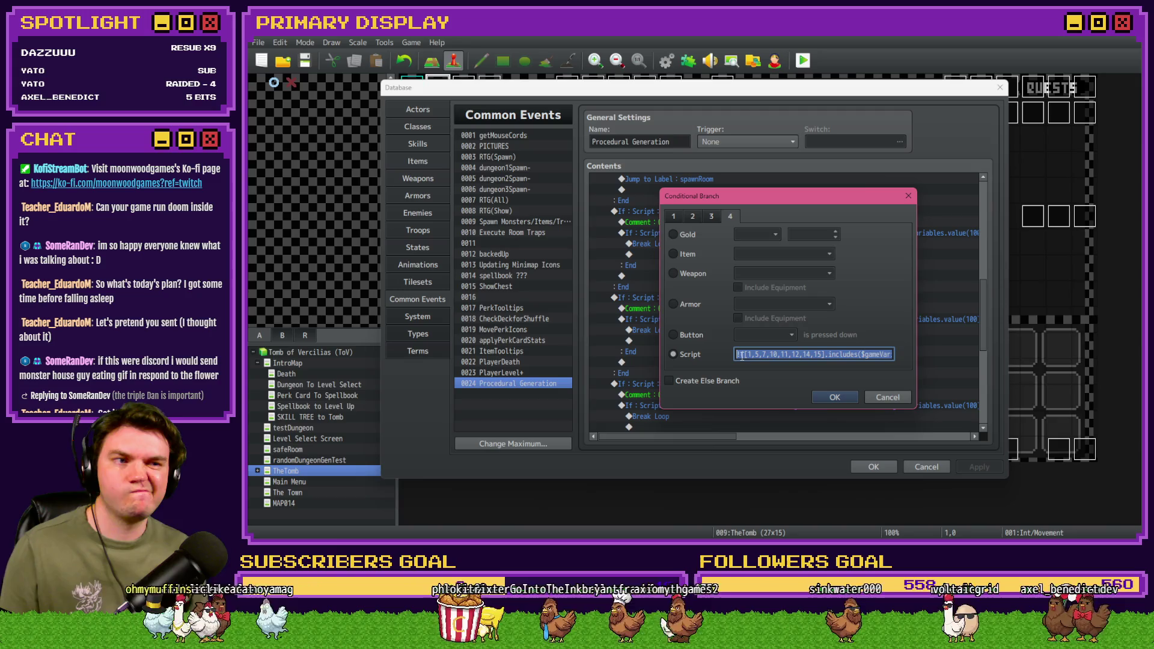
pyautogui.click(786, 356)
pyautogui.hotkey('ctrl', 'a')
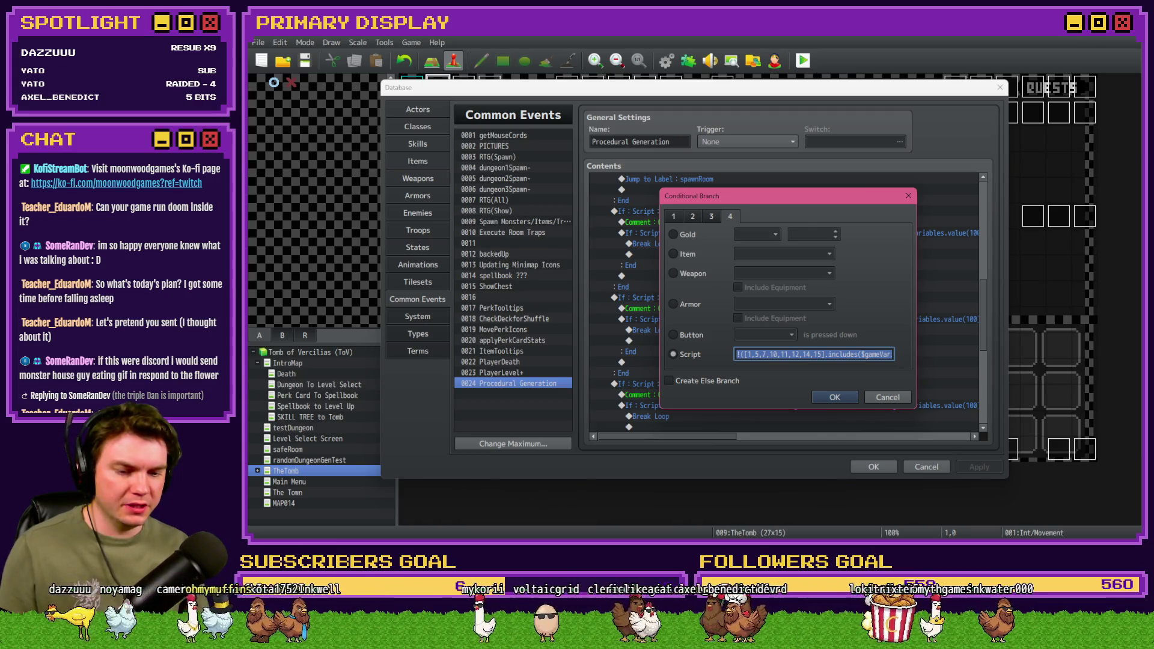
pyautogui.hotkey('alt', 'Tab')
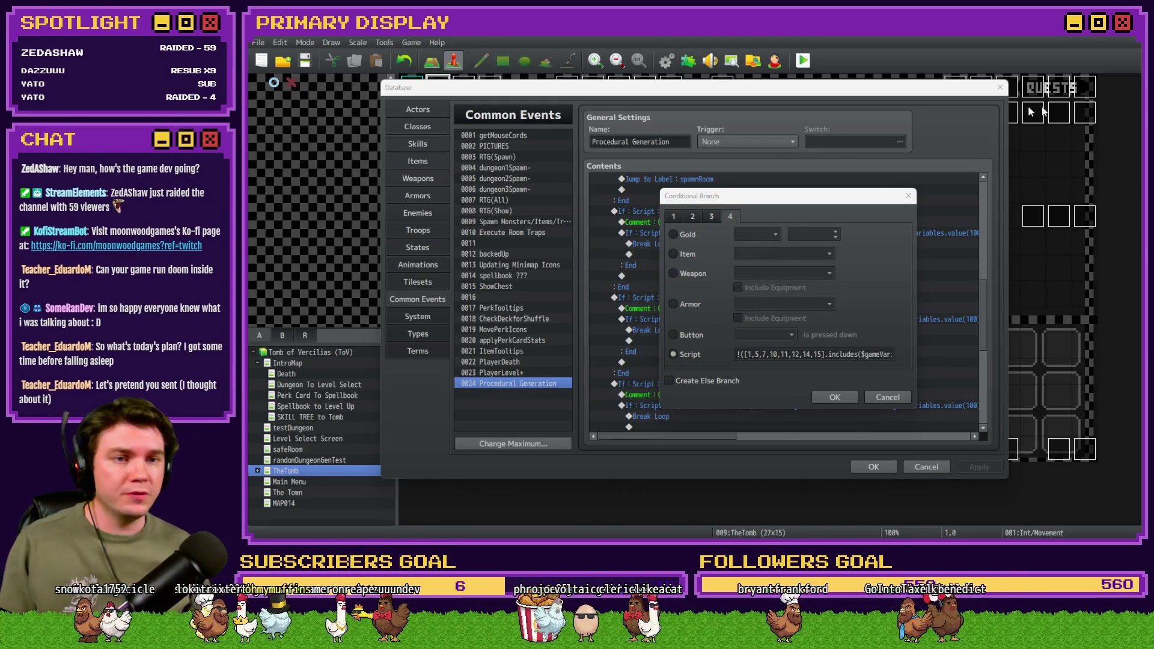
pyautogui.hotkey('alt', 'Tab')
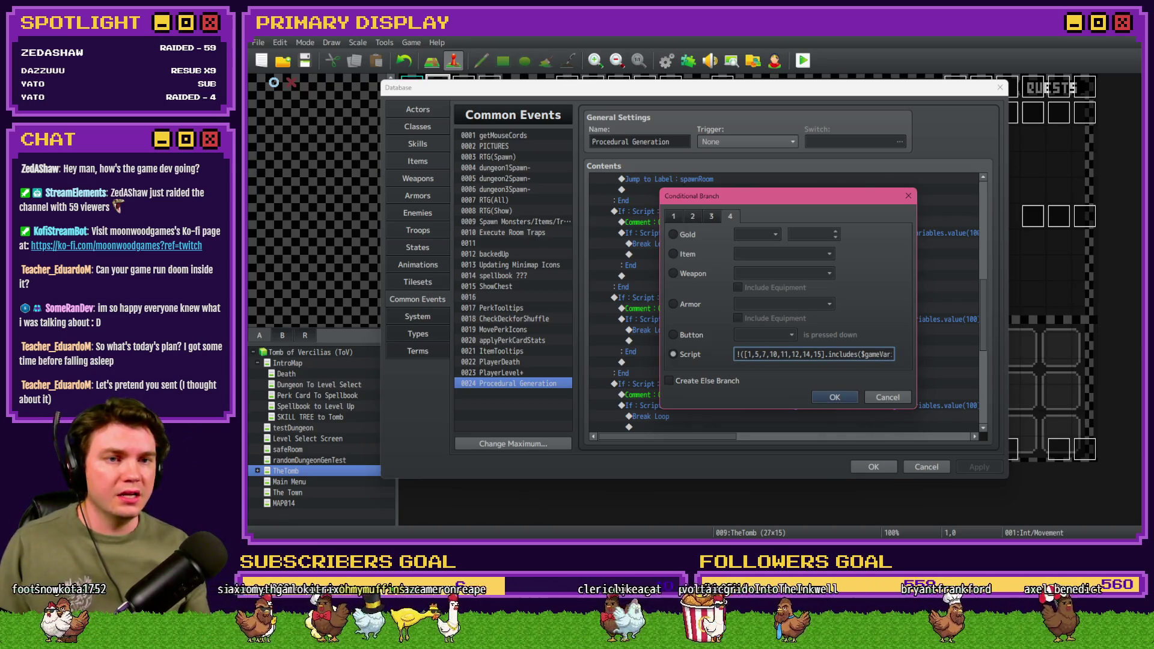
pyautogui.hotkey('alt', 'Tab')
pyautogui.hotkey('alt', 'Tab')
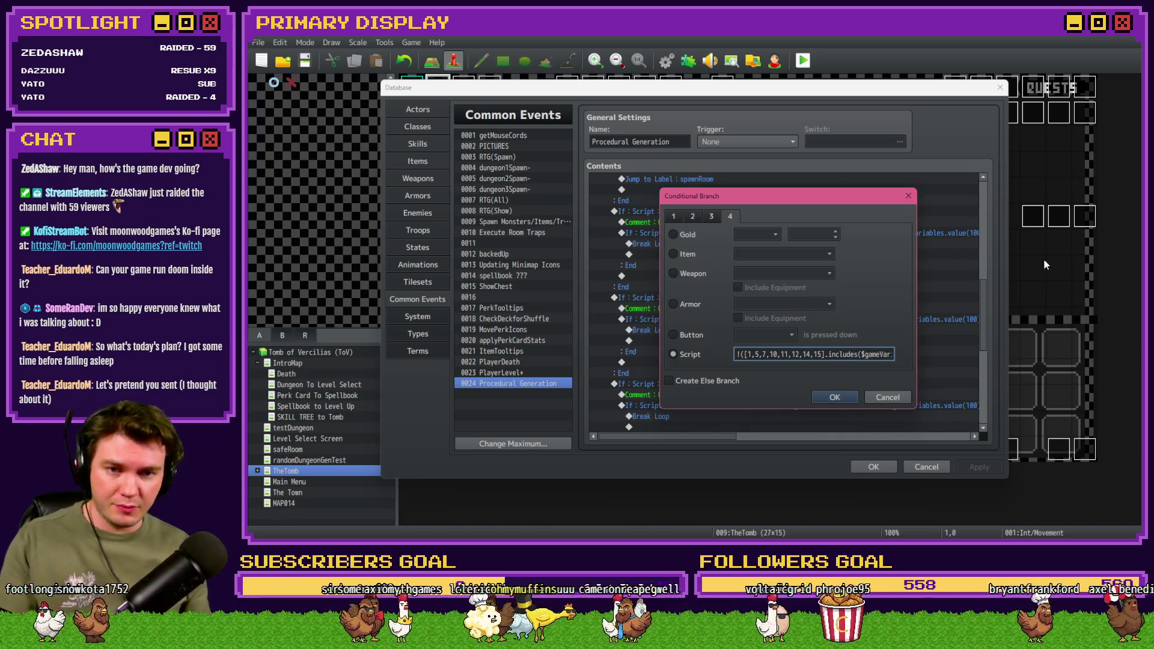
pyautogui.hotkey('alt', 'Tab')
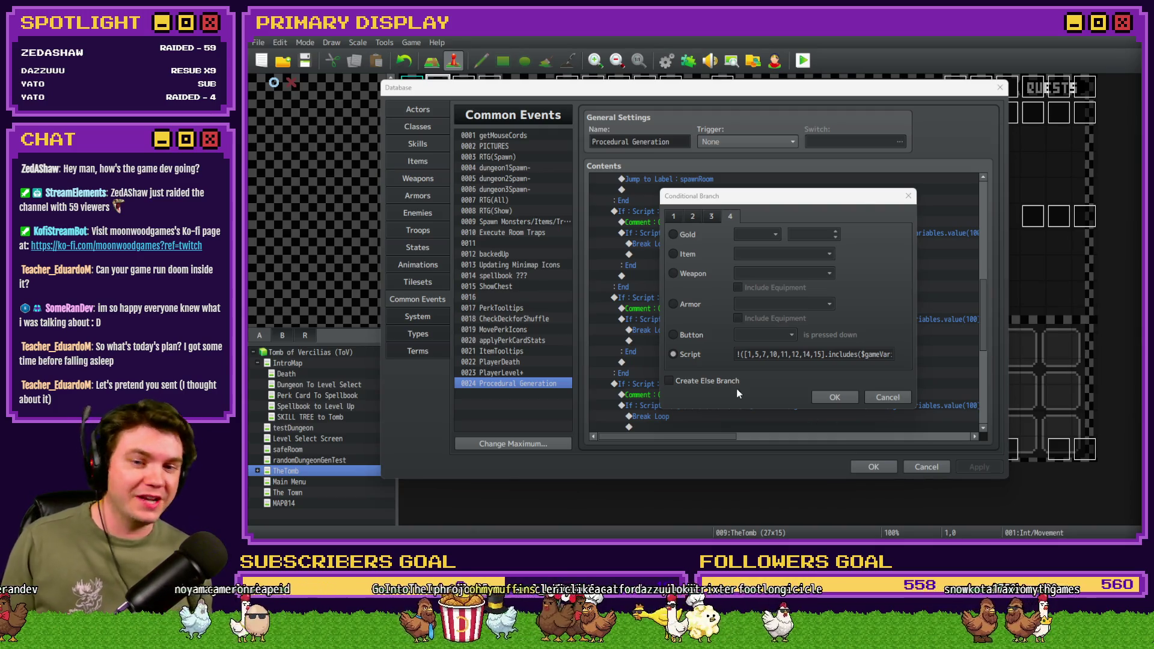
# Step: Confirm the condition, apply the common event changes and close the Database
pyautogui.click(833, 395)
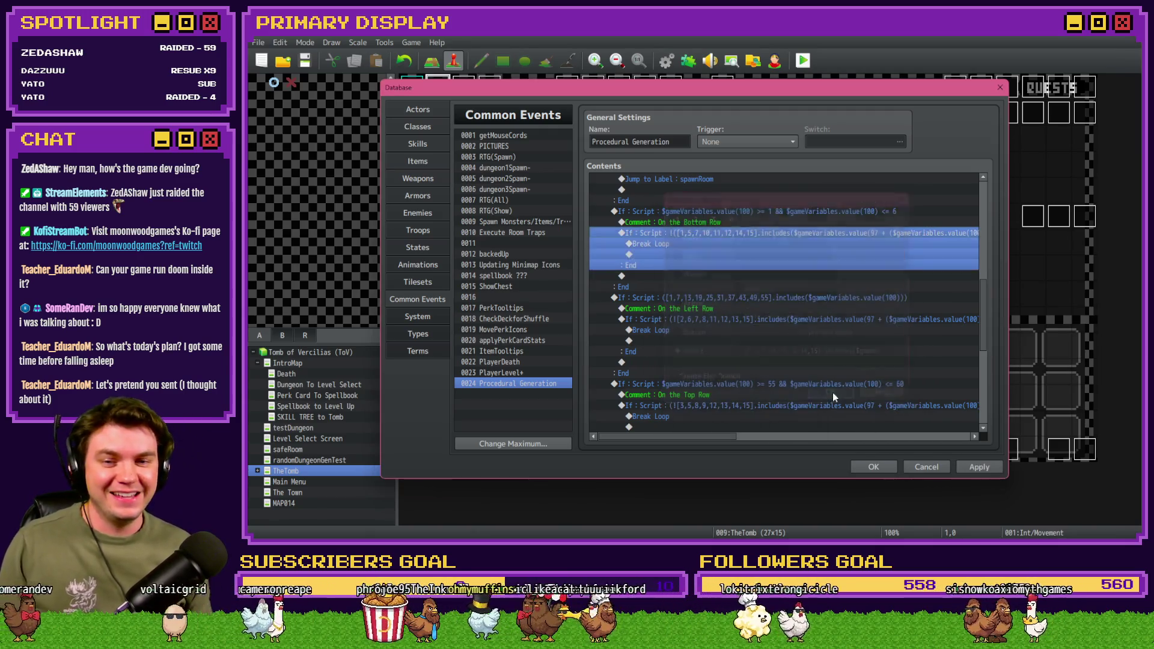
pyautogui.click(972, 466)
pyautogui.click(873, 467)
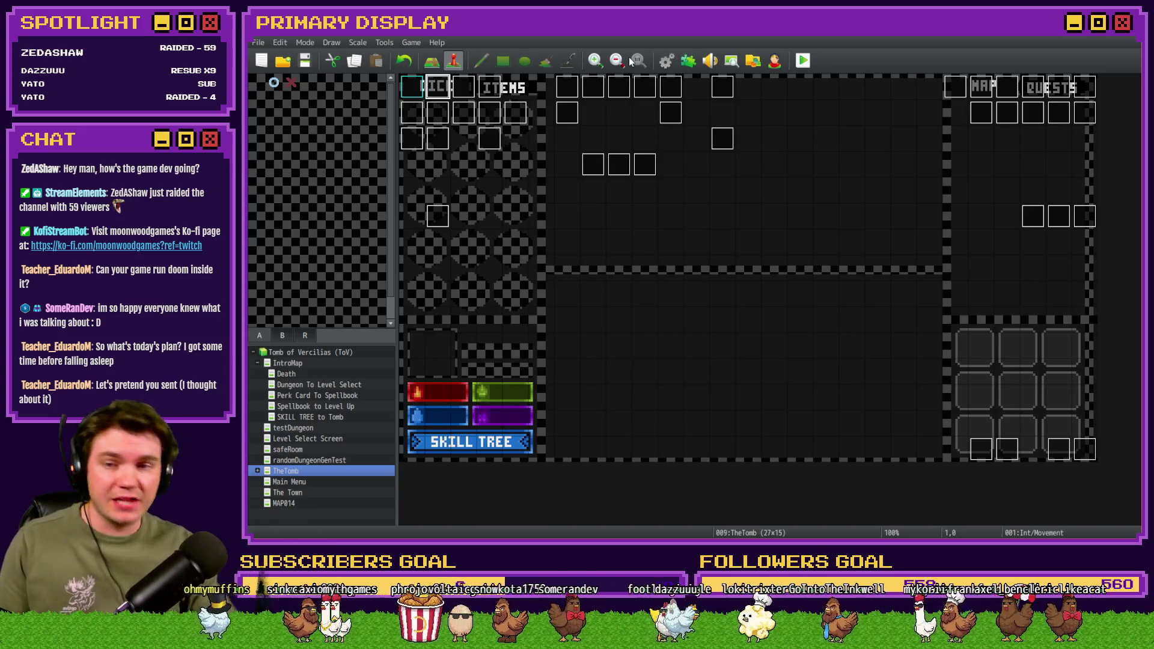
# Step: Make TheTomb's Int/Movement event call RTG(Spawn) instead of Procedural Generation, then playtest
pyautogui.doubleClick(445, 95)
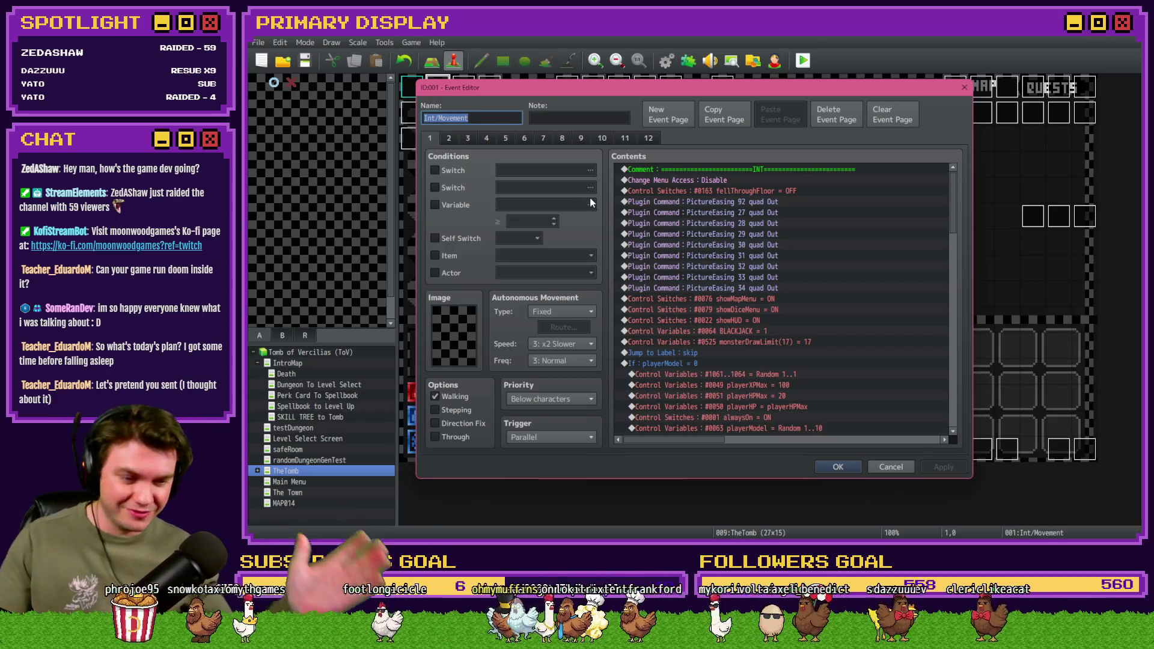
pyautogui.scroll(-5, 756, 288)
pyautogui.scroll(-6, 756, 292)
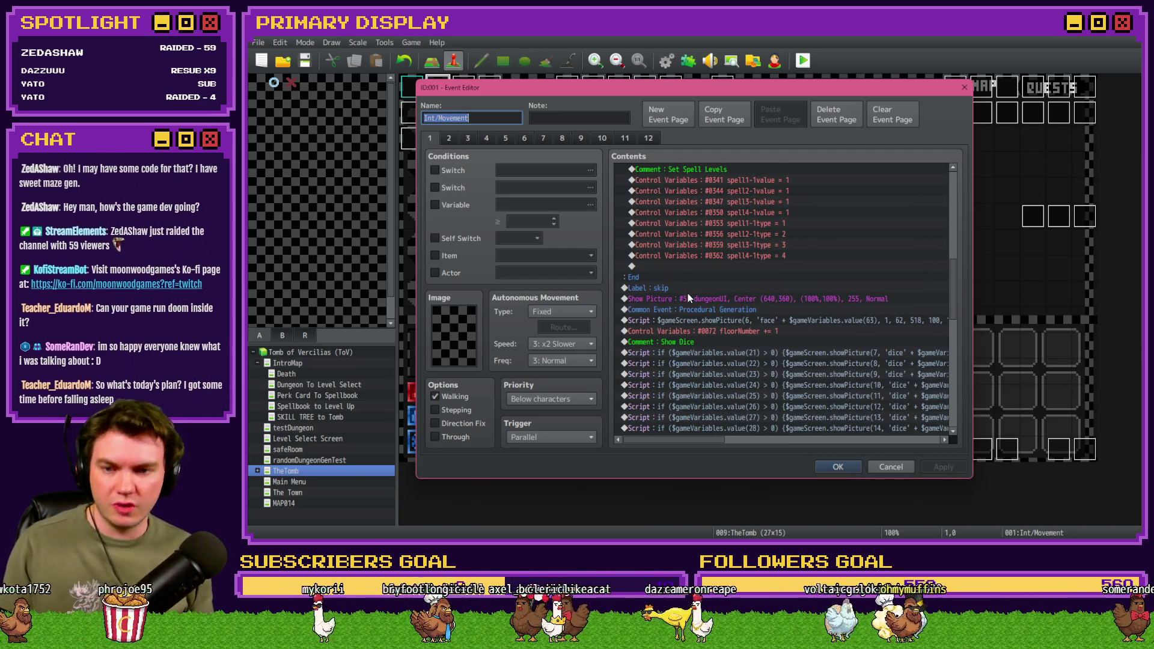
pyautogui.doubleClick(685, 309)
pyautogui.click(784, 299)
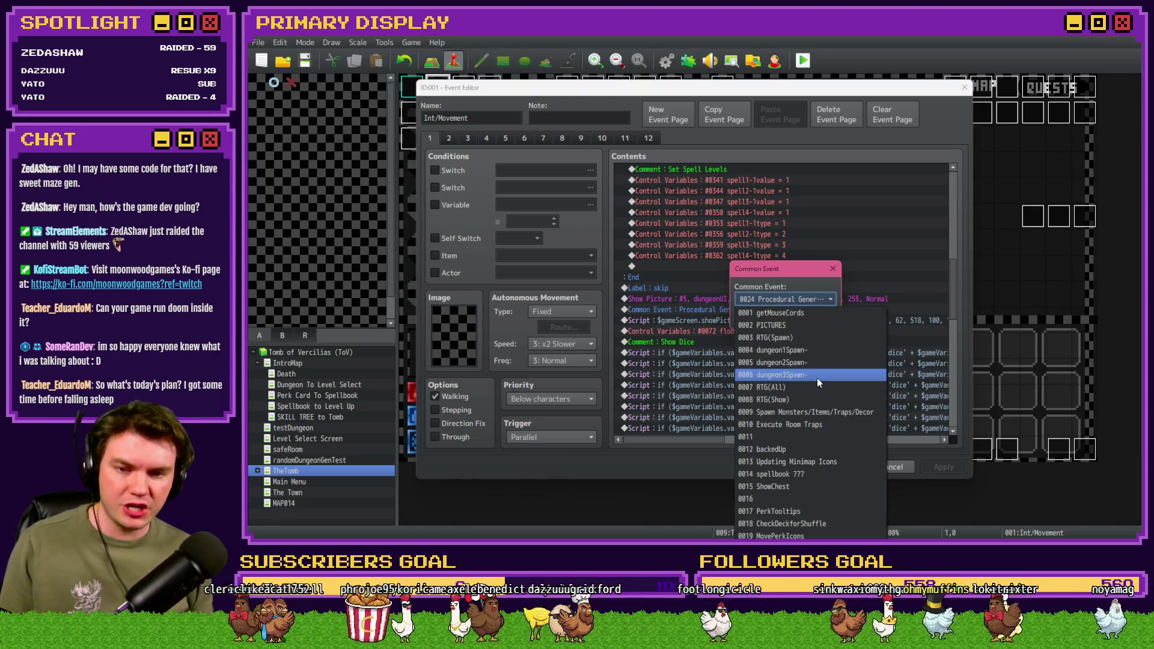
pyautogui.click(798, 339)
pyautogui.click(766, 325)
pyautogui.click(850, 471)
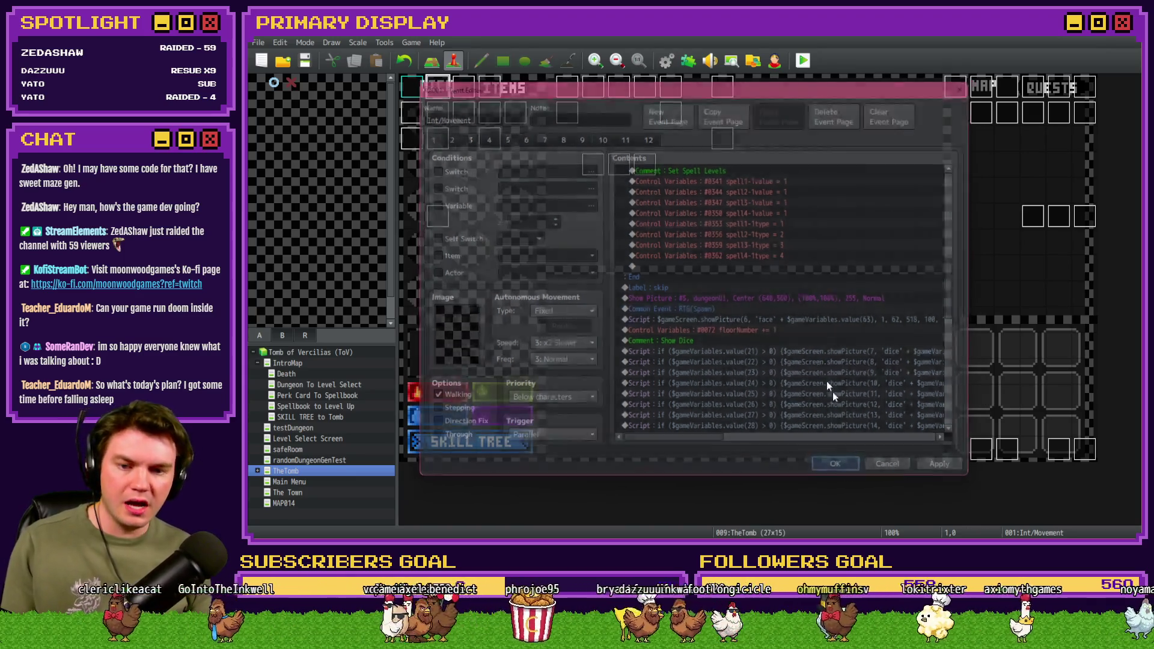
pyautogui.click(805, 62)
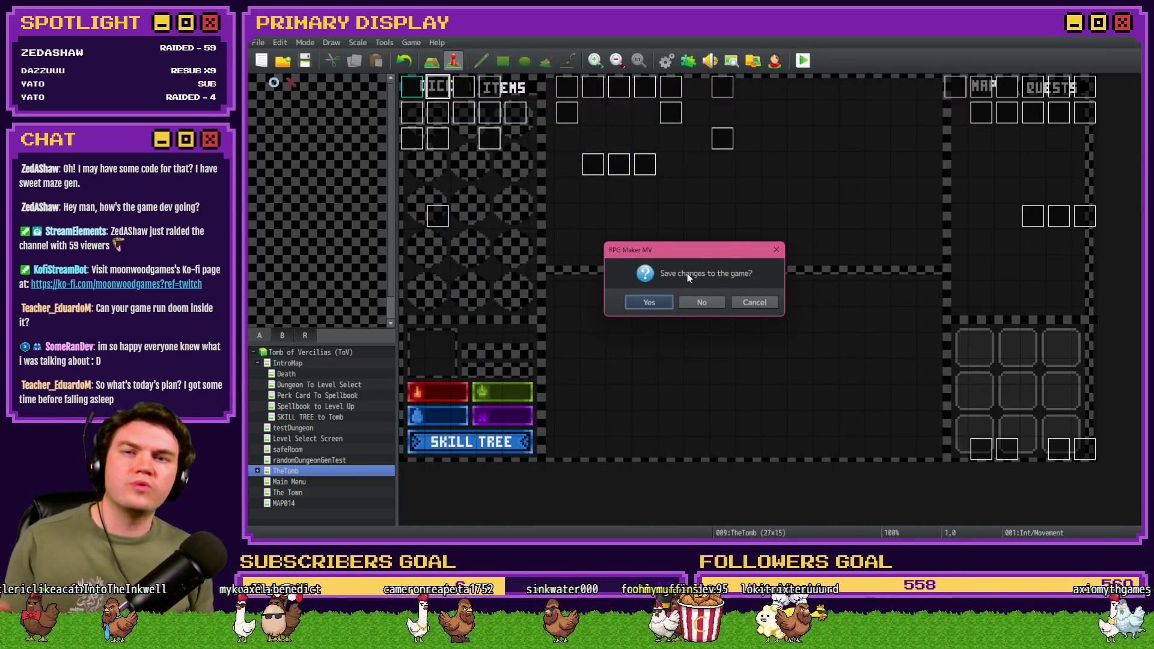
# Step: Save the project, run the tomb playtest, then close it and switch to the Trello board
pyautogui.click(673, 302)
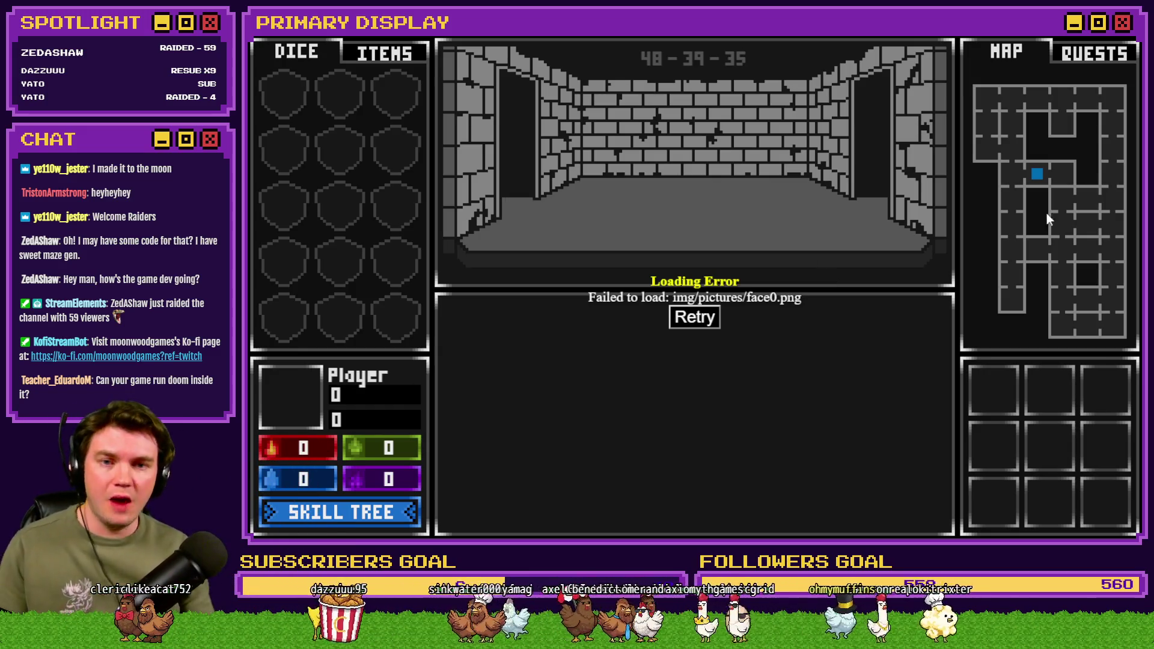
pyautogui.hotkey('alt', 'F4')
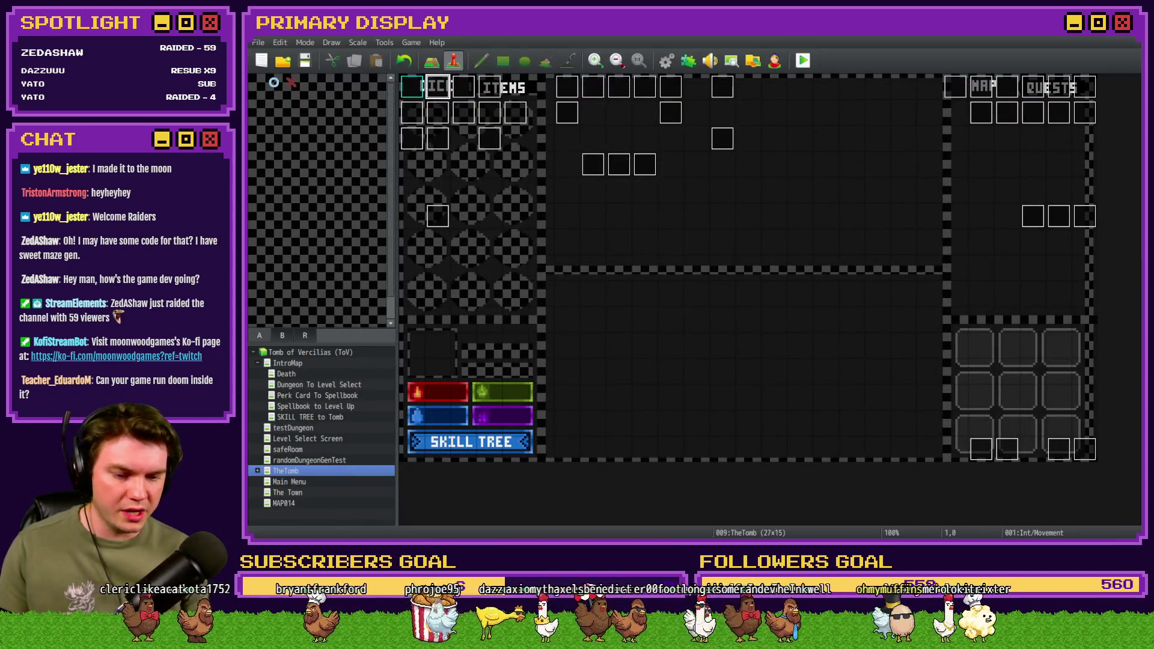
pyautogui.hotkey('alt', 'Tab')
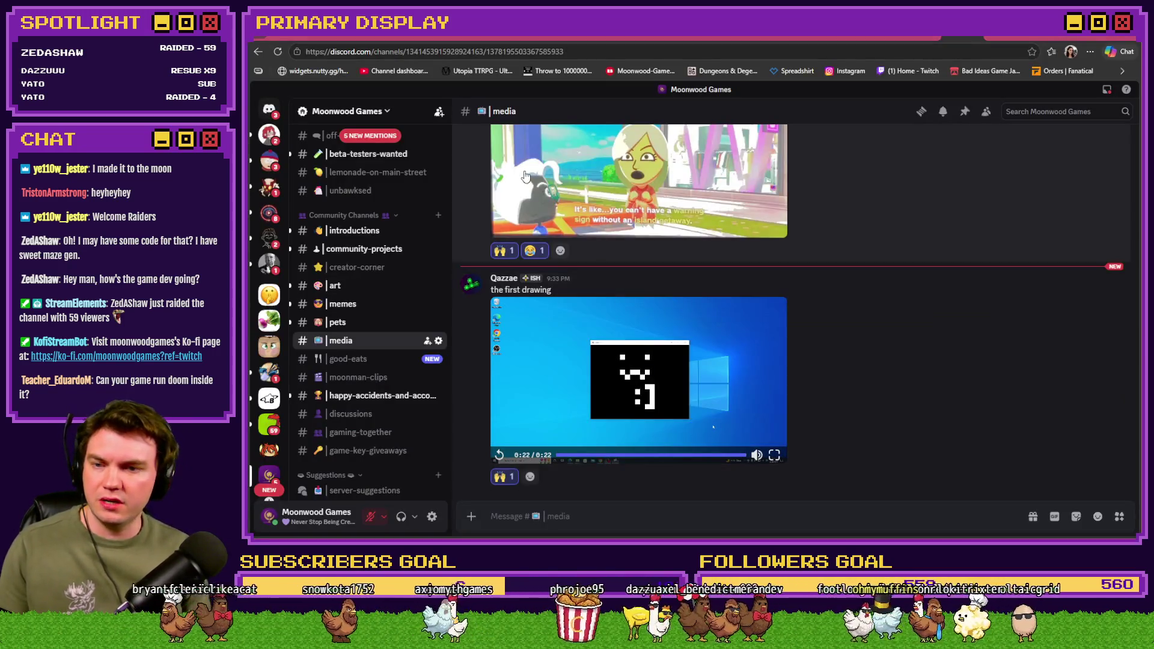
pyautogui.click(402, 37)
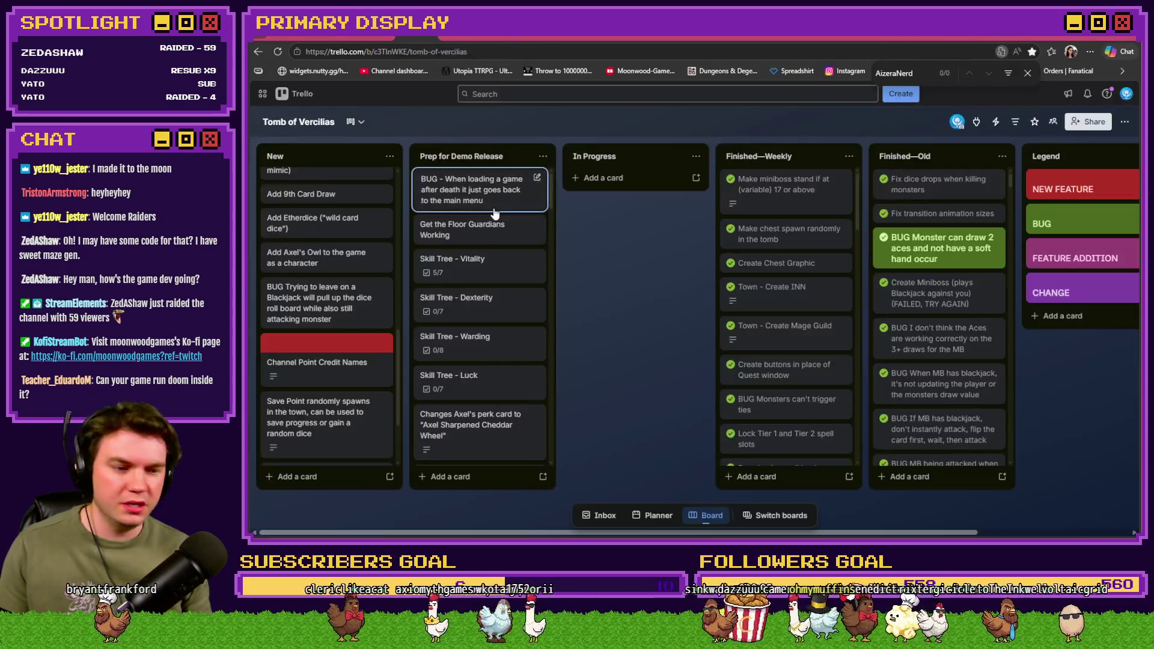
# Step: Open the Channel Point Credit Names card and start editing its full description
pyautogui.click(324, 362)
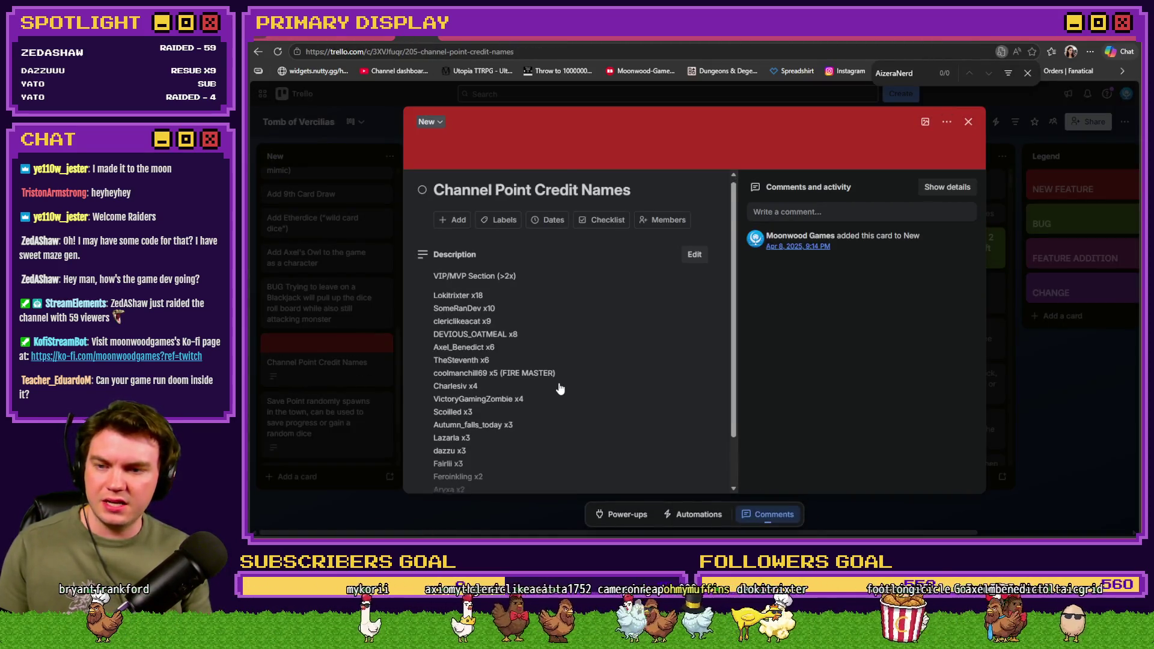
pyautogui.scroll(-1, 715, 400)
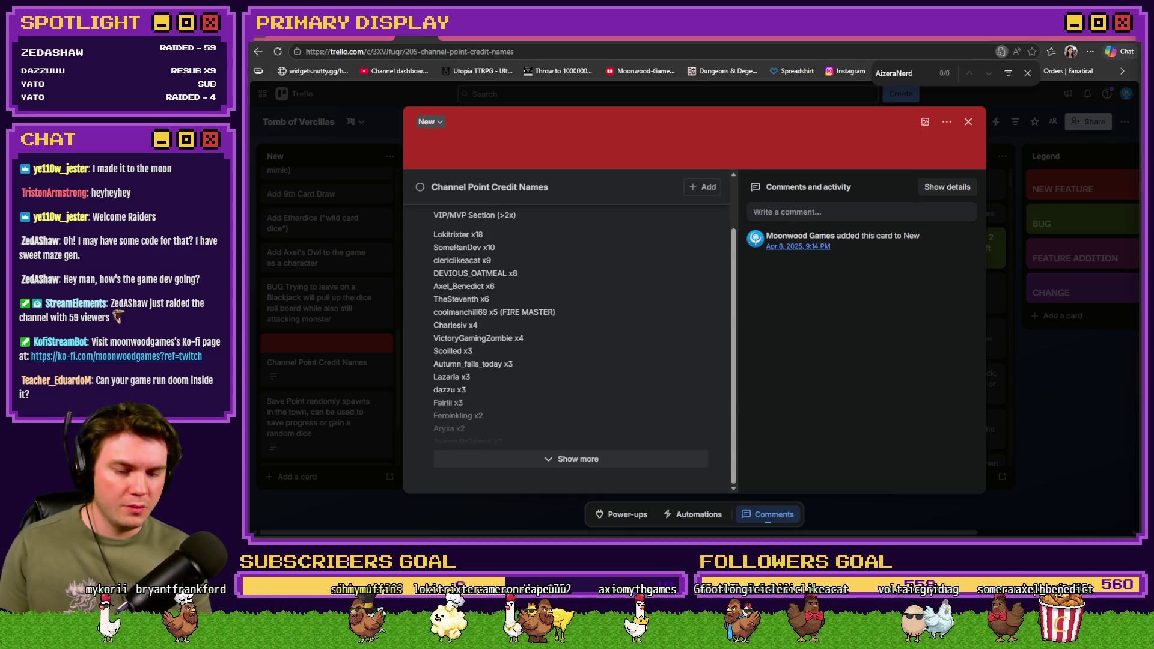
pyautogui.click(576, 458)
pyautogui.scroll(-5, 580, 445)
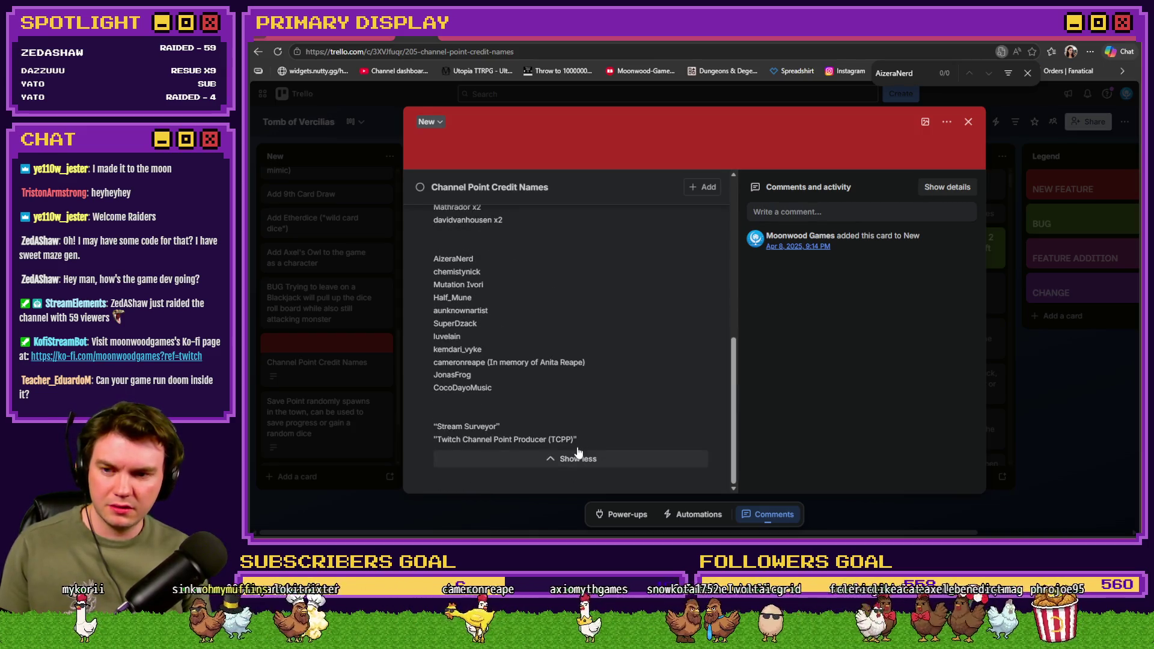
pyautogui.click(590, 322)
# Step: Add the viewer's username on its own line above the credits list
pyautogui.hotkey('ctrl', 'f')
pyautogui.write('ye110w_jester')
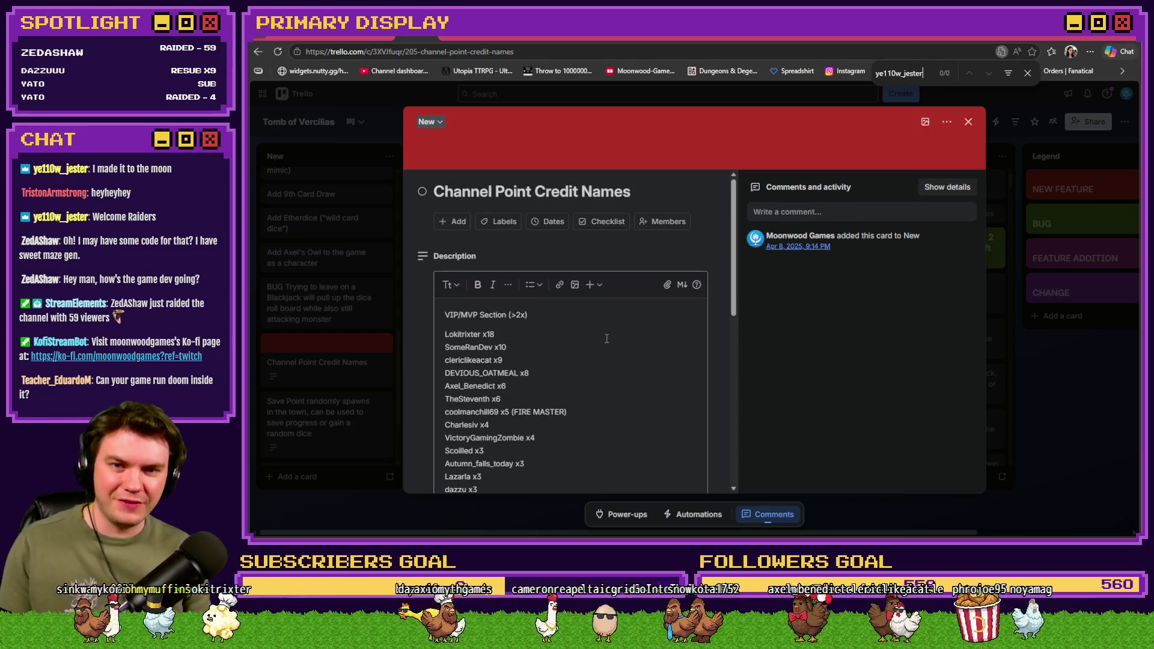
pyautogui.click(1028, 73)
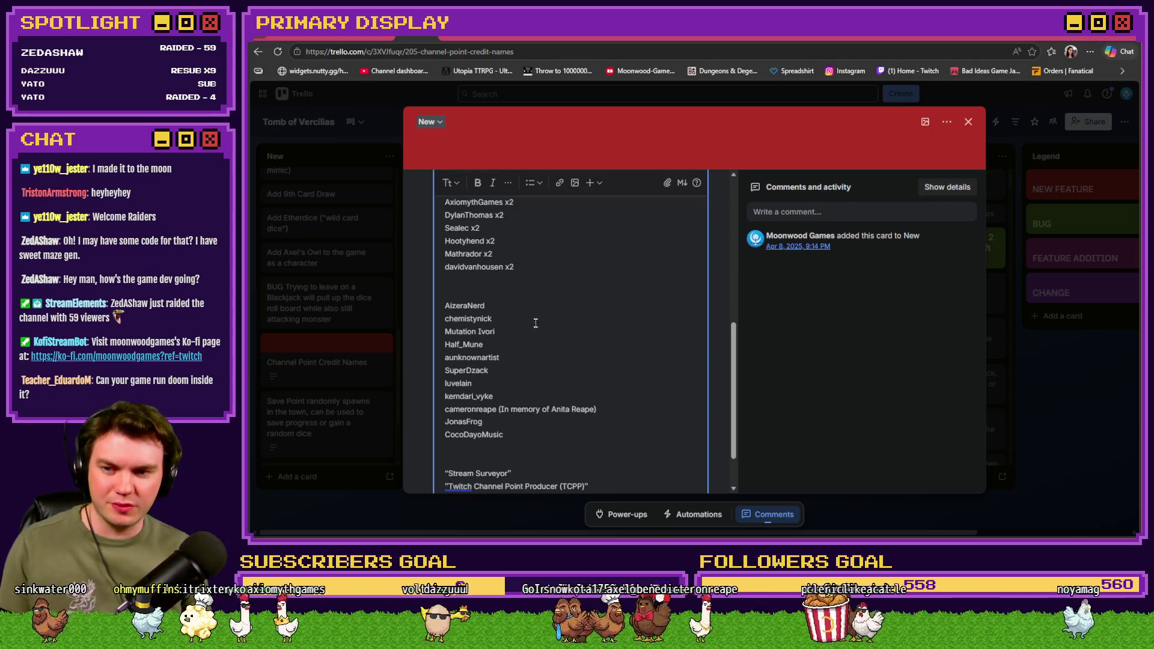
pyautogui.click(511, 294)
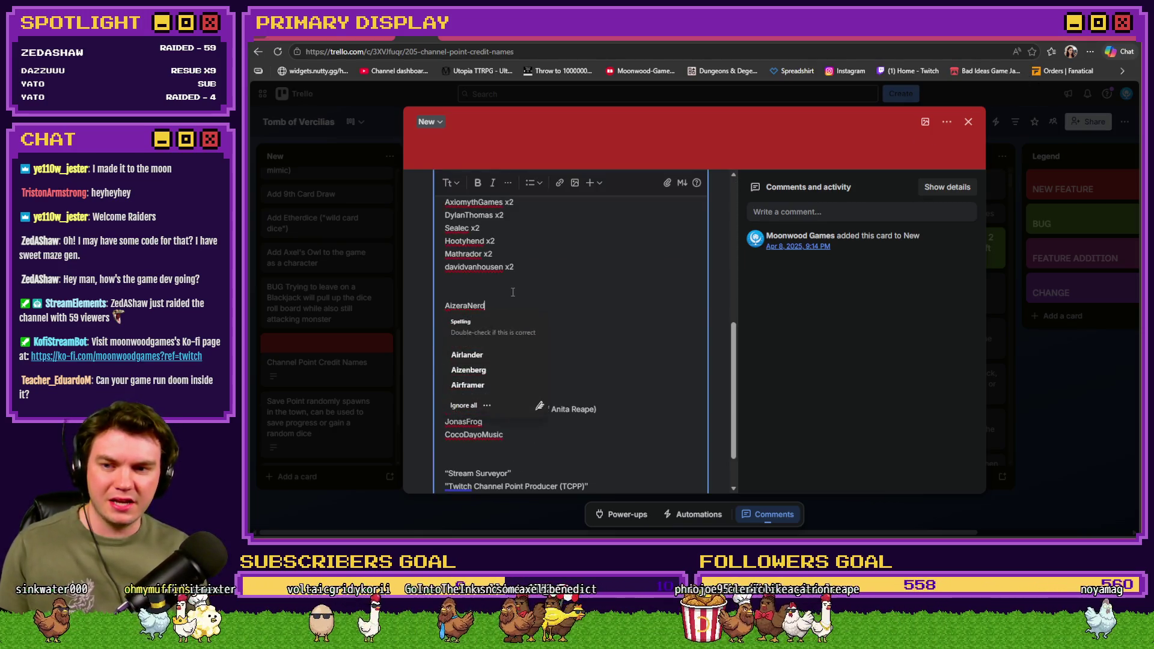
pyautogui.click(447, 305)
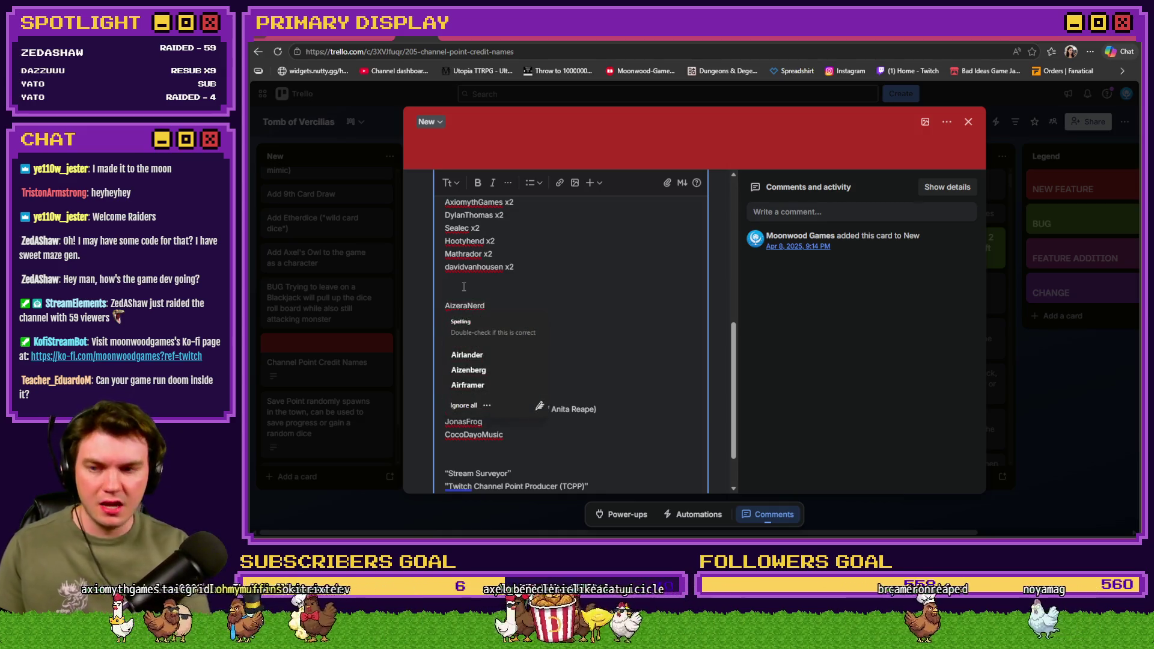
pyautogui.press('Return')
pyautogui.press('Up')
pyautogui.hotkey('ctrl', 'v')
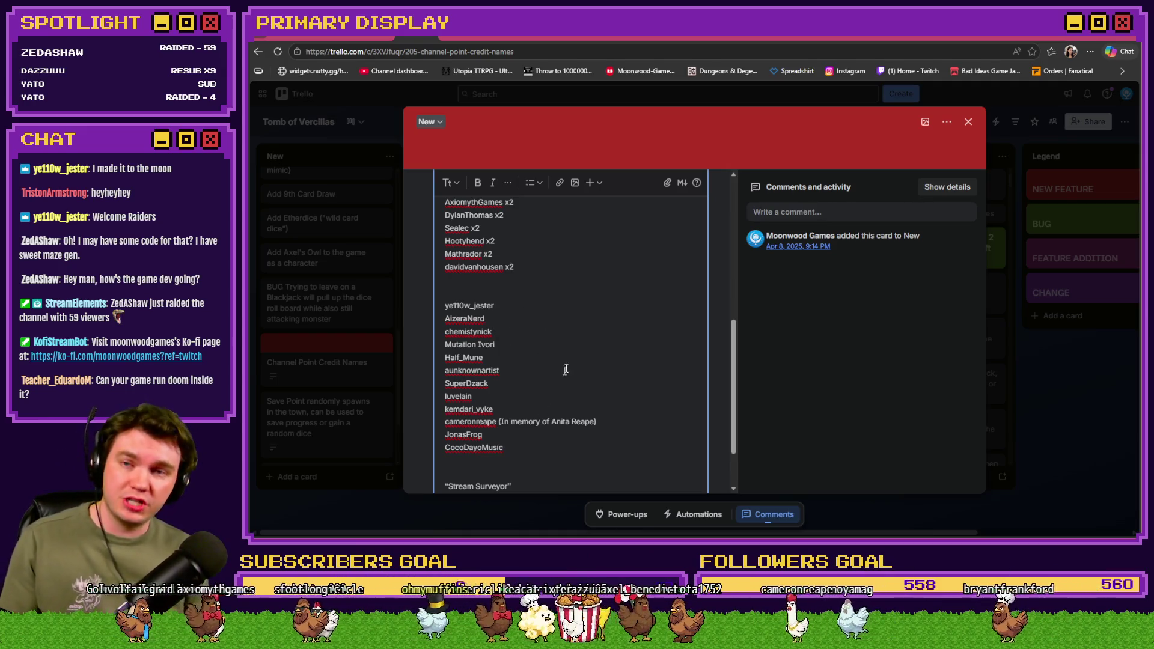
# Step: Save the updated description, close the card and return to RPG Maker MZ
pyautogui.scroll(-3, 538, 306)
pyautogui.click(461, 458)
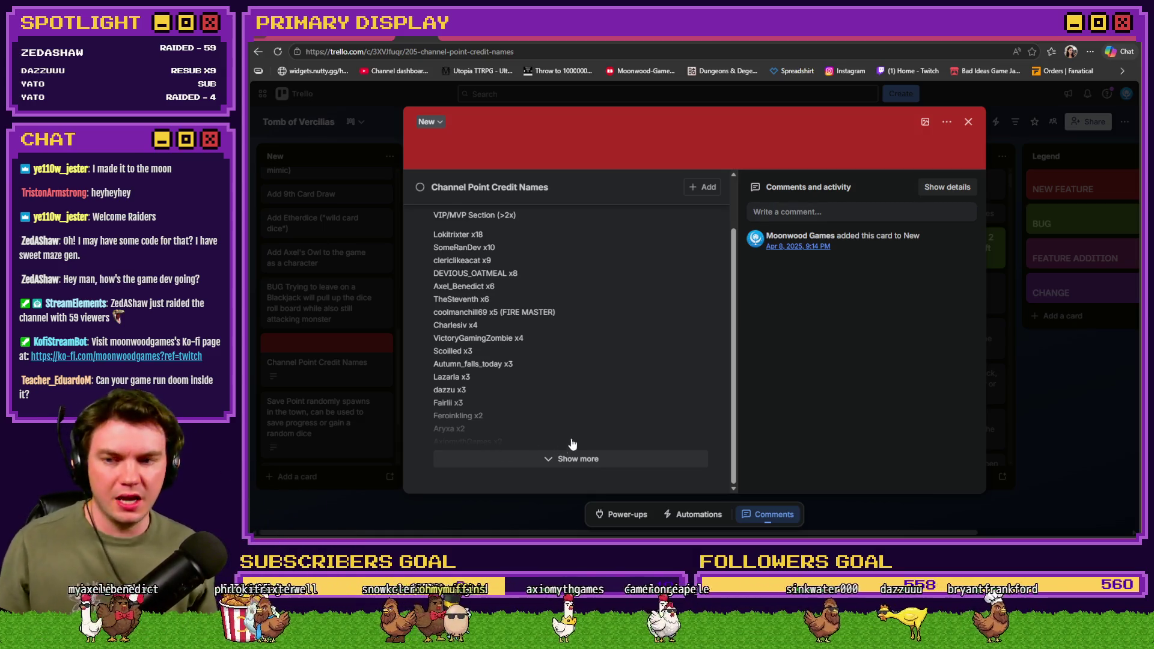
pyautogui.click(968, 122)
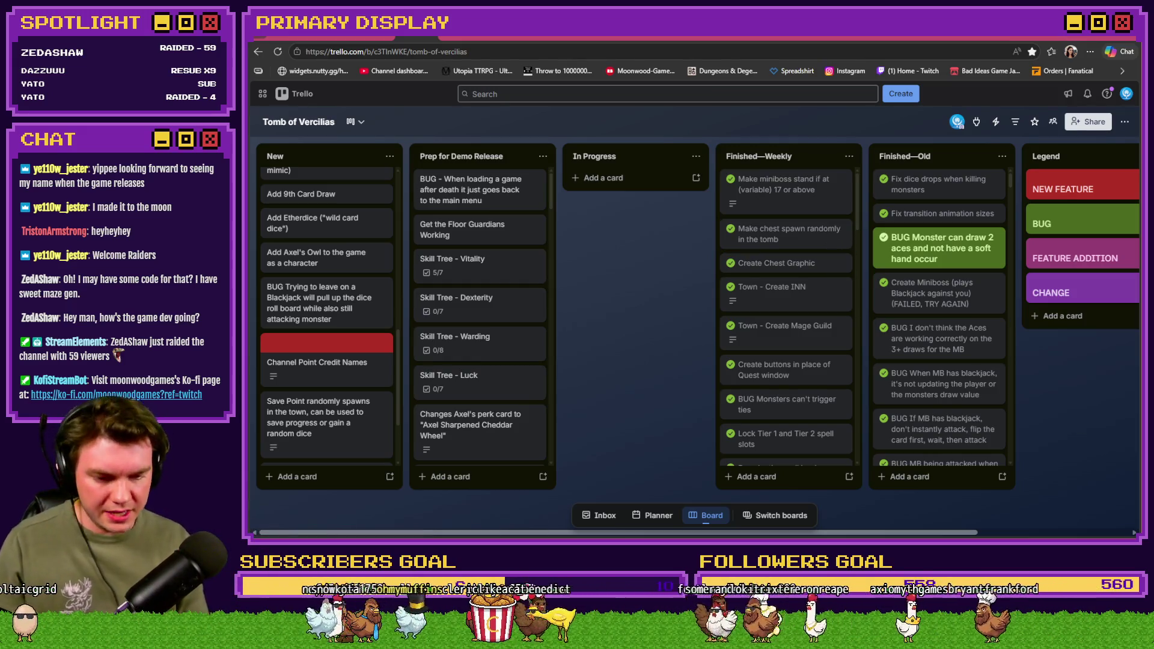
pyautogui.hotkey('alt', 'Tab')
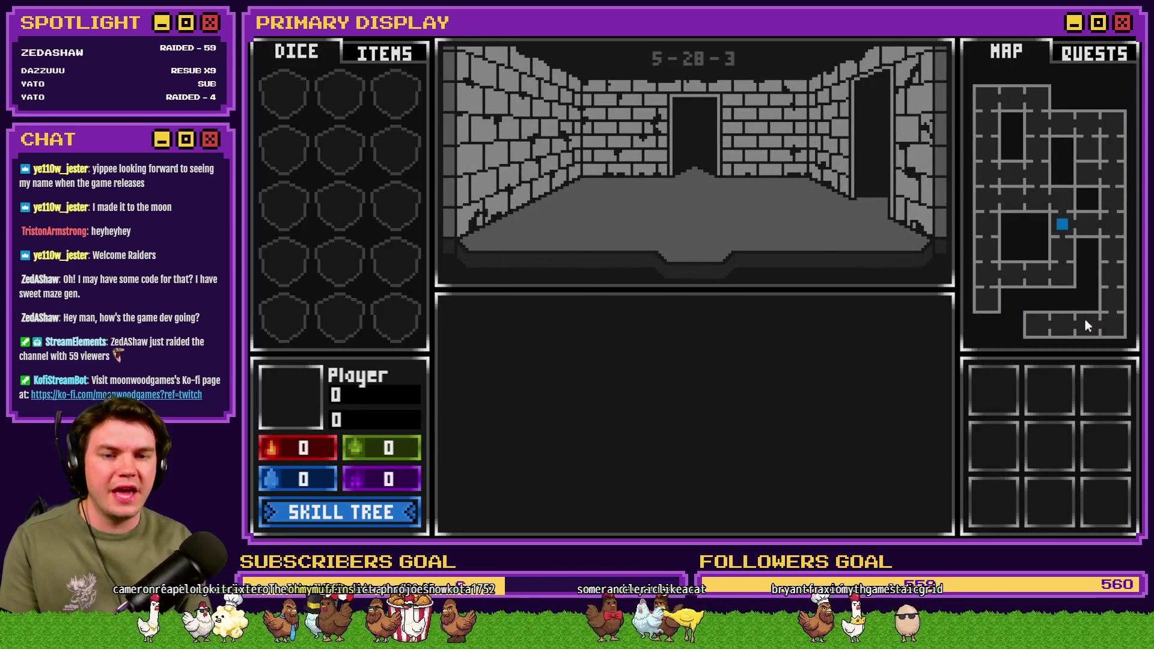
# Step: Close the playtest showing the generated dungeon room
pyautogui.hotkey('alt', 'F4')
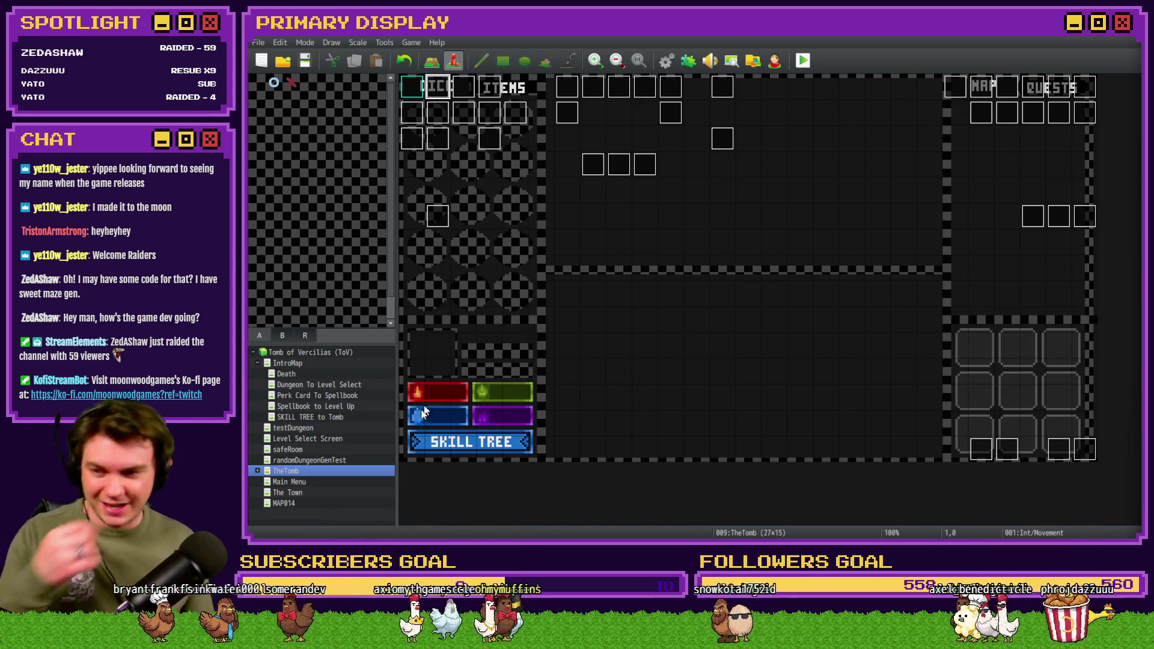
# Step: Set the player's start to the top-left tile of Perk Card To Spellbook and playtest
pyautogui.click(344, 397)
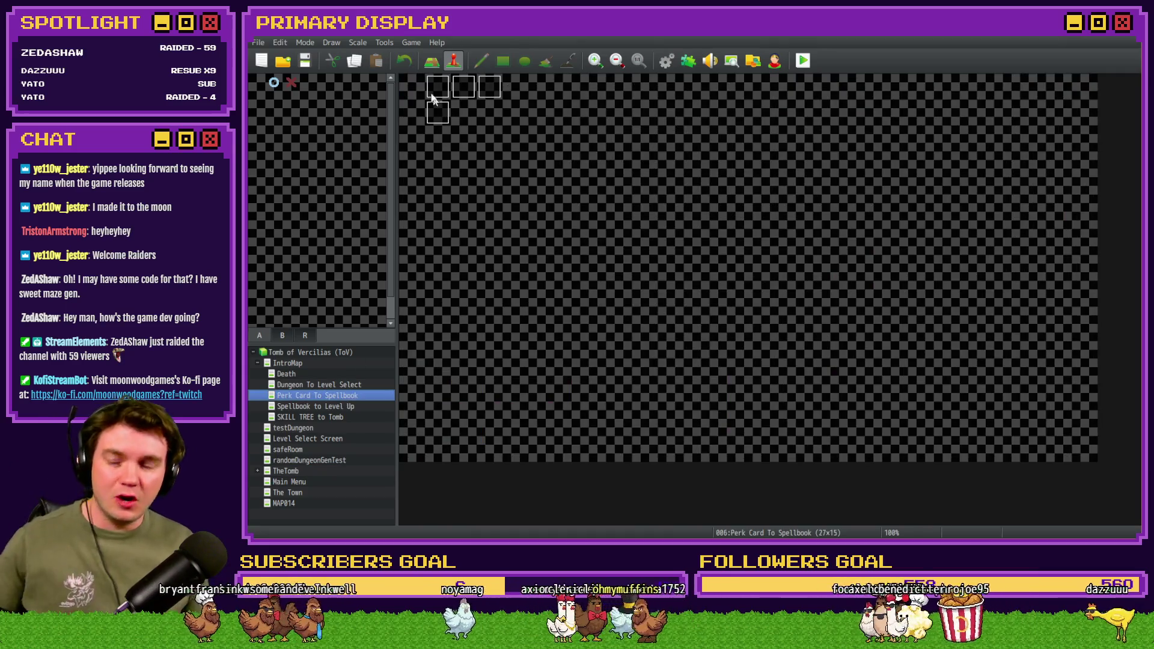
pyautogui.rightClick(412, 88)
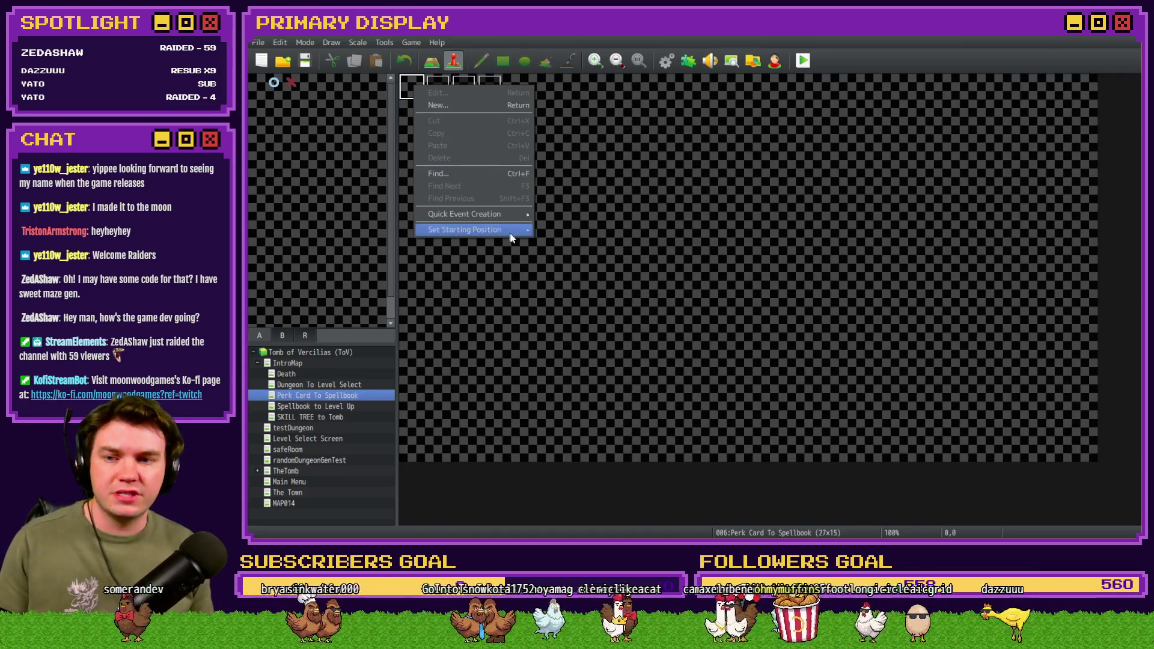
pyautogui.click(553, 233)
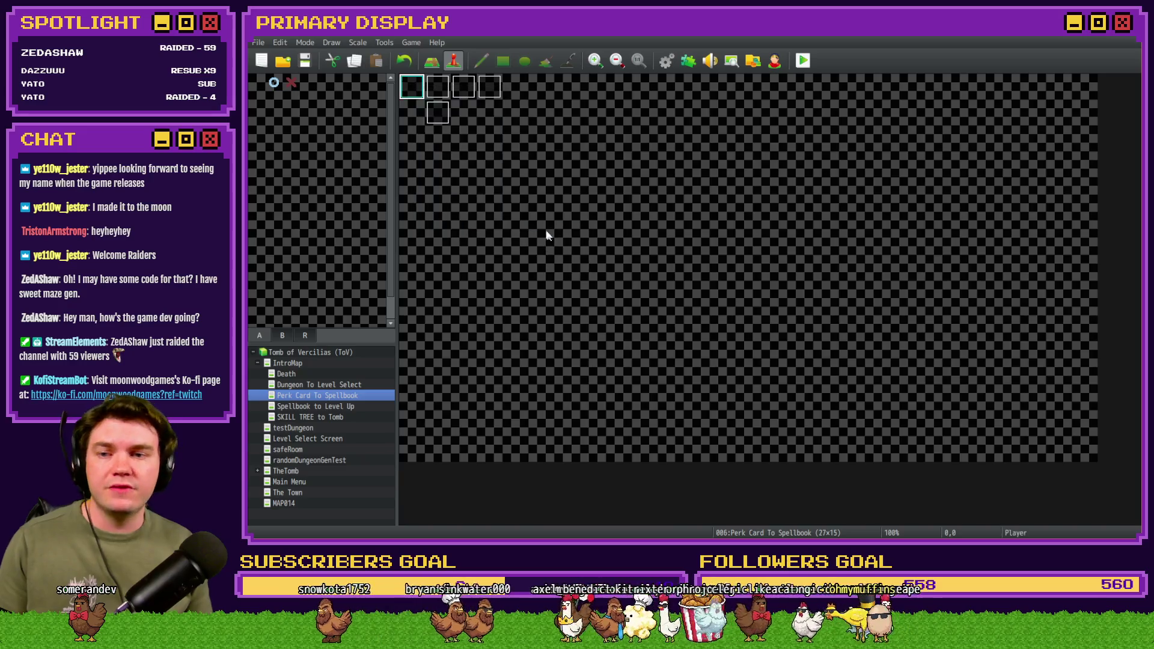
pyautogui.click(803, 62)
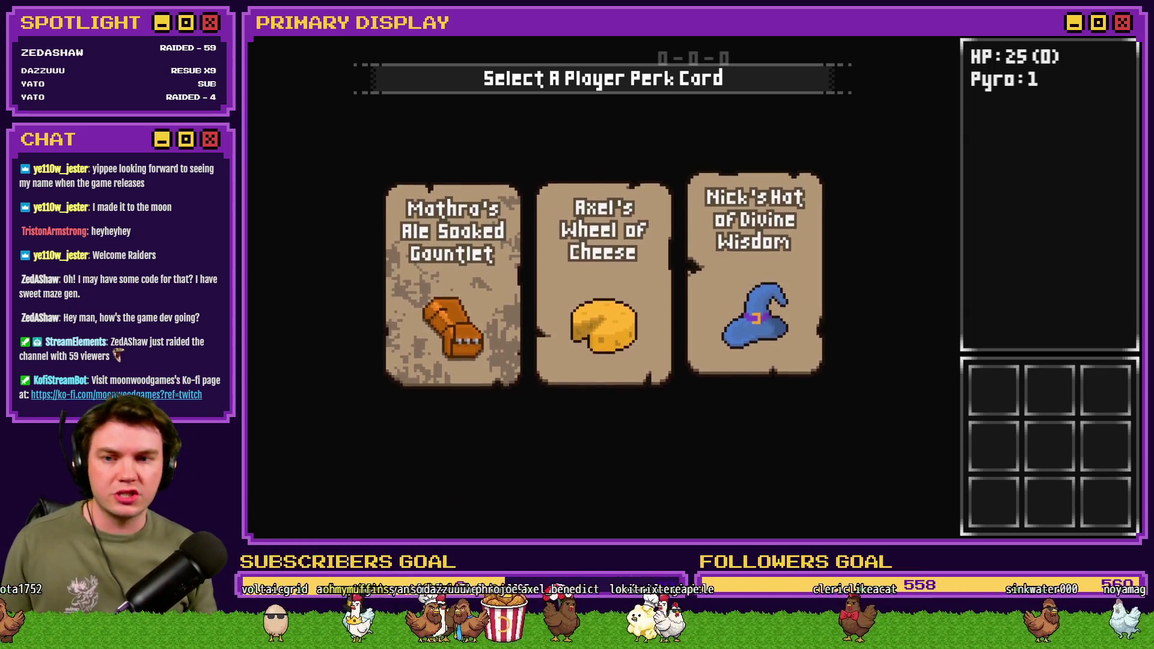
# Step: Choose the Nick's Hat of Divine Wisdom perk card from the three offered
pyautogui.moveTo(629, 184)
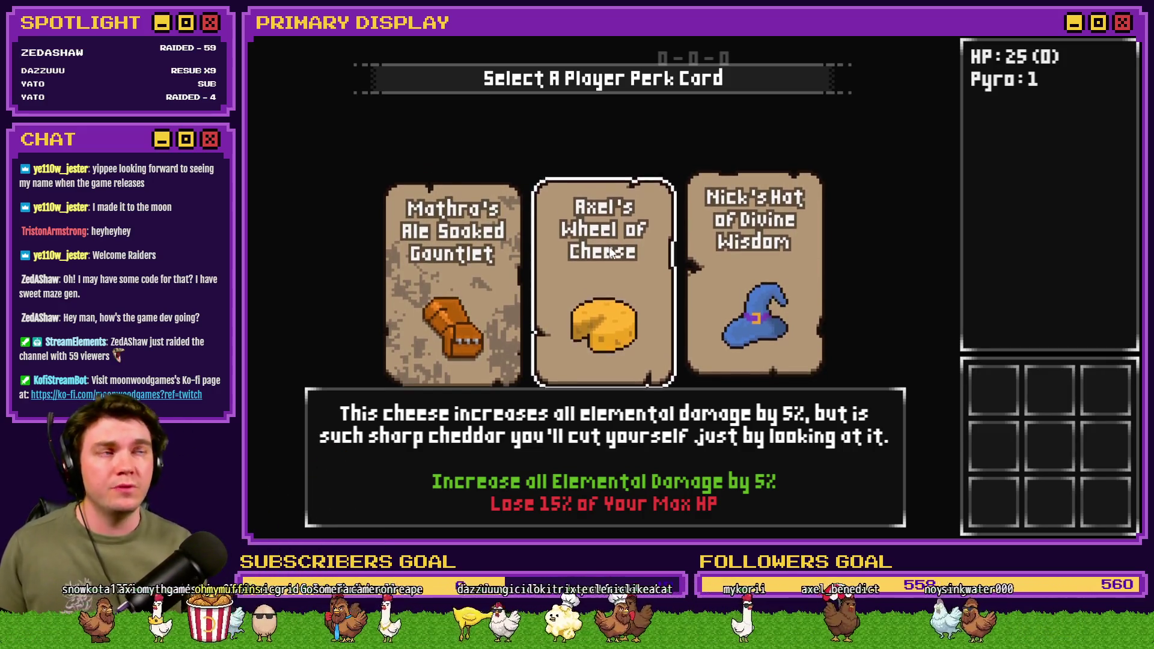
pyautogui.moveTo(713, 287)
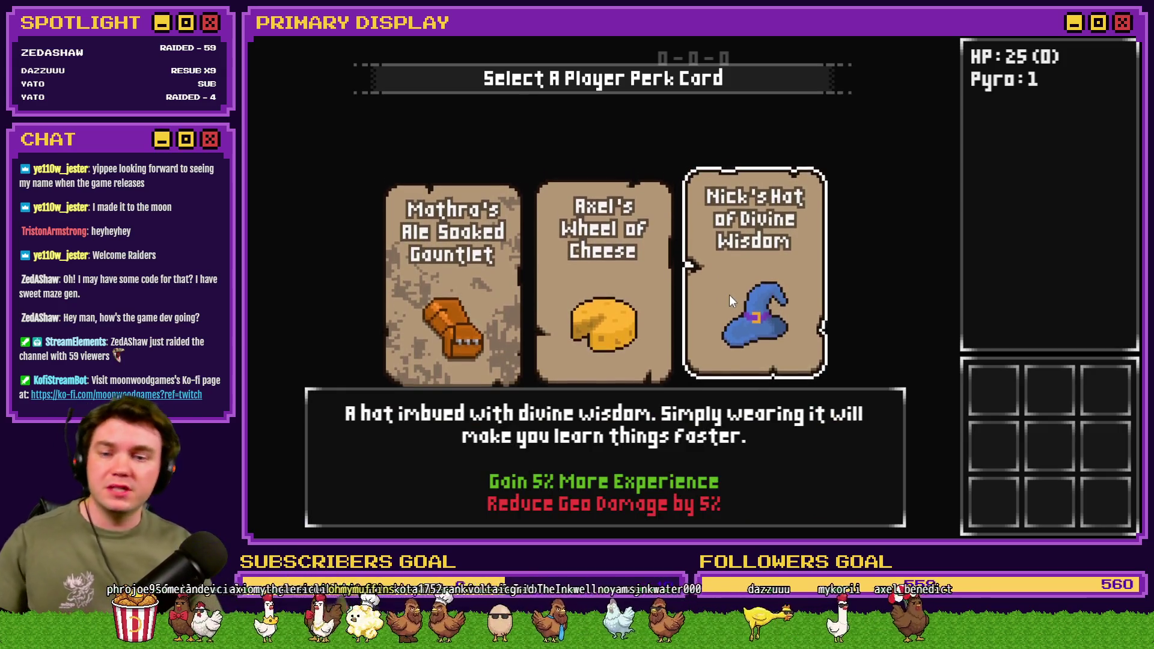
pyautogui.click(748, 317)
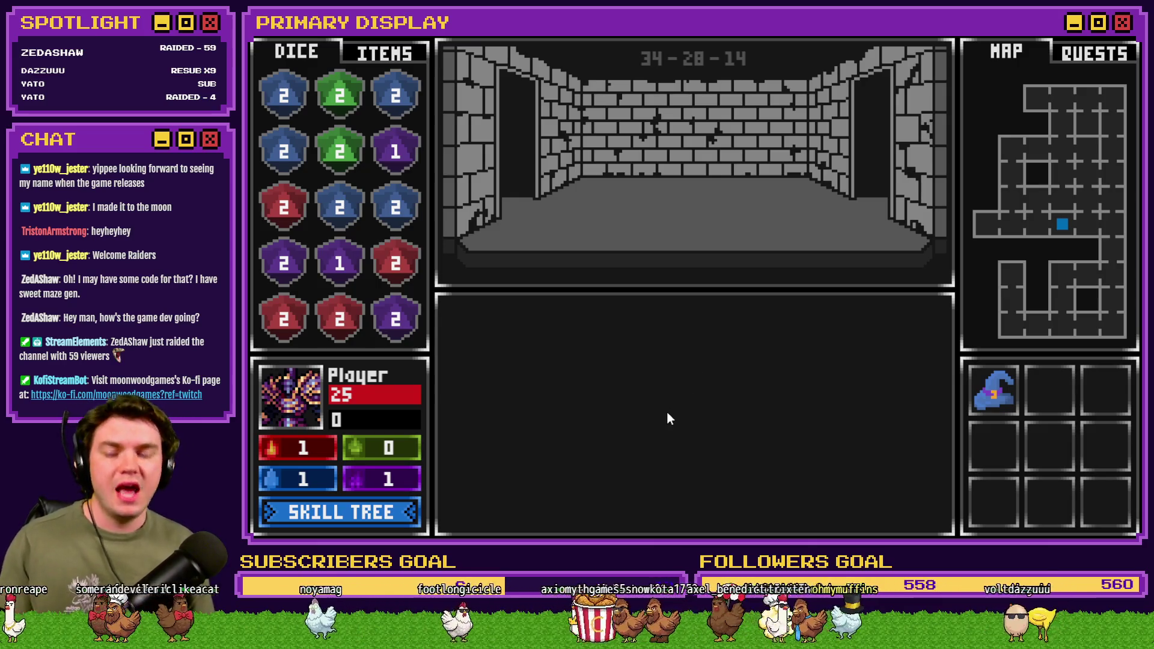
# Step: View the skill tree, then close it to return to the dungeon
pyautogui.click(371, 518)
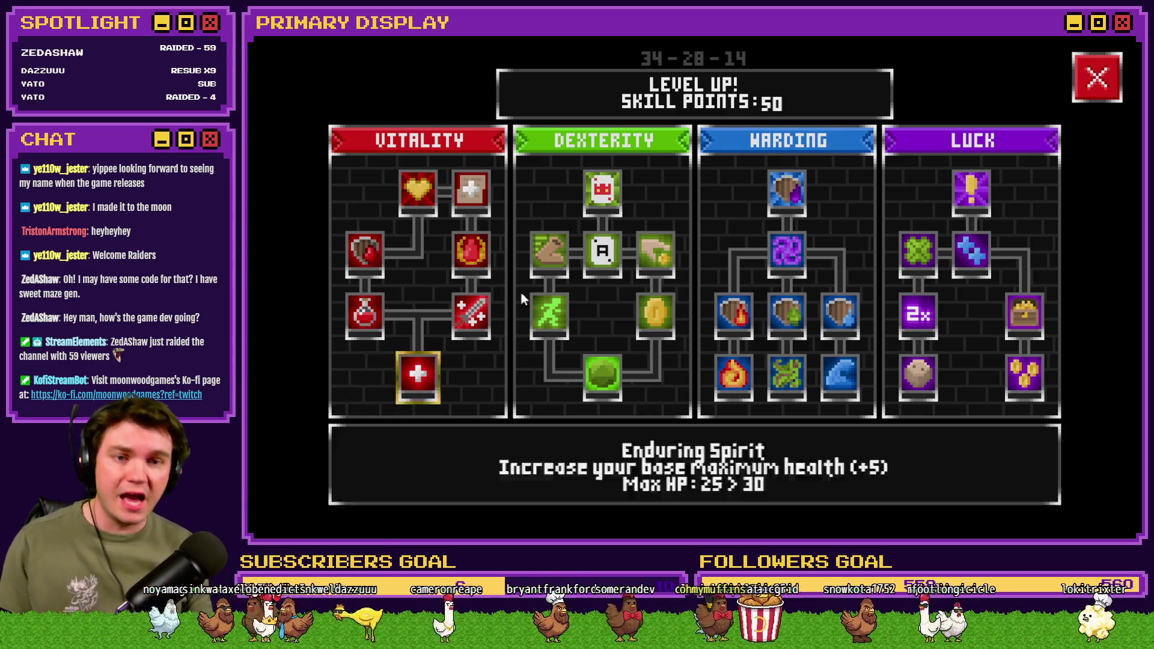
pyautogui.click(1096, 77)
pyautogui.moveTo(1004, 402)
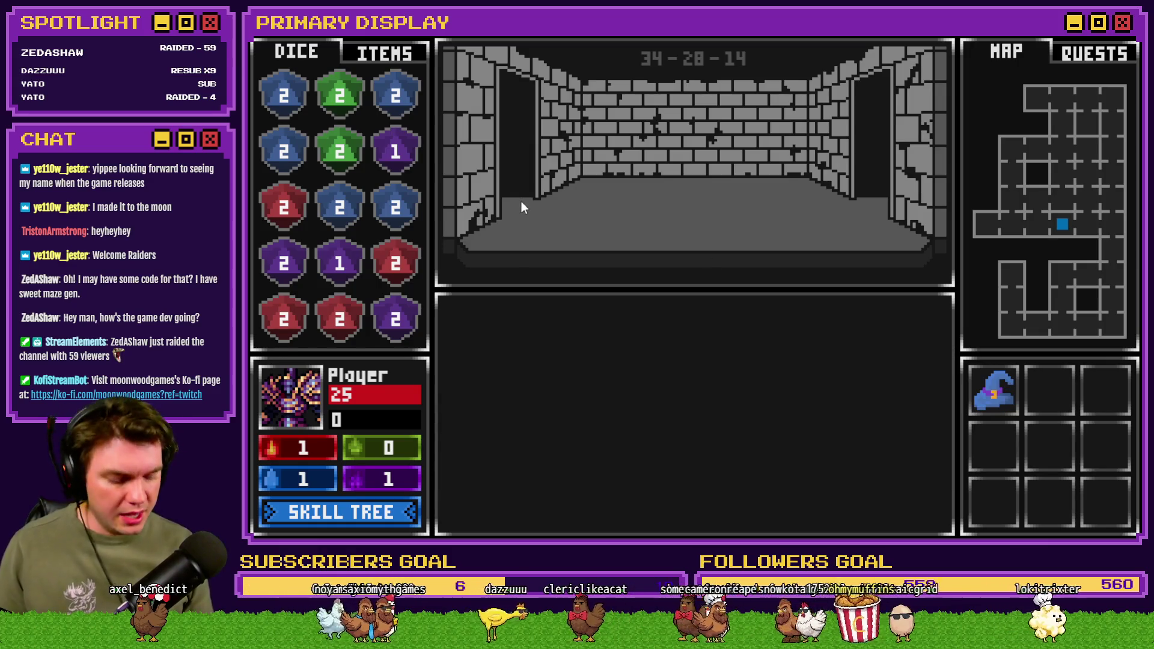
# Step: Check the carried items and dice lists, then end the playtest
pyautogui.click(411, 61)
pyautogui.moveTo(365, 162)
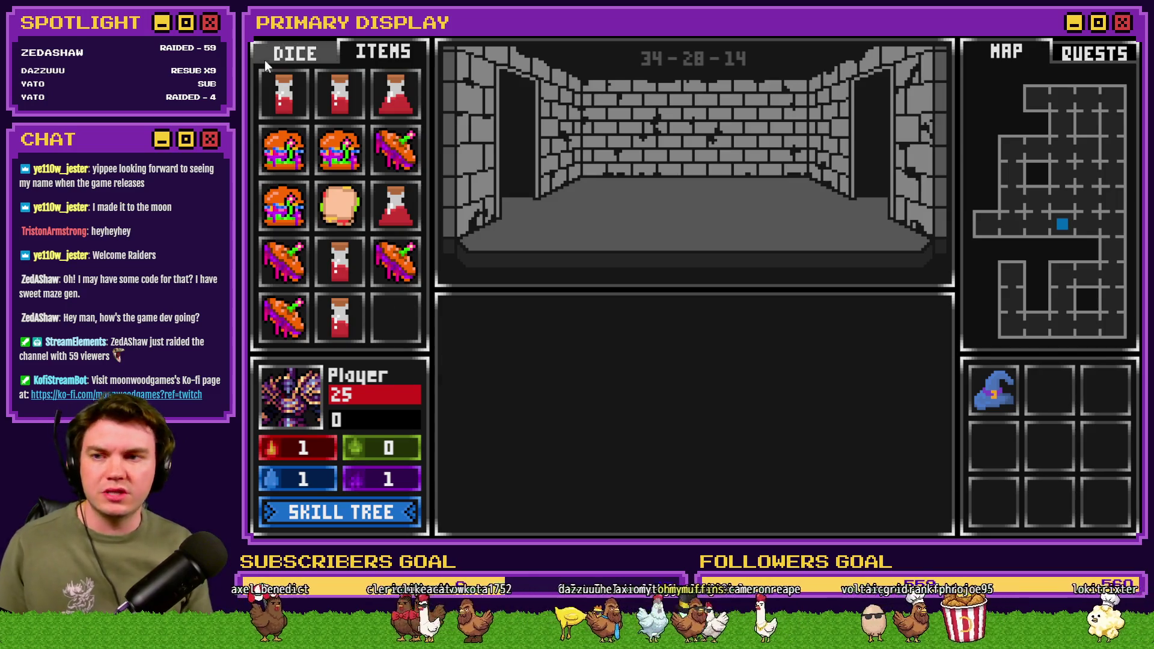
pyautogui.click(265, 59)
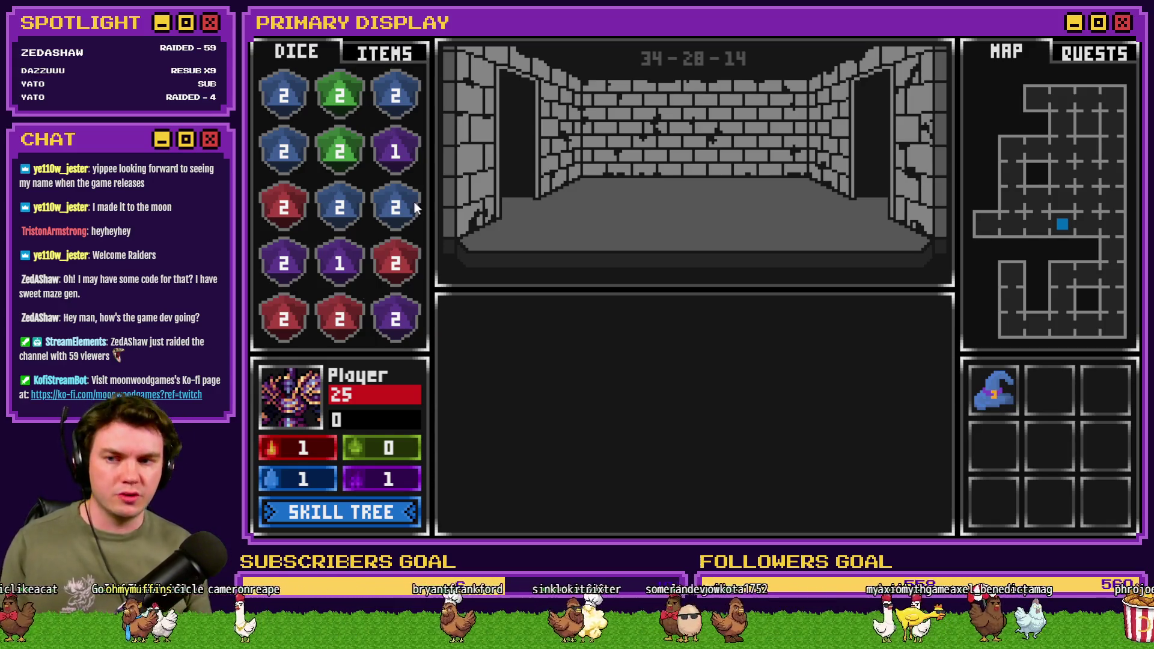
pyautogui.click(377, 52)
pyautogui.click(319, 55)
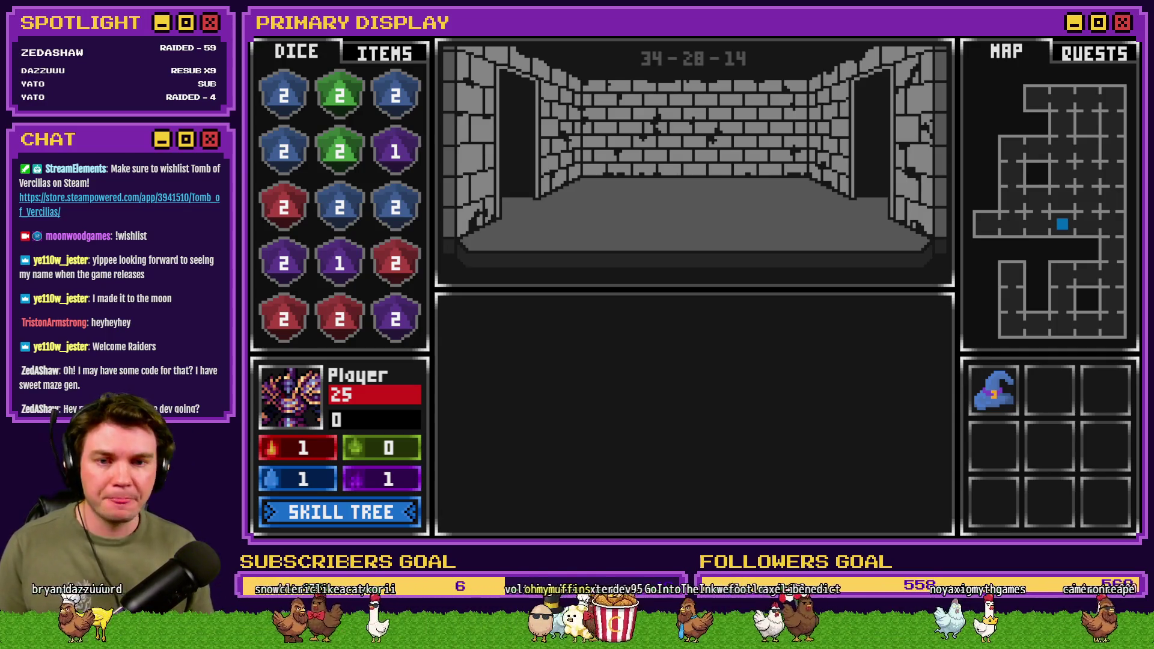
pyautogui.hotkey('alt', 'F4')
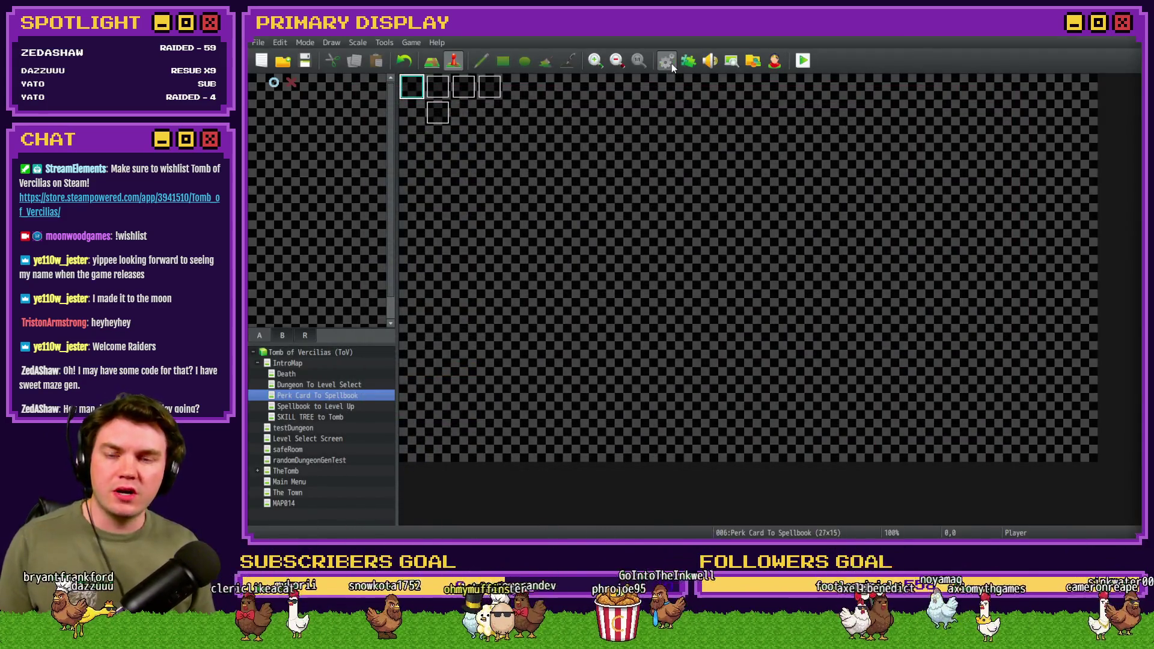
# Step: Open the database on the Procedural Generation common event and scroll through its row checks
pyautogui.click(667, 61)
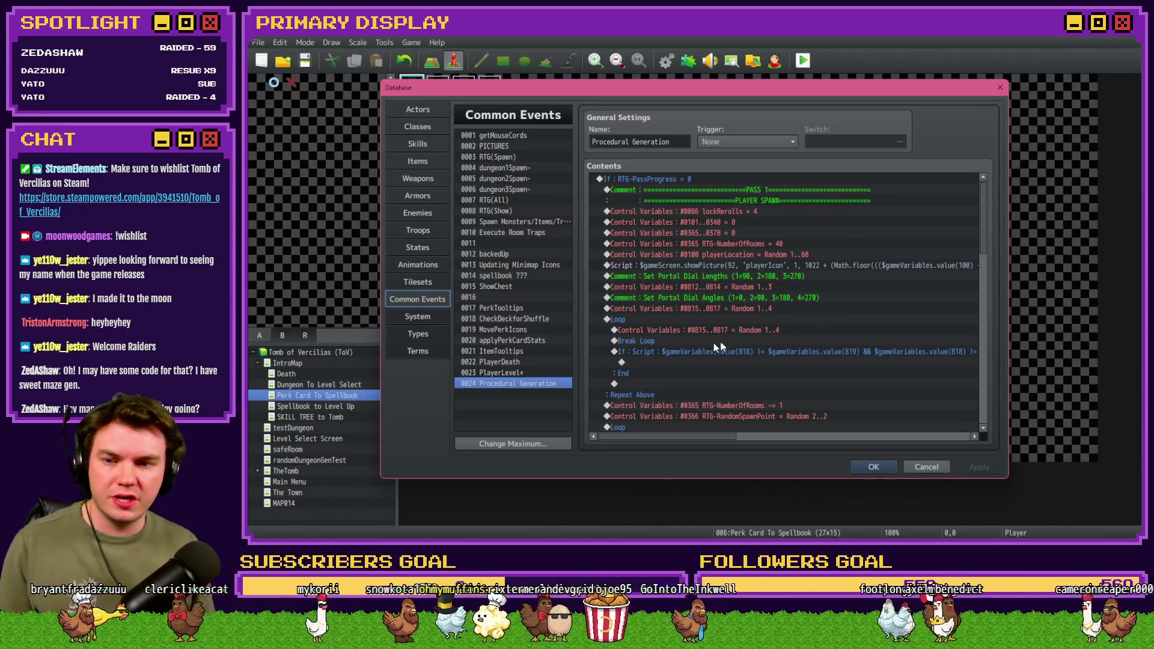
pyautogui.scroll(-10, 828, 340)
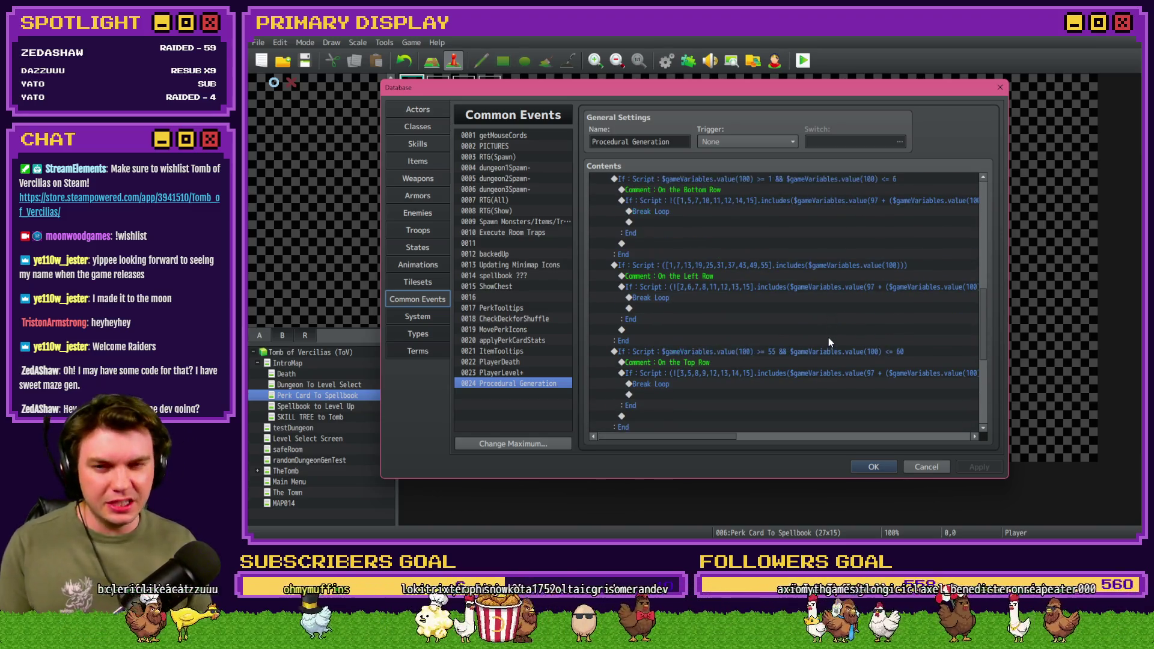
pyautogui.hotkey('alt', 'Tab')
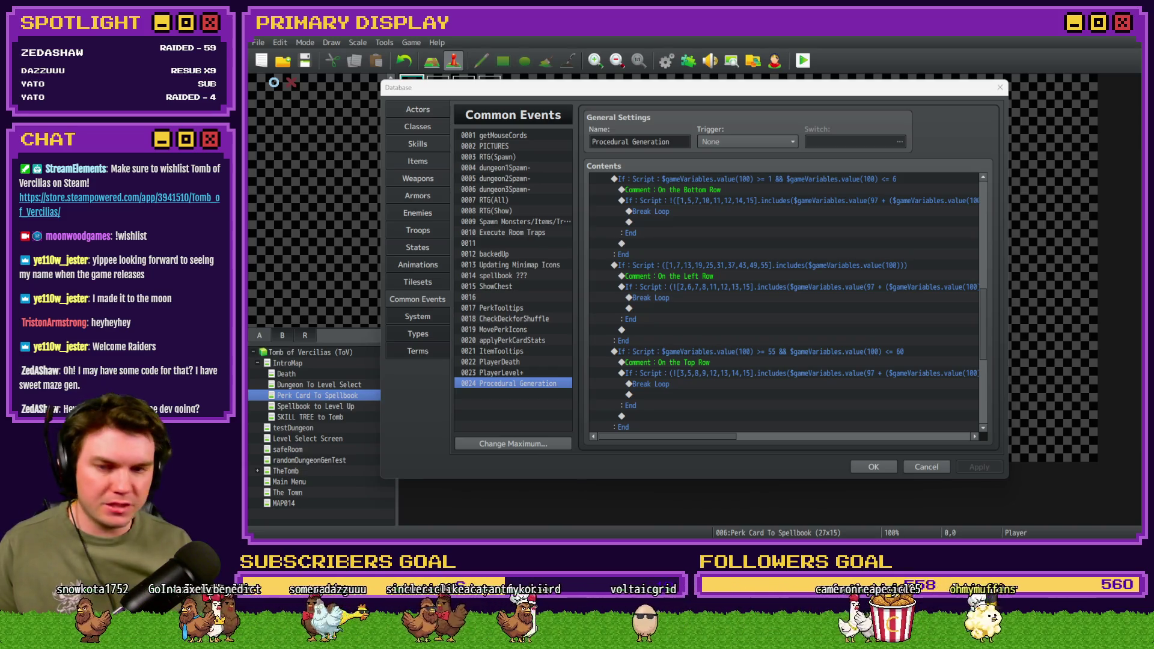
# Step: Remove the extra opening parenthesis after the ! in the bottom-row If Script condition
pyautogui.doubleClick(739, 266)
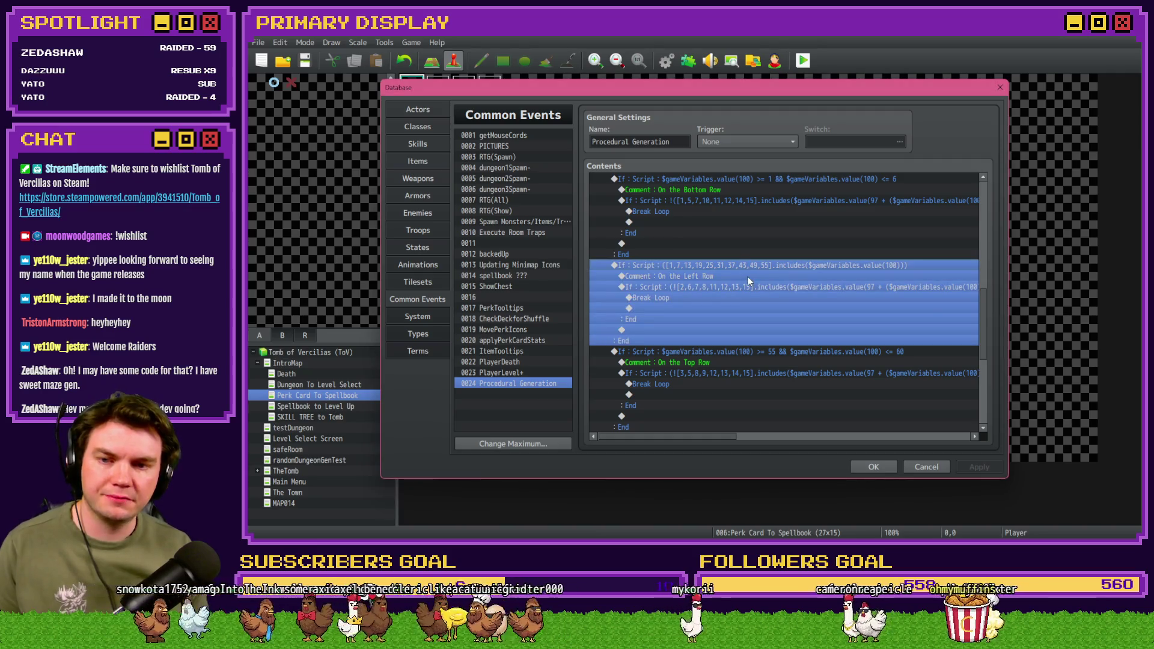
pyautogui.click(887, 397)
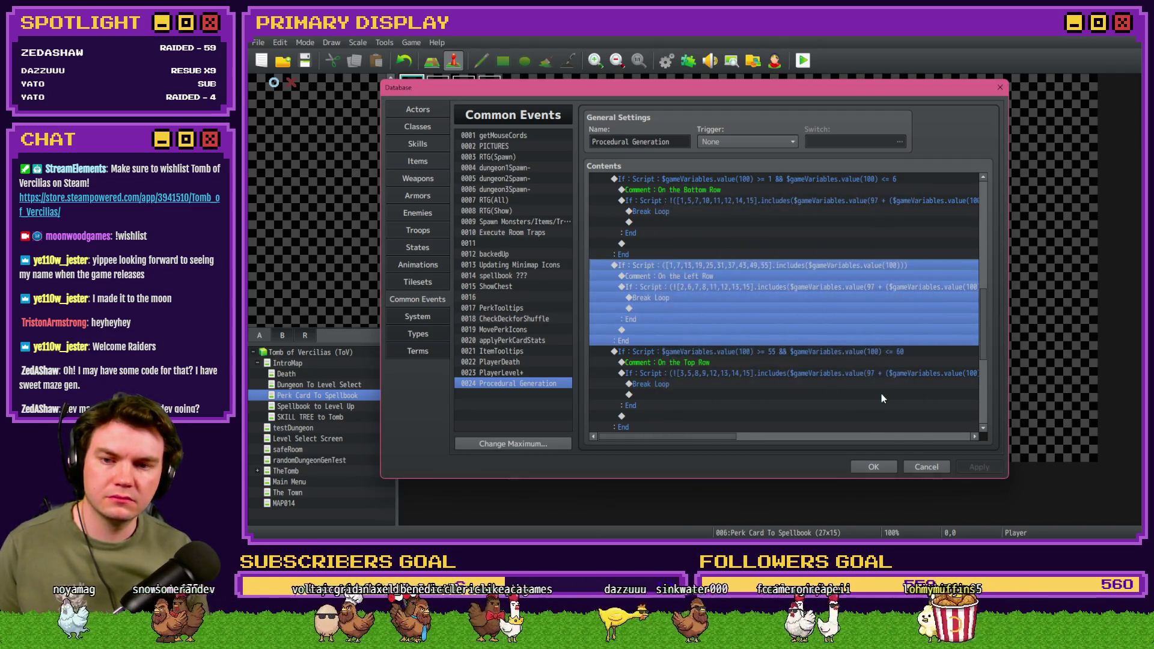
pyautogui.click(745, 308)
pyautogui.scroll(3, 735, 348)
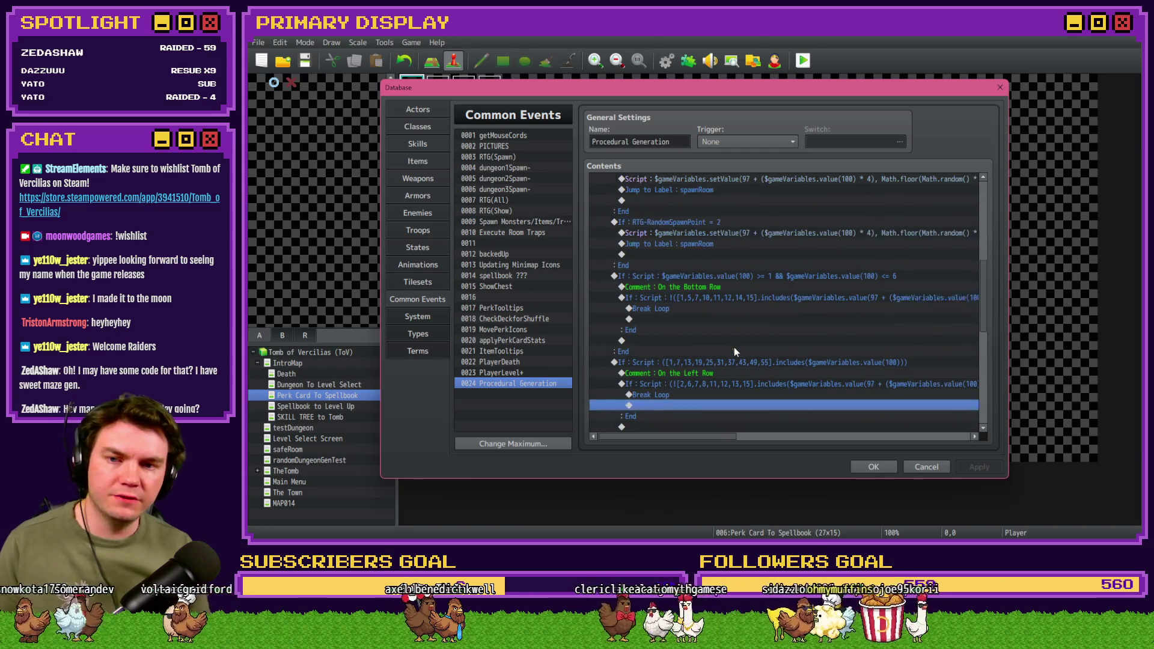
pyautogui.click(739, 319)
pyautogui.click(740, 307)
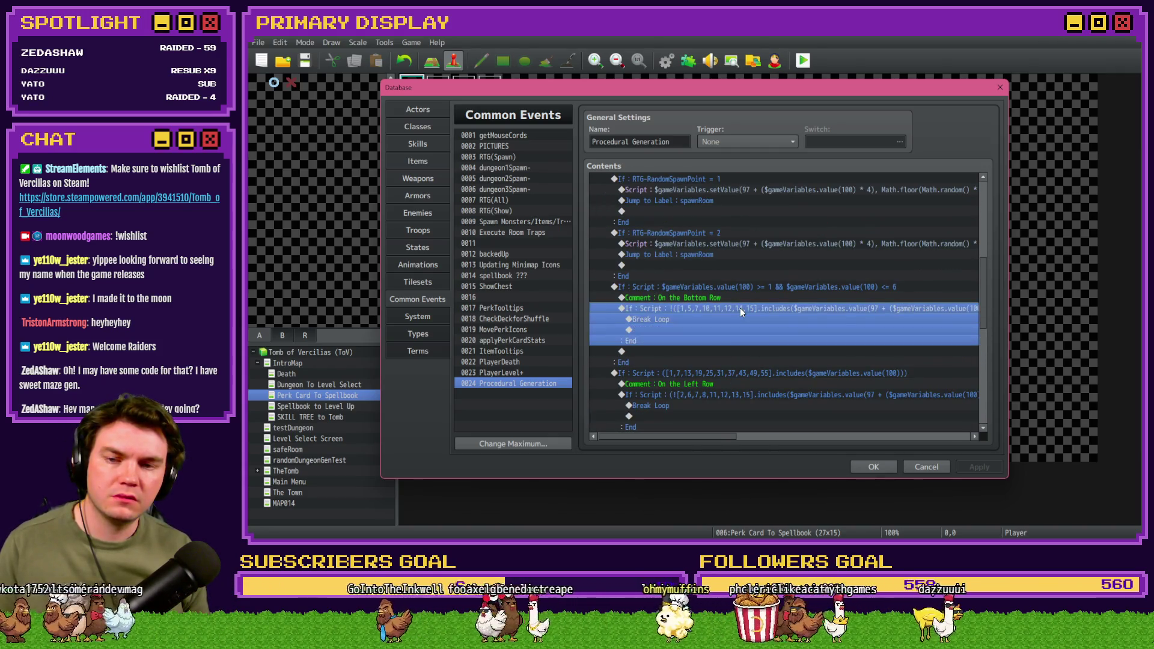
pyautogui.doubleClick(741, 308)
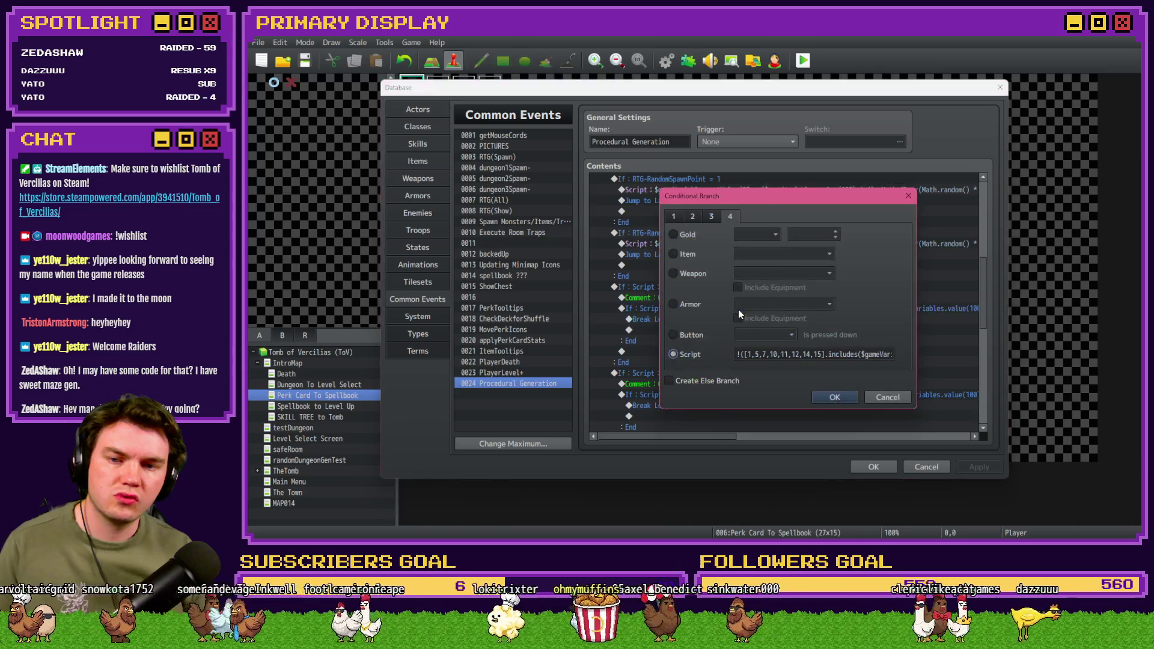
pyautogui.click(763, 354)
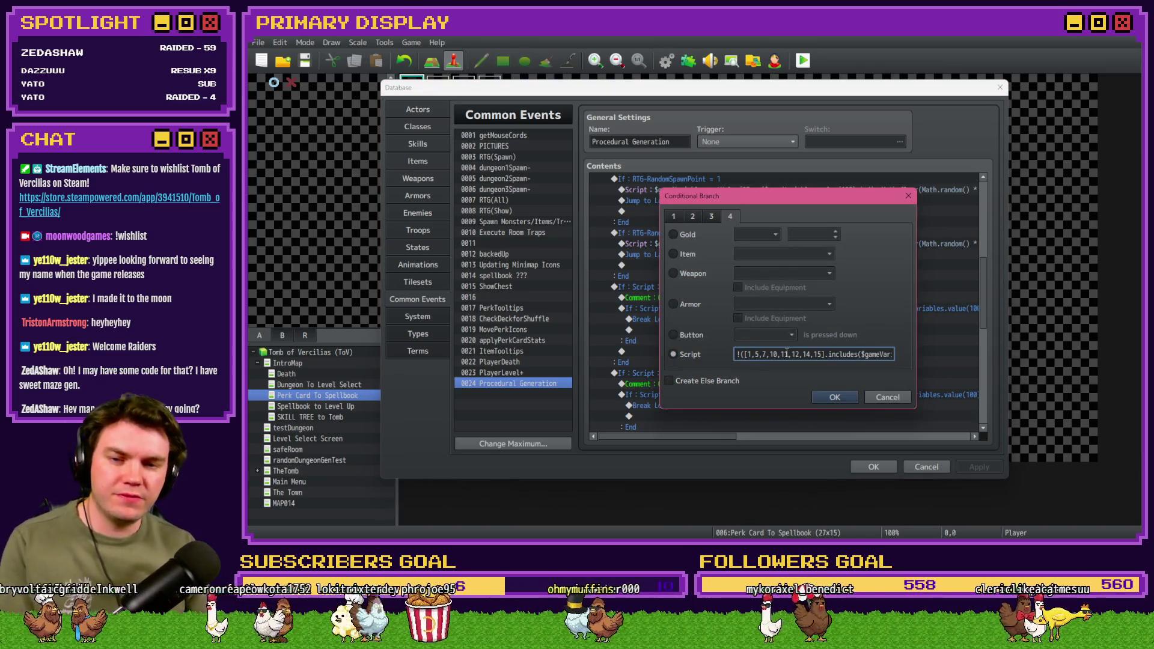
pyautogui.press('BackSpace')
pyautogui.press('End')
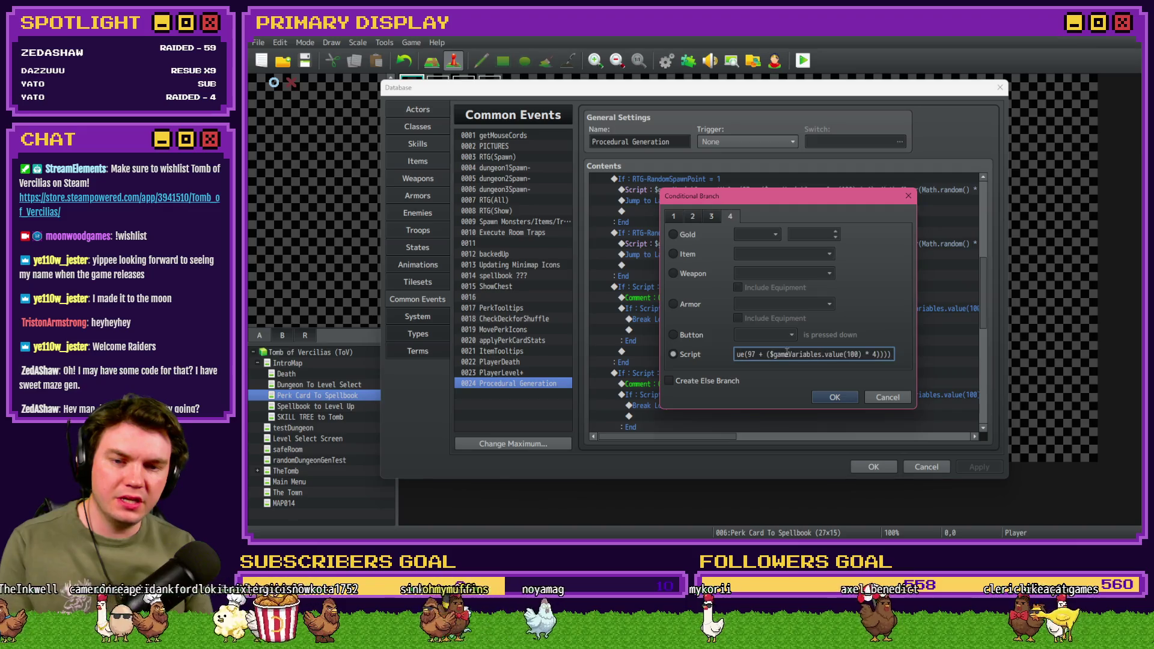
pyautogui.click(821, 396)
# Step: Fix the parentheses in the left-row and top-row condition scripts and check the right-row one
pyautogui.scroll(-2, 780, 330)
pyautogui.doubleClick(780, 331)
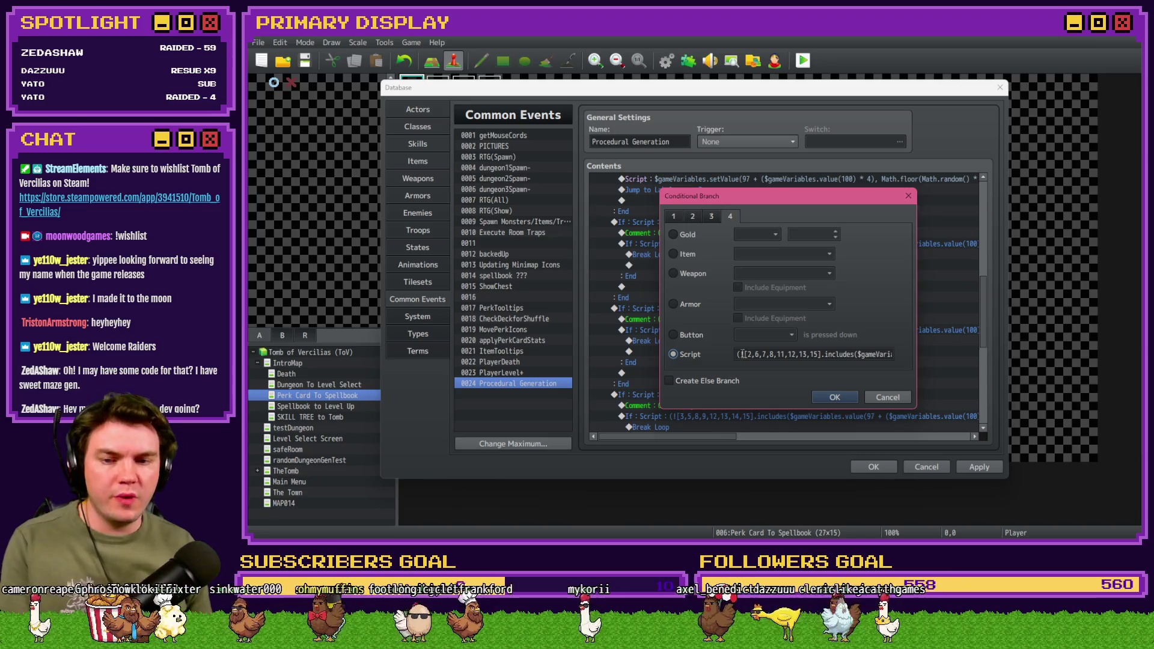
pyautogui.click(742, 354)
pyautogui.press('End')
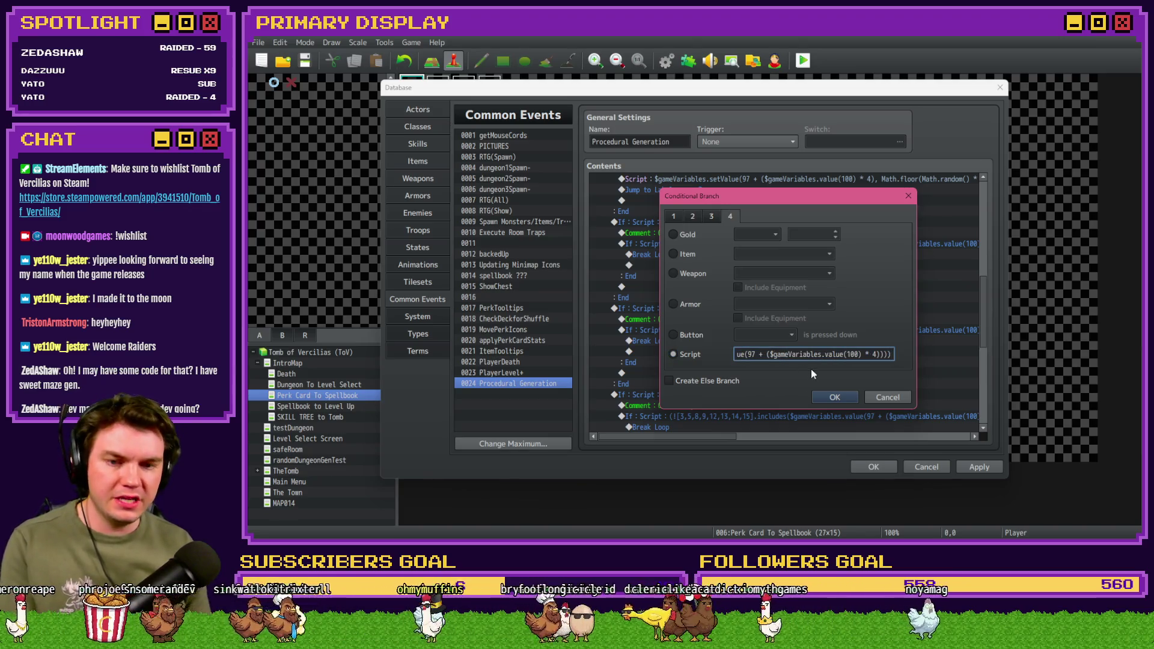
pyautogui.click(823, 397)
pyautogui.scroll(-2, 726, 343)
pyautogui.doubleClick(726, 354)
pyautogui.click(740, 356)
pyautogui.press('End')
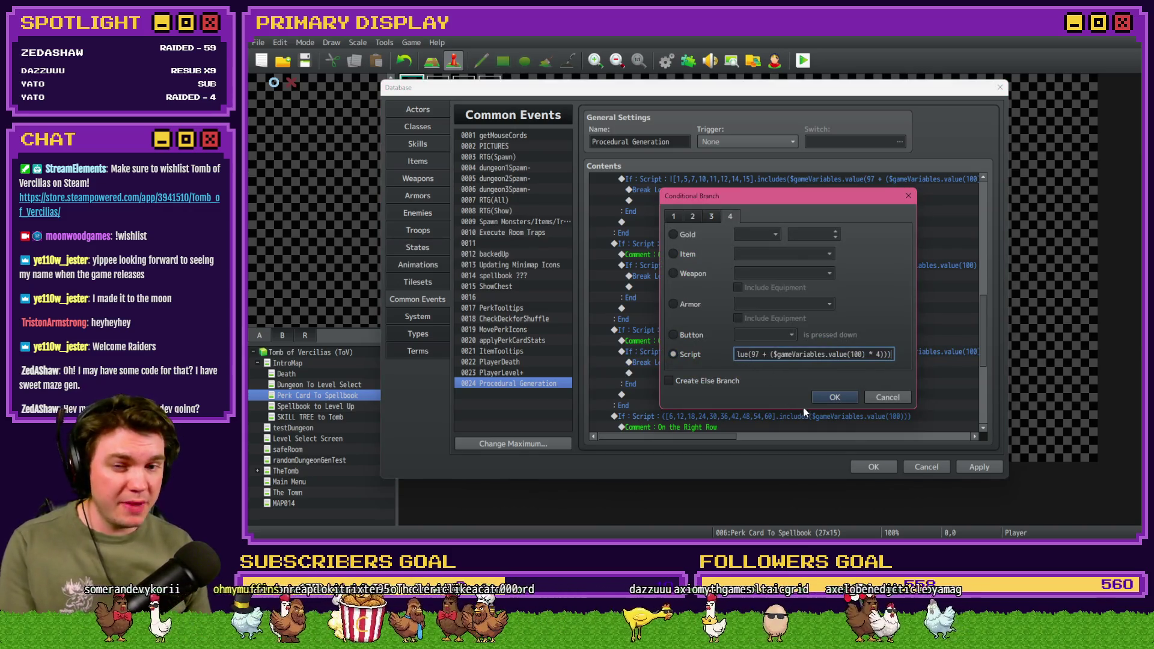
pyautogui.click(828, 398)
pyautogui.scroll(-3, 776, 363)
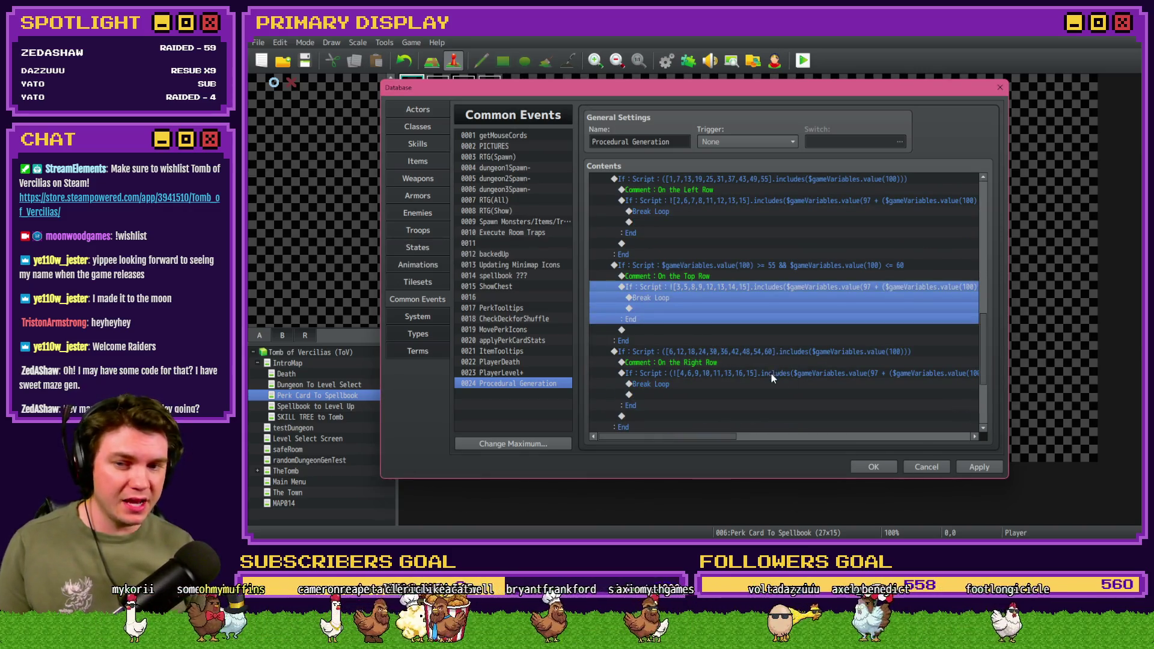
pyautogui.doubleClick(771, 373)
pyautogui.click(742, 353)
pyautogui.click(766, 355)
pyautogui.click(833, 397)
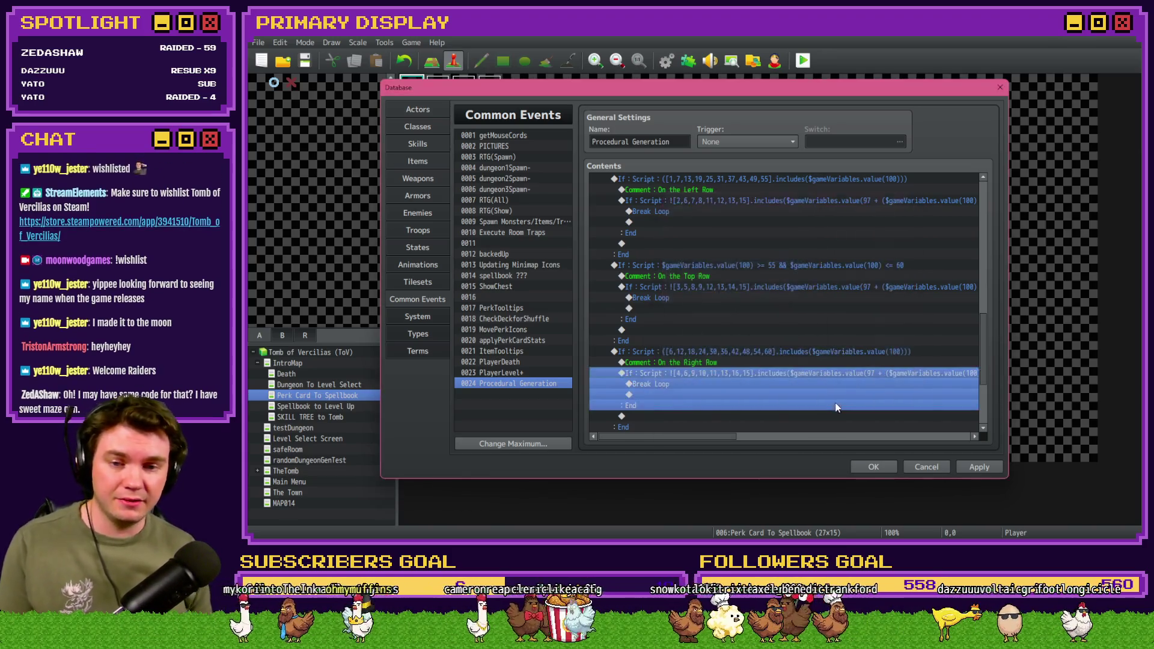
# Step: Close the database, save, and playtest, taking the gauntlet perk card before quitting
pyautogui.click(876, 466)
pyautogui.click(803, 60)
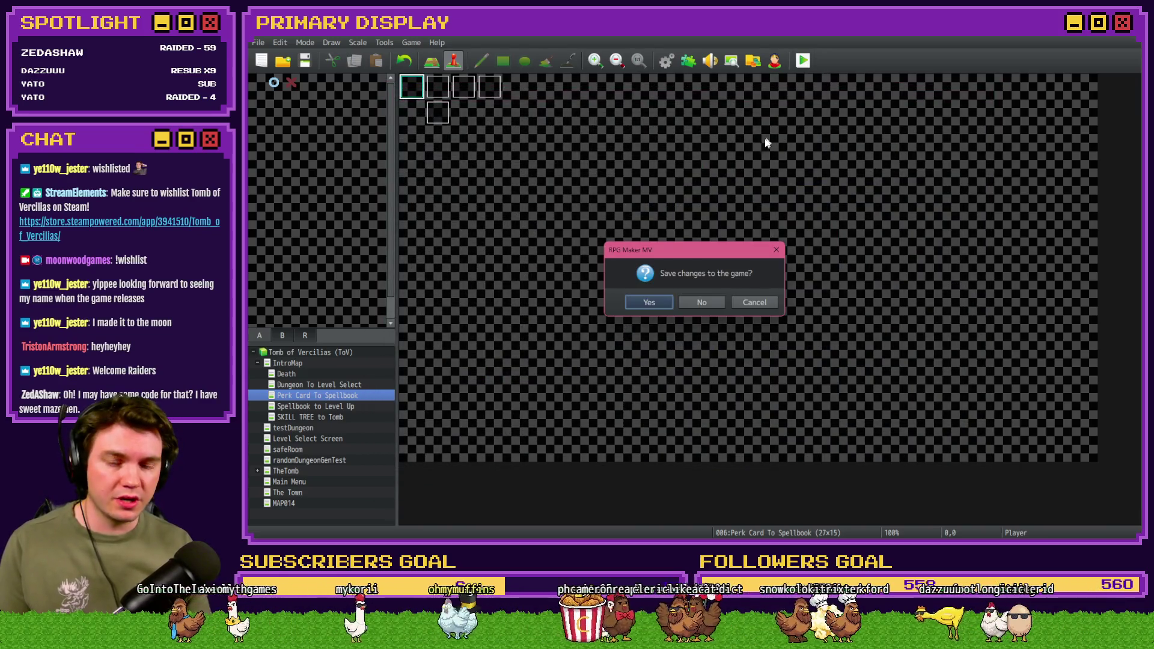
pyautogui.click(648, 302)
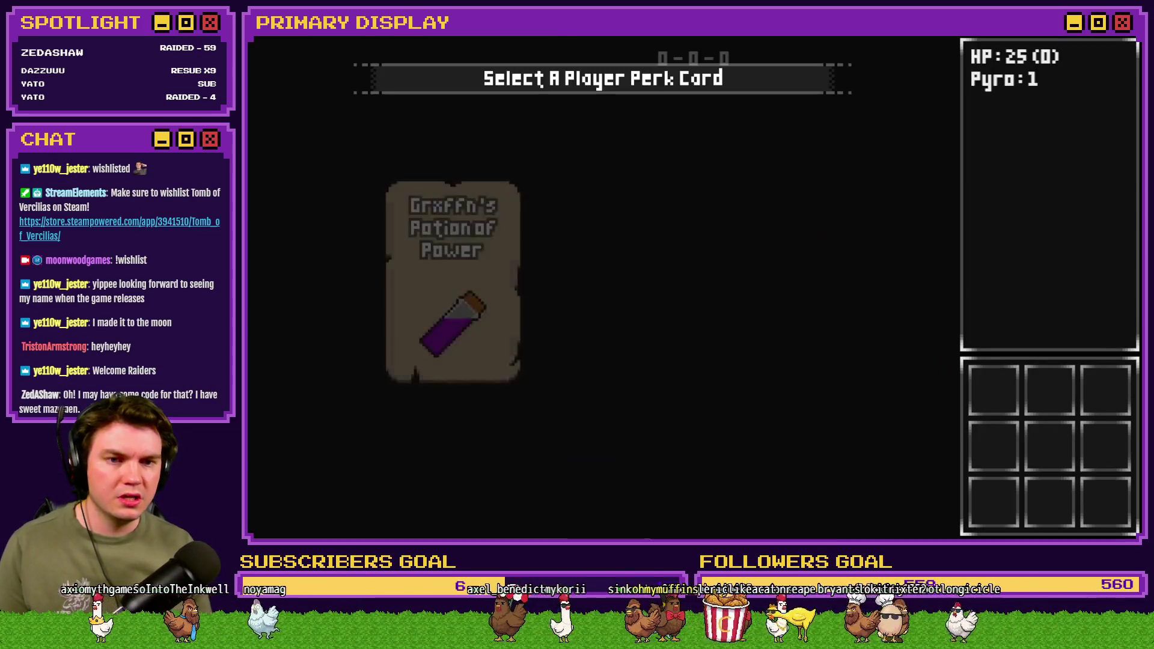
pyautogui.click(629, 232)
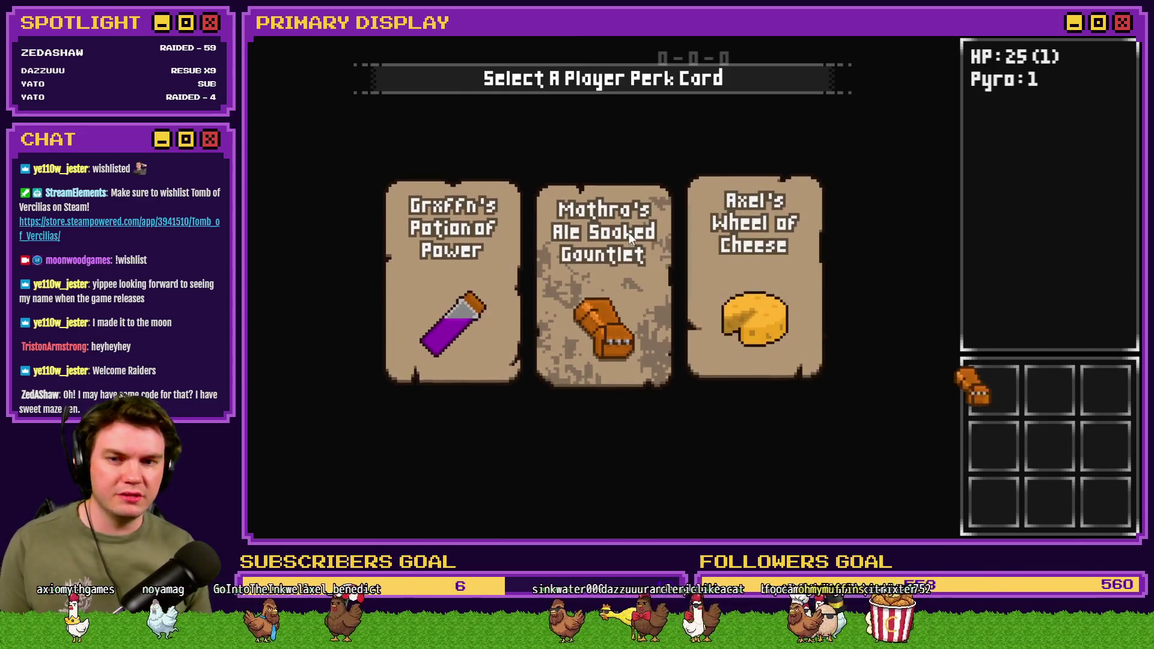
pyautogui.hotkey('alt', 'F4')
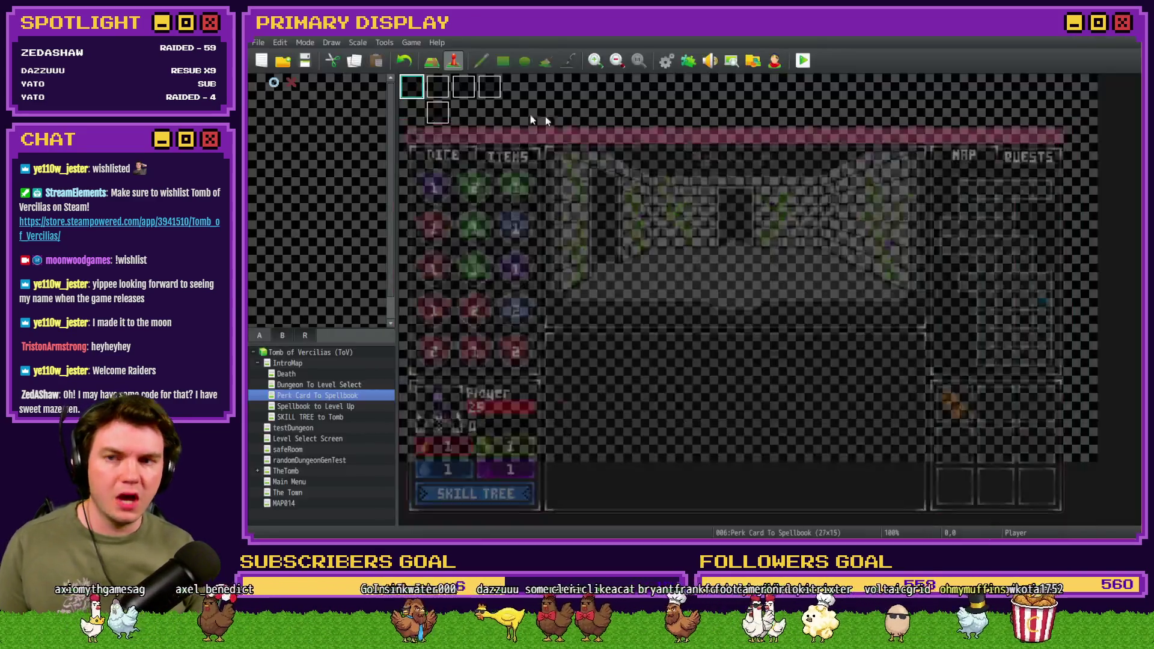
# Step: Make TheTomb's Int/Movement event call the Procedural Generation common event instead of RTG(Spawn)
pyautogui.click(308, 470)
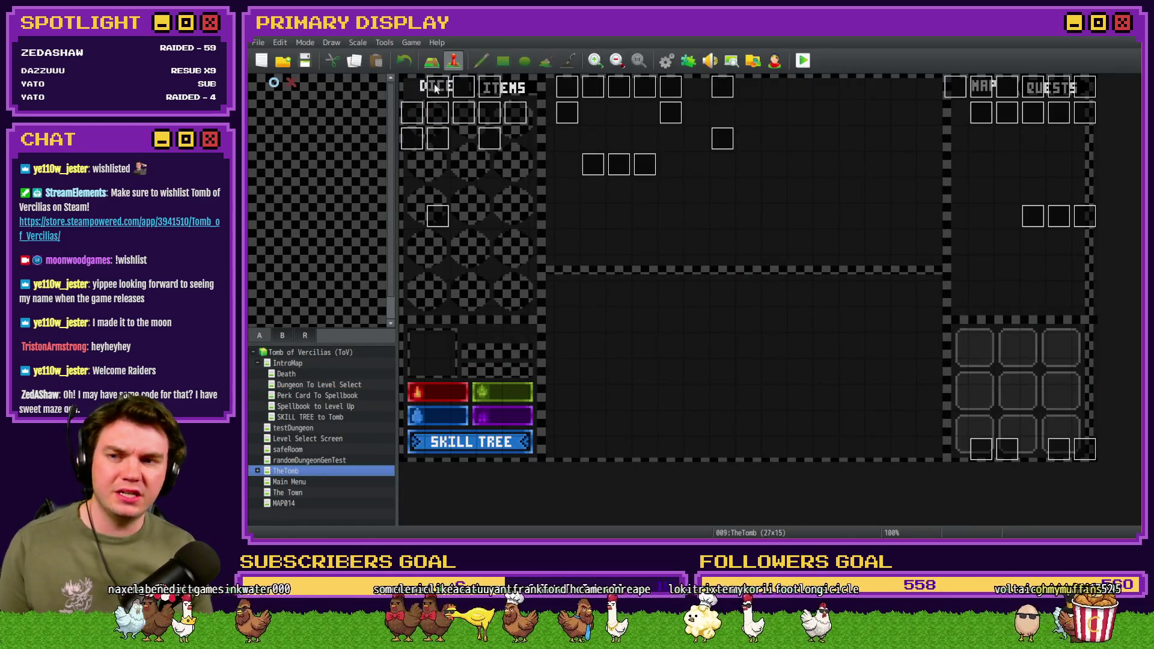
pyautogui.doubleClick(436, 89)
pyautogui.scroll(-10, 722, 370)
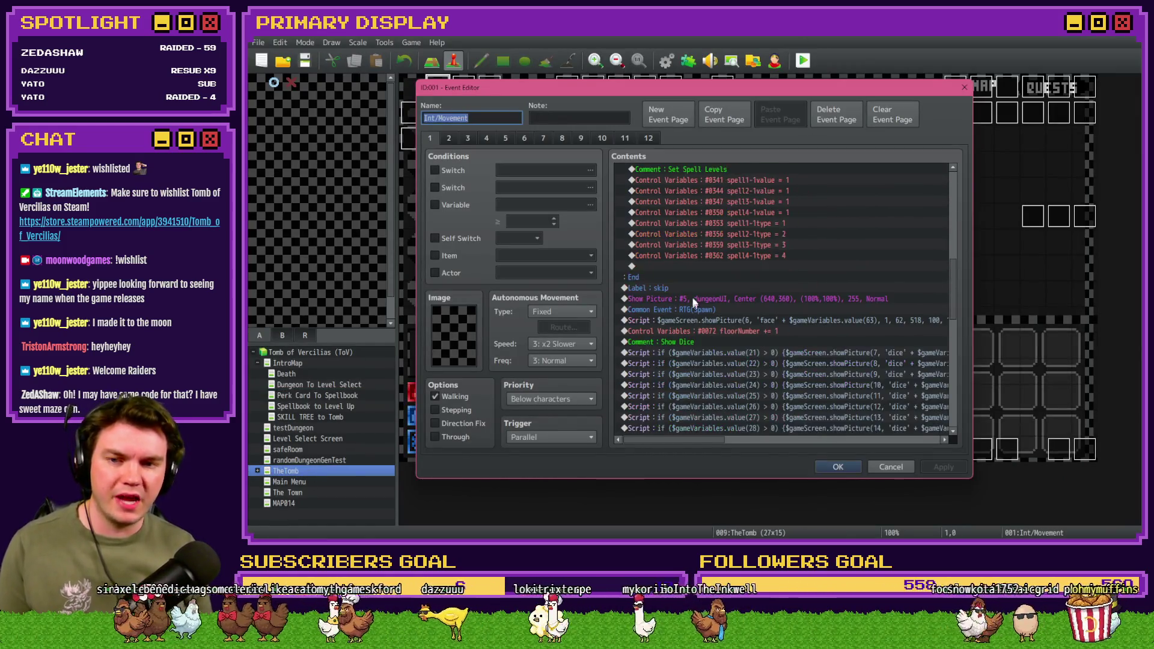
pyautogui.doubleClick(691, 309)
pyautogui.click(758, 298)
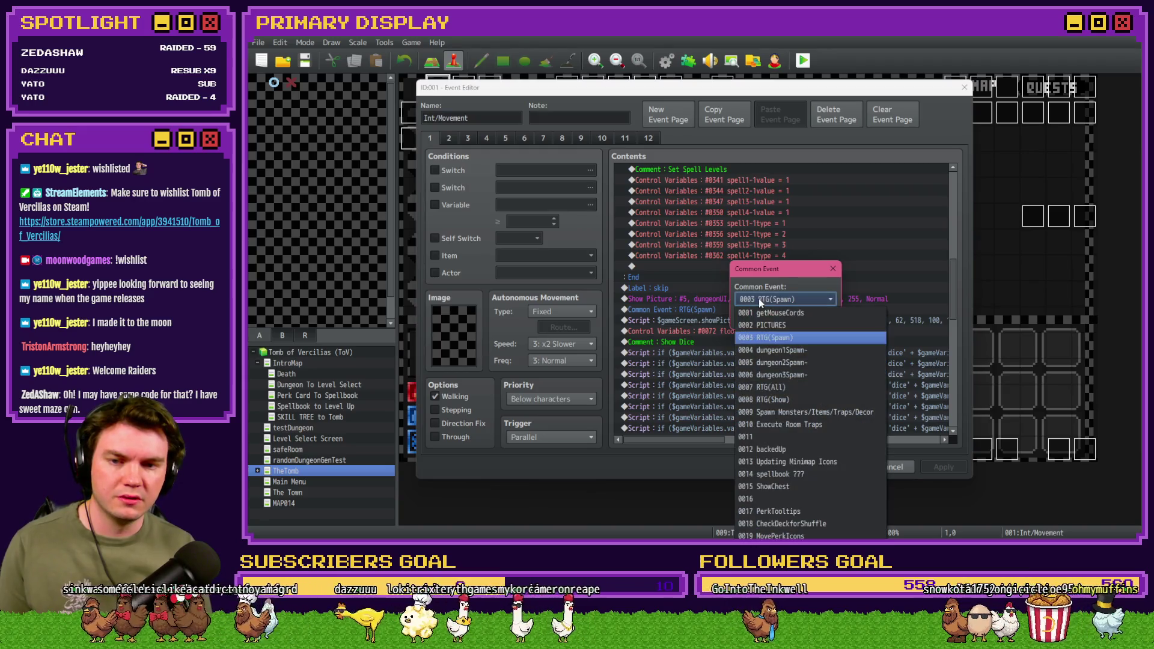
pyautogui.click(784, 402)
pyautogui.click(799, 321)
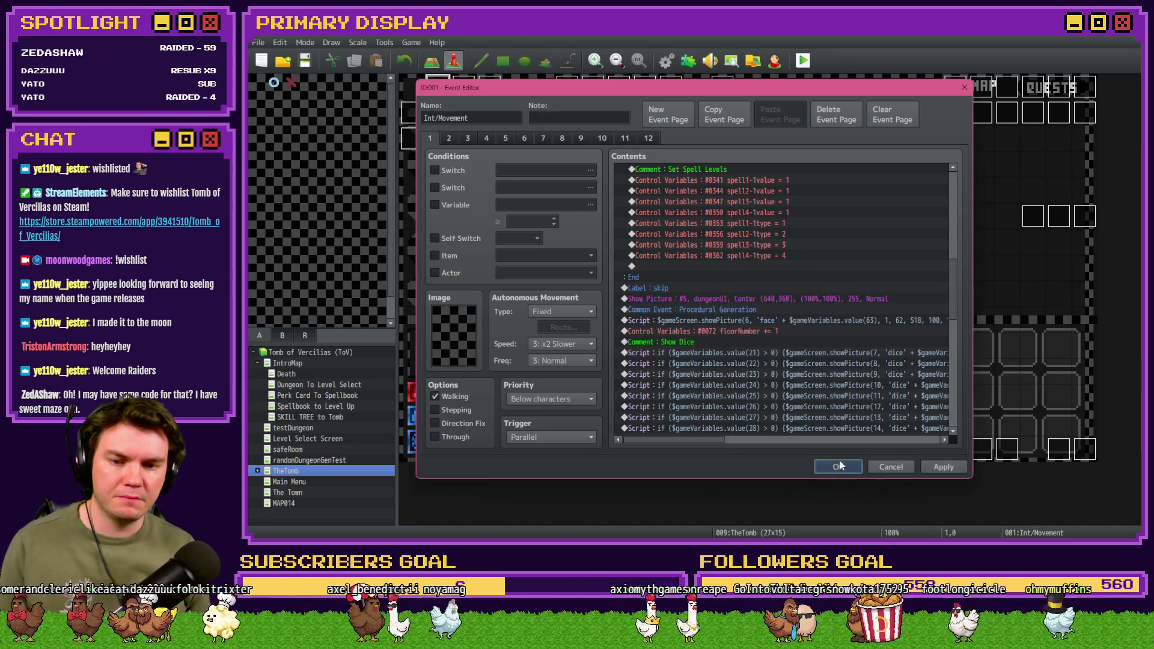
pyautogui.click(839, 466)
# Step: Save the project and run a brief playtest, then close it
pyautogui.click(802, 60)
pyautogui.click(659, 299)
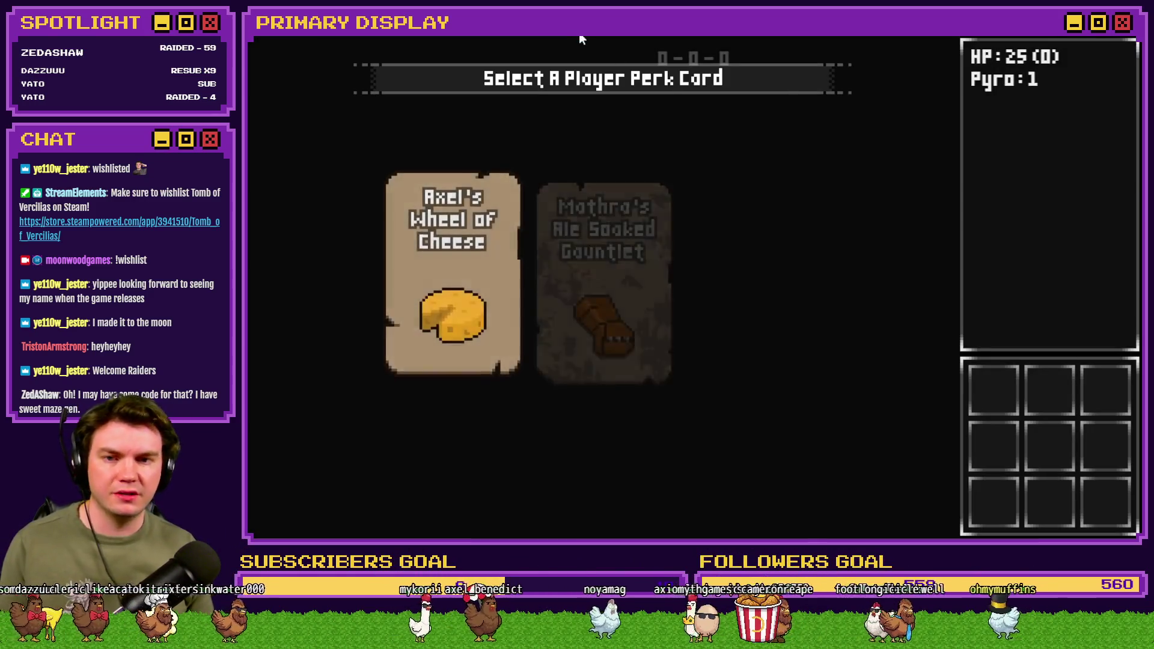
pyautogui.hotkey('alt', 'F4')
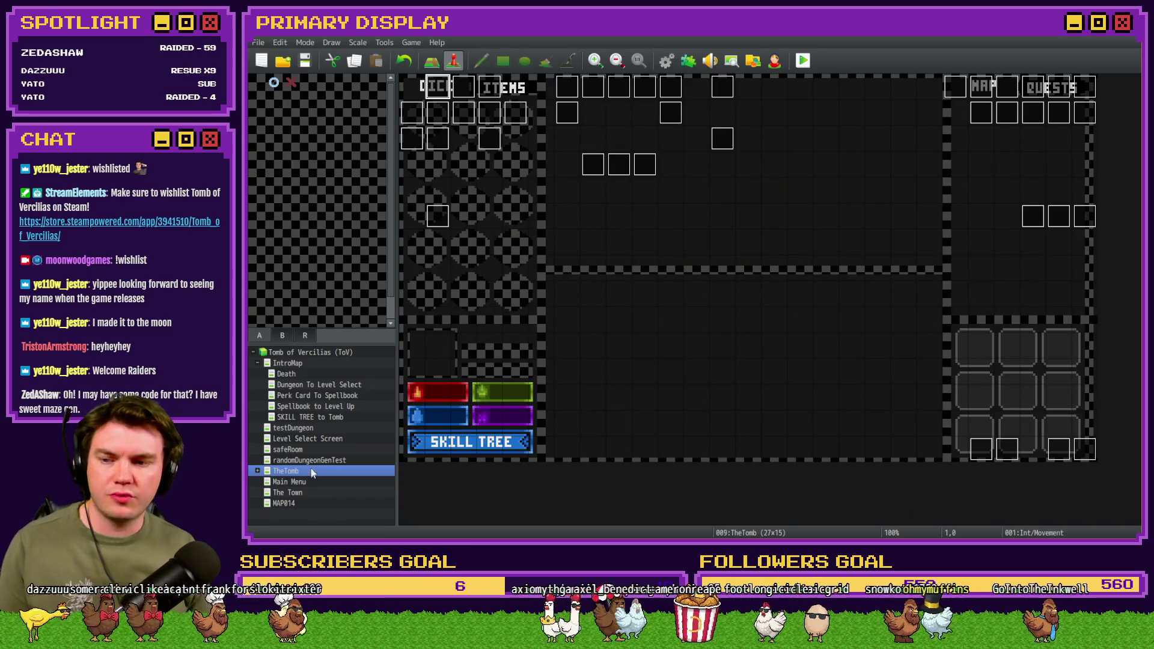
# Step: Set the chosen TheTomb tile as the player's starting position
pyautogui.rightClick(411, 93)
pyautogui.moveTo(474, 234)
pyautogui.click(556, 234)
# Step: Save and playtest TheTomb, walking from room 42 up into room 43, then close the game
pyautogui.click(803, 60)
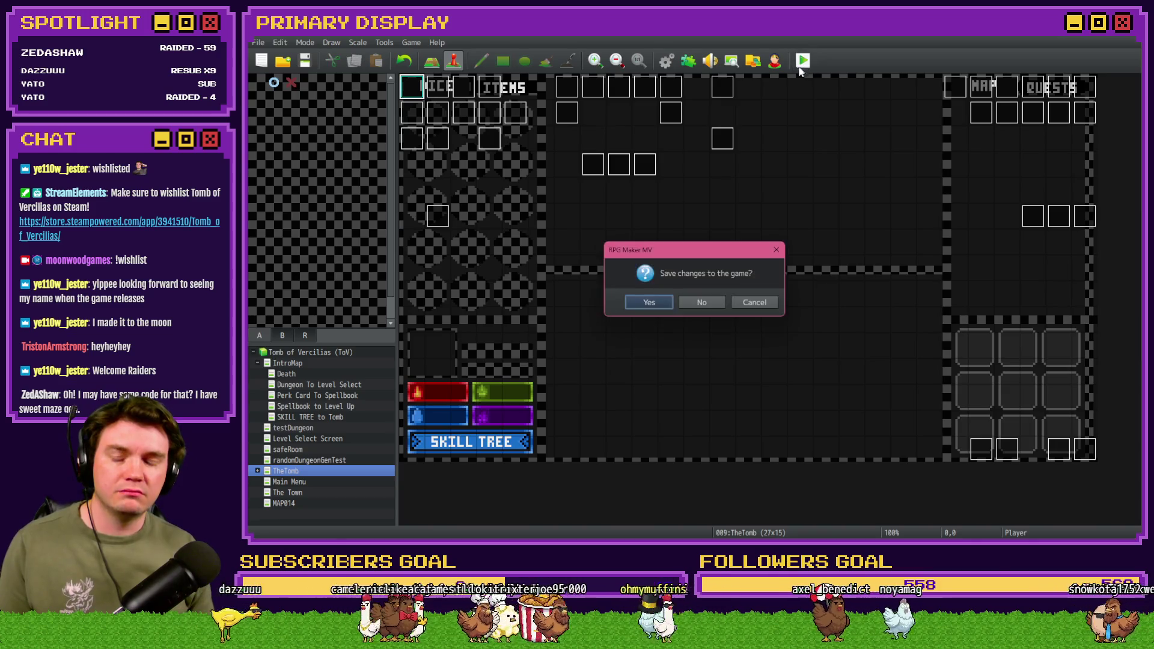
pyautogui.click(664, 301)
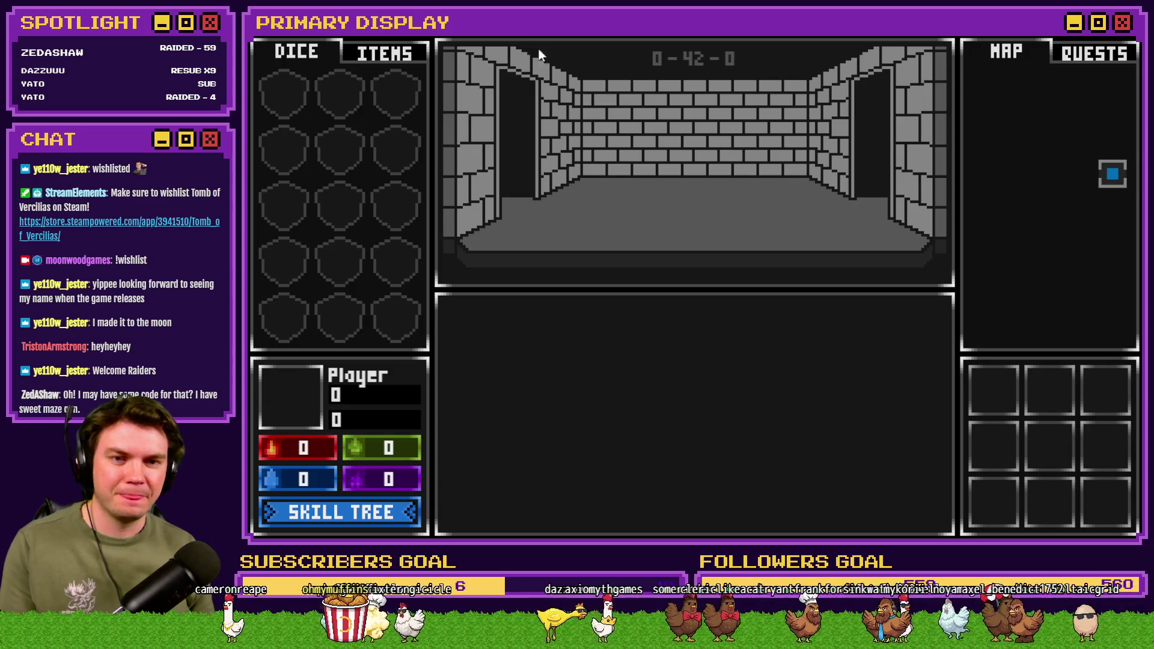
pyautogui.press('Up')
pyautogui.press('Up')
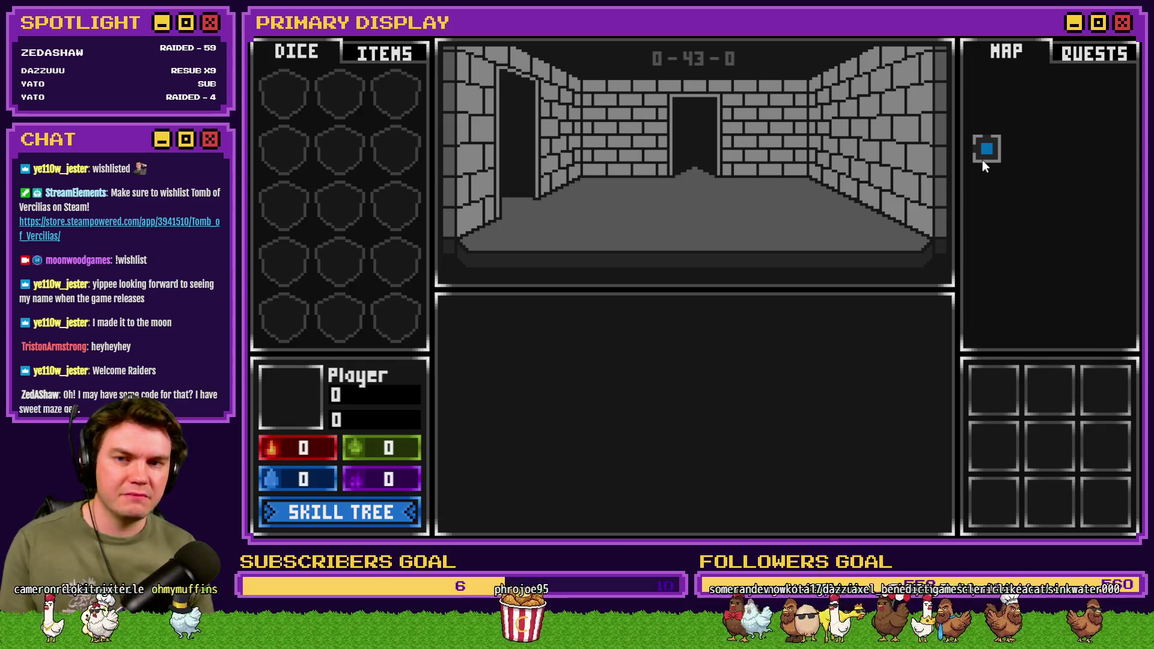
pyautogui.click(1132, 36)
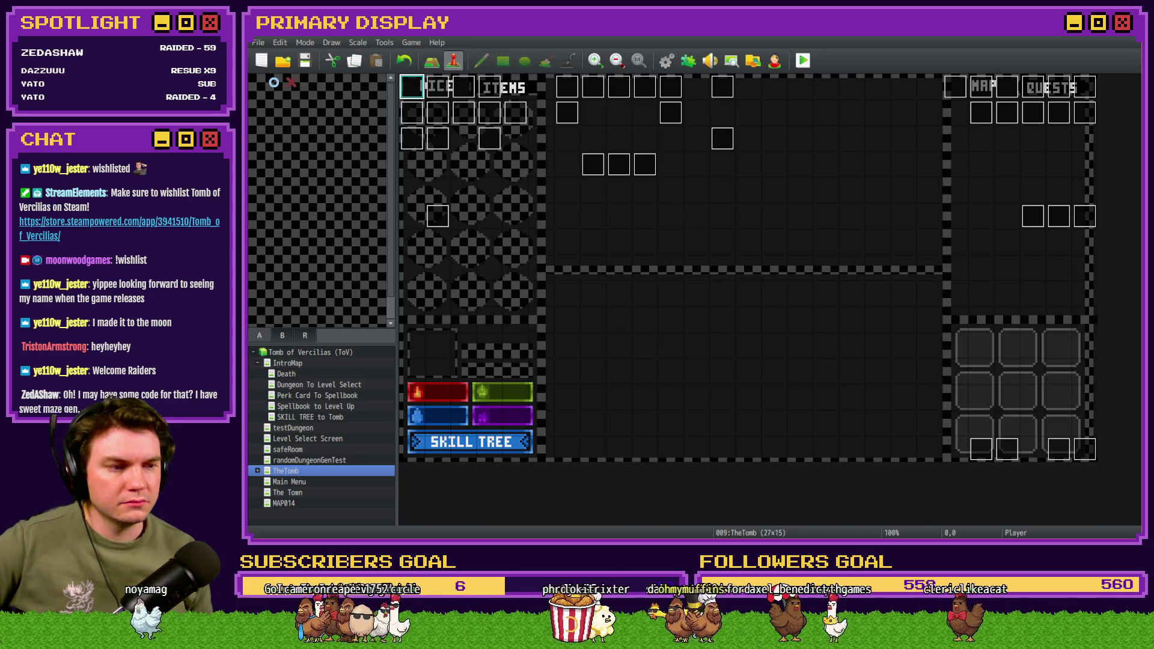
# Step: Playtest and view variables 0321–0330 for rooms 56–58 in the F9 debug viewer
pyautogui.click(805, 66)
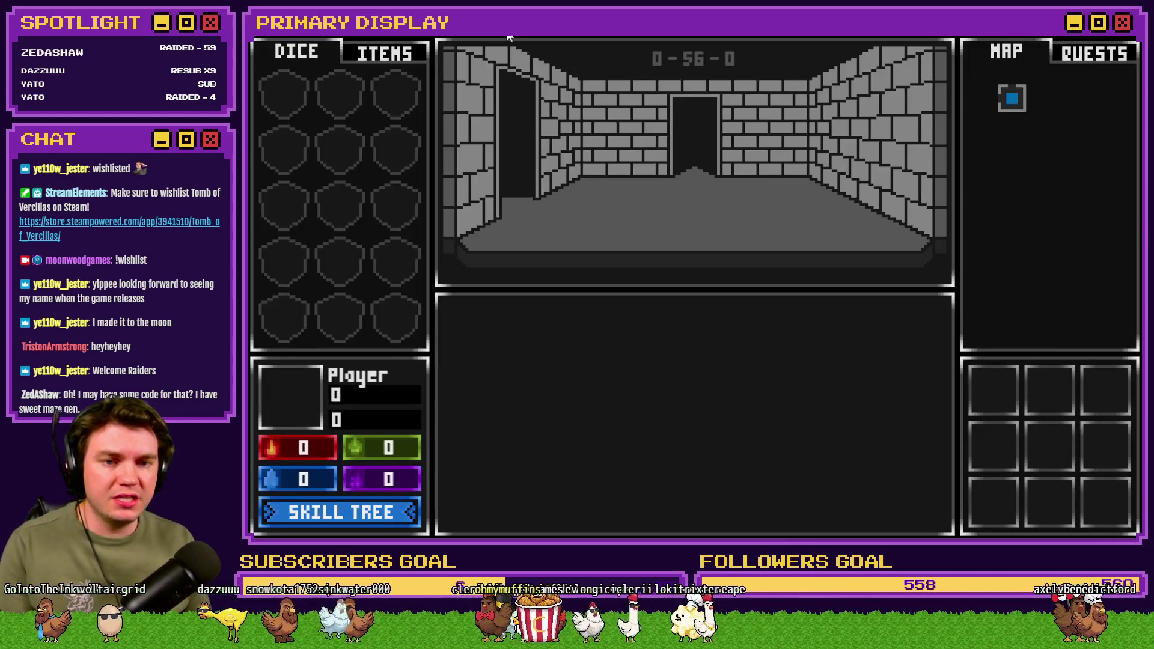
pyautogui.press('F9')
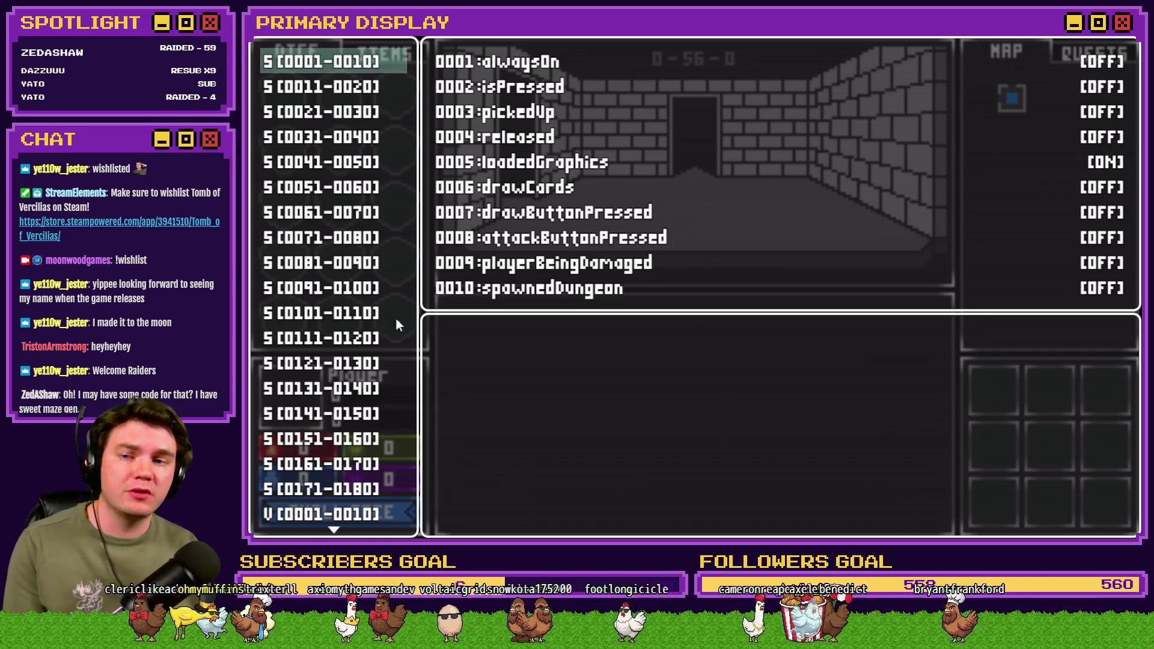
pyautogui.scroll(-20, 385, 318)
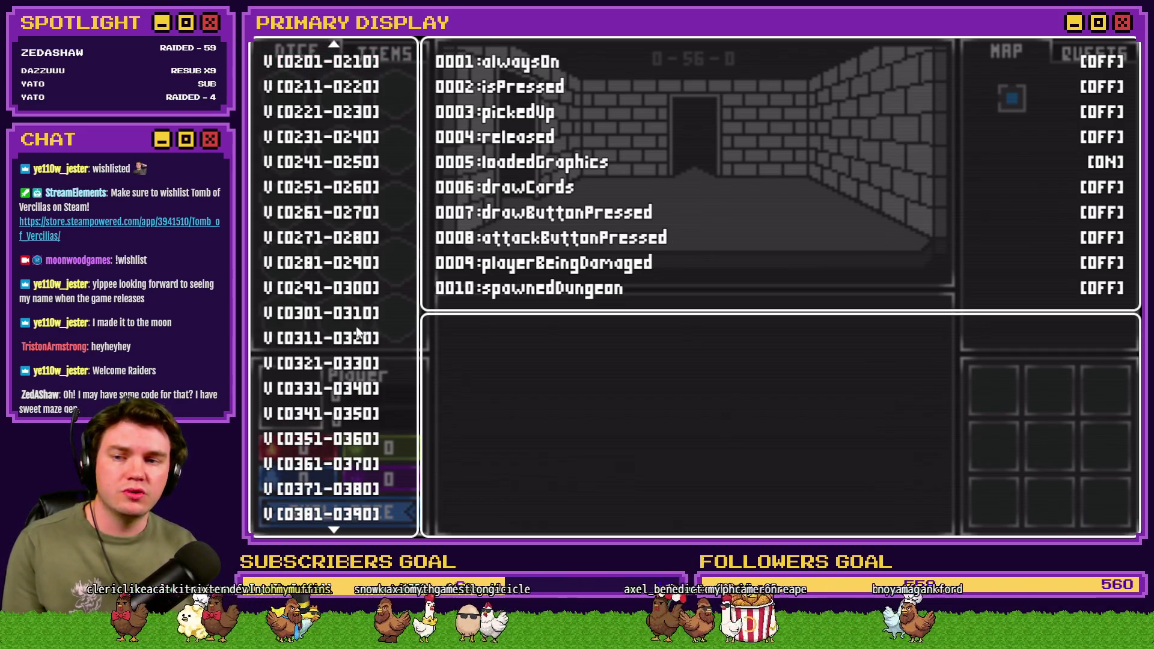
pyautogui.click(356, 332)
pyautogui.press('Down')
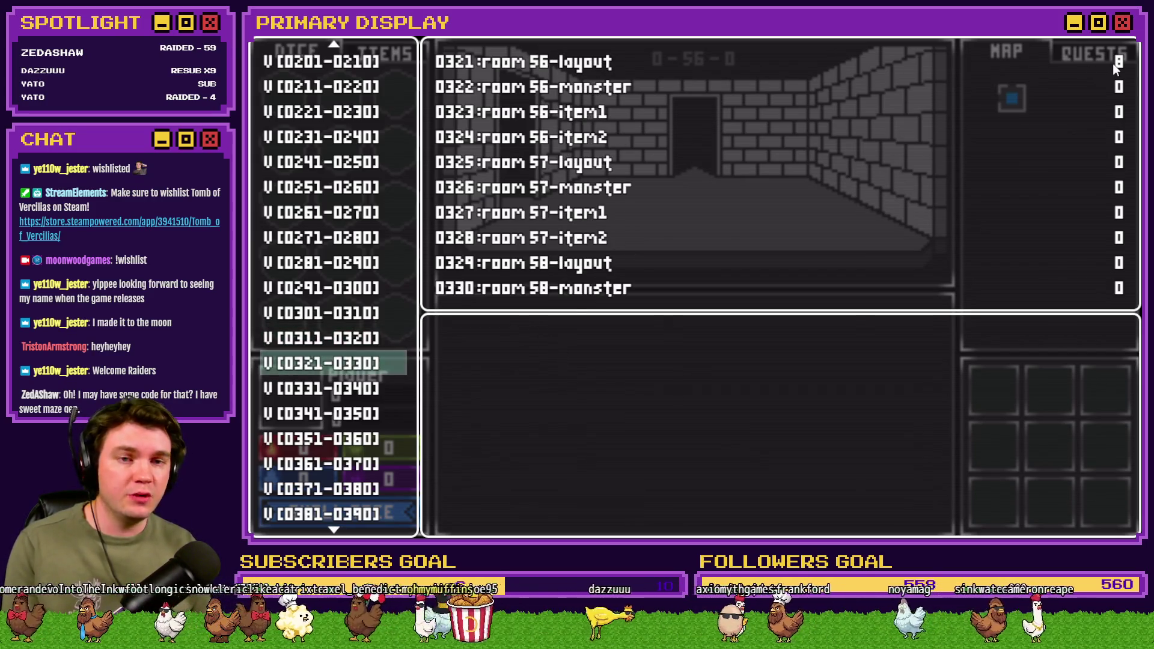
# Step: Leave fullscreen, end the playtest, and reopen the Procedural Generation common event
pyautogui.hotkey('alt', 'Return')
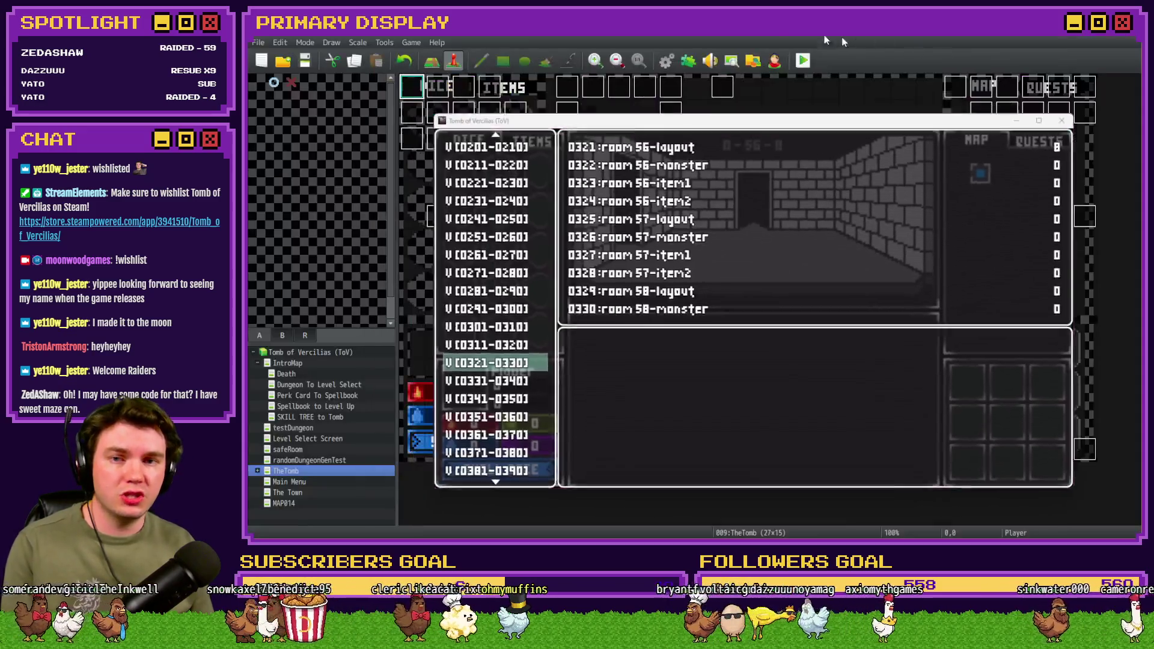
pyautogui.hotkey('alt', 'F4')
pyautogui.click(665, 60)
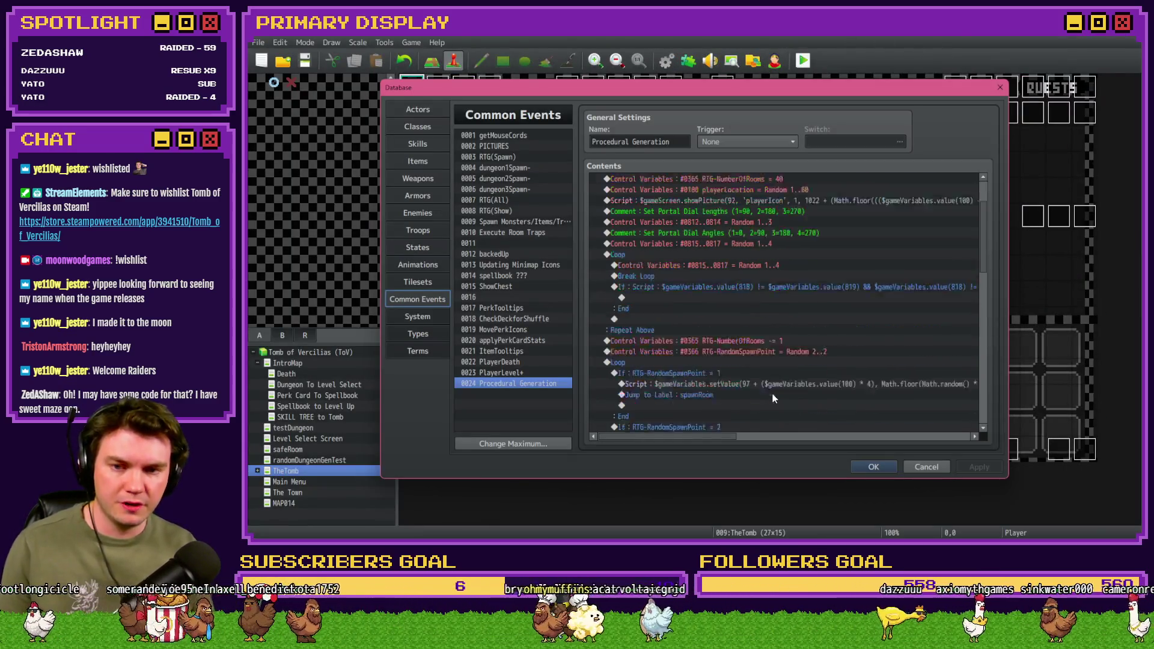
pyautogui.scroll(-10, 772, 397)
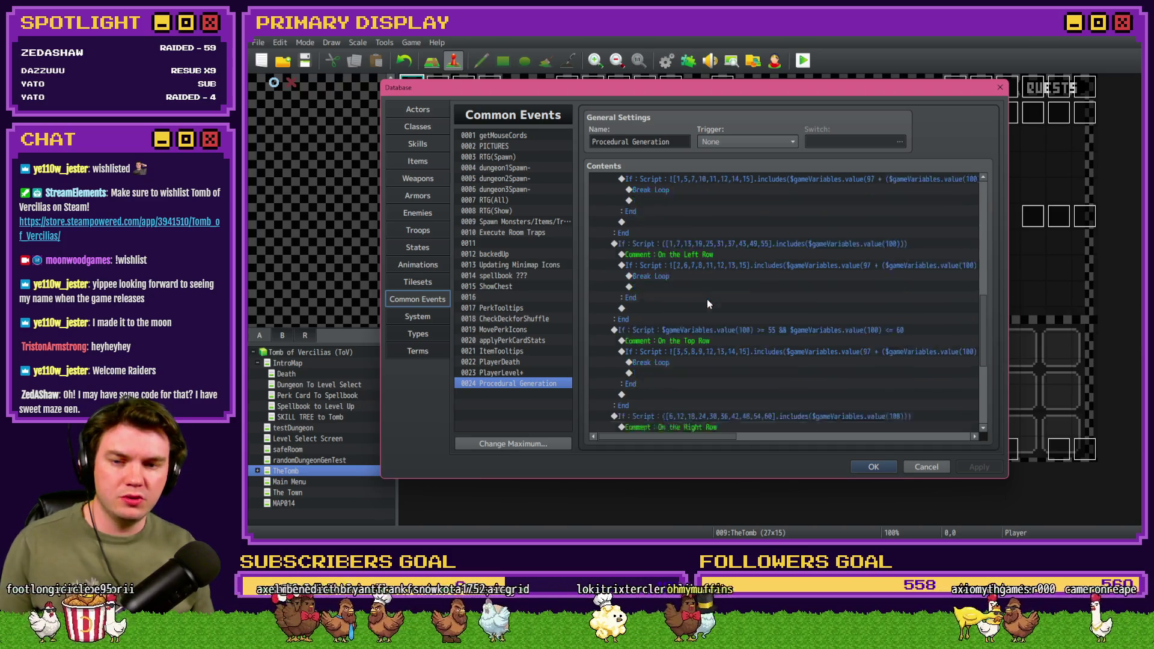
pyautogui.scroll(-2, 700, 299)
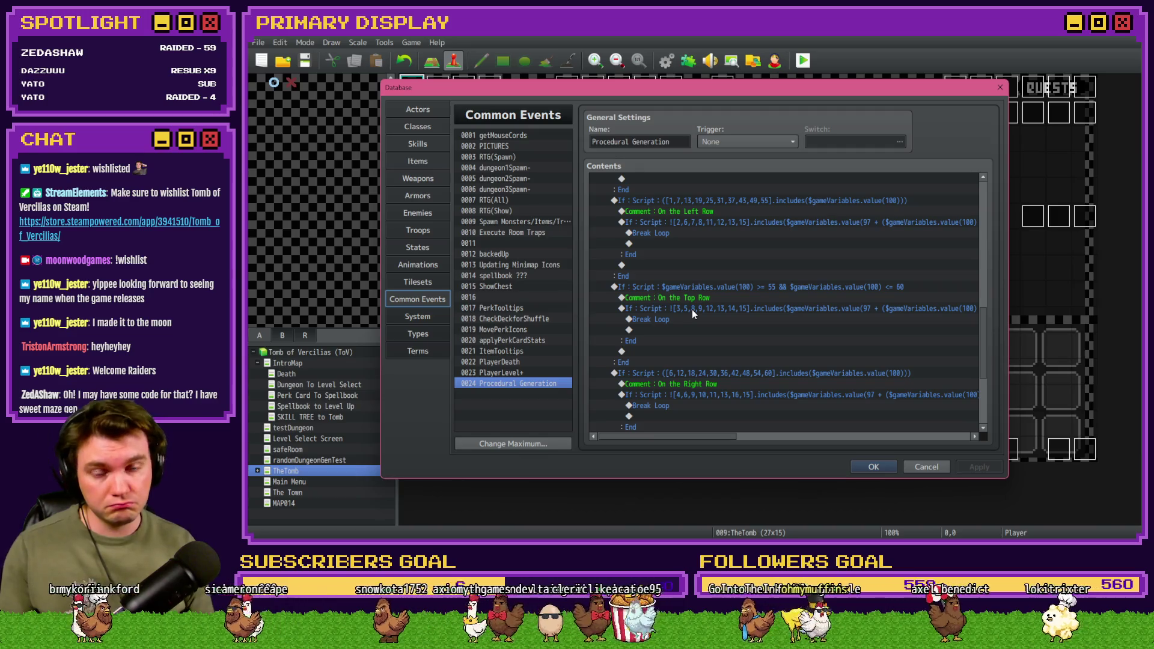
pyautogui.moveTo(714, 438); pyautogui.dragTo(763, 440)
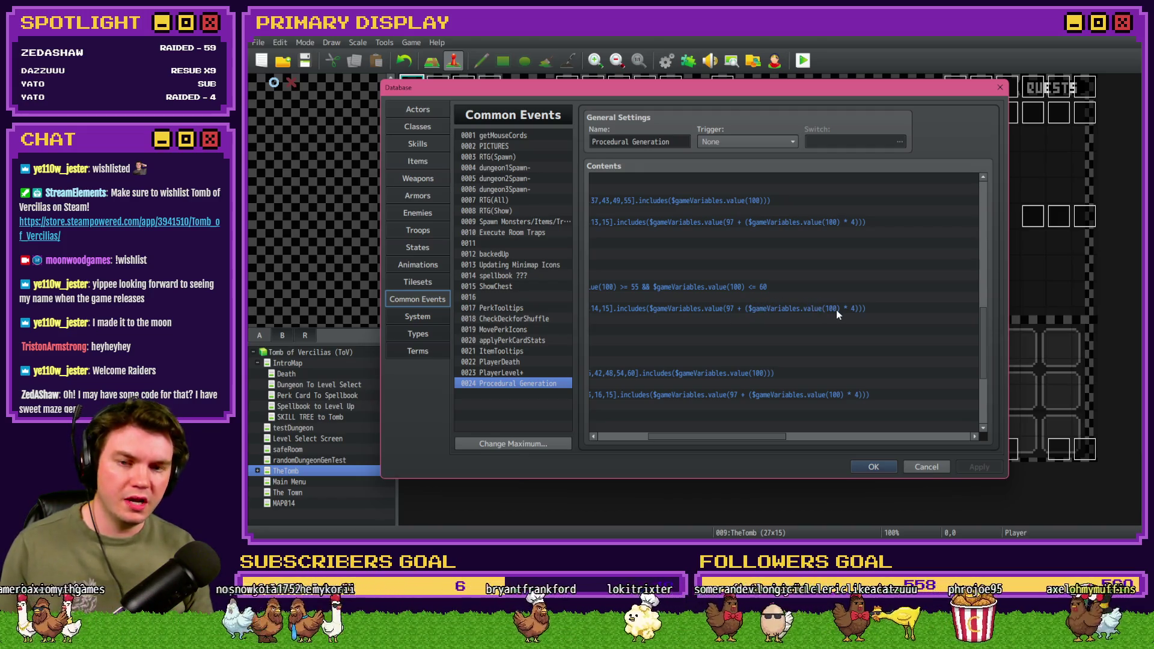
pyautogui.hotkey('alt', 'Tab')
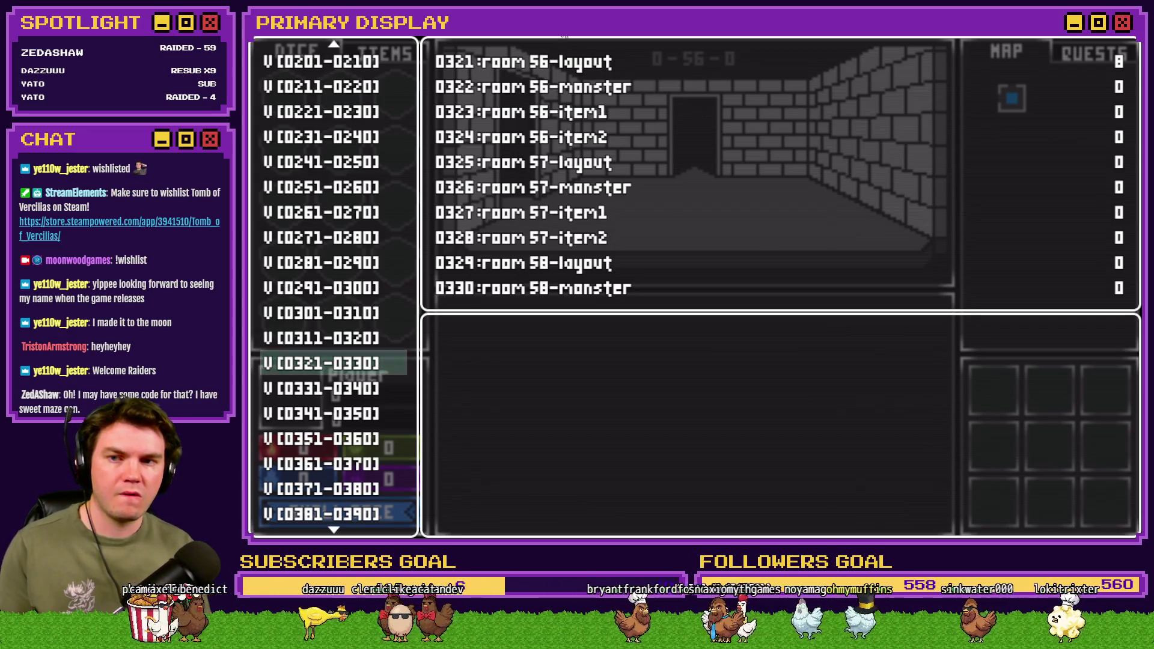
# Step: Move the debug viewer from variables 0311–0320 up to the player-state group 0091–0100
pyautogui.press('Up')
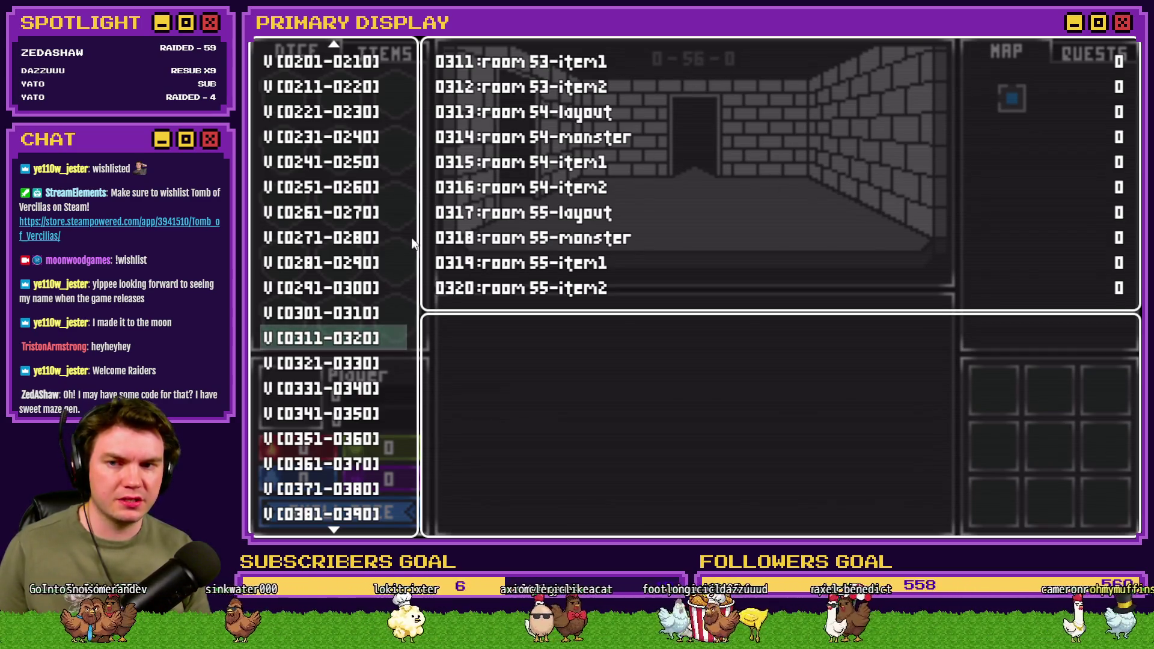
pyautogui.scroll(12, 337, 210)
pyautogui.click(347, 114)
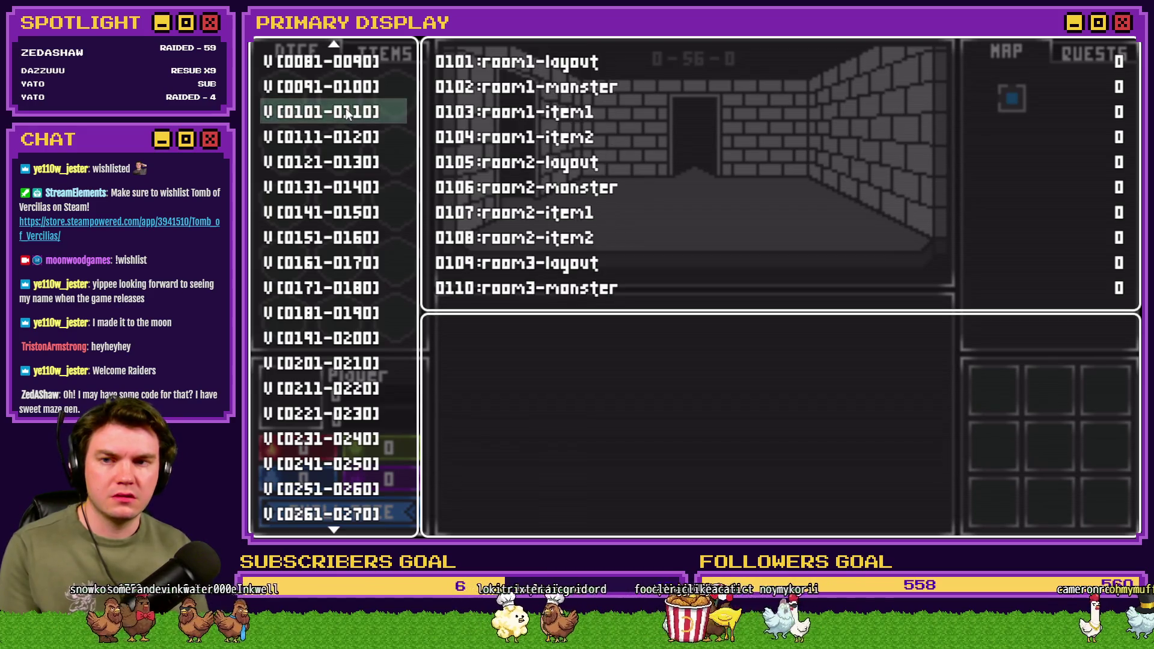
pyautogui.press('Up')
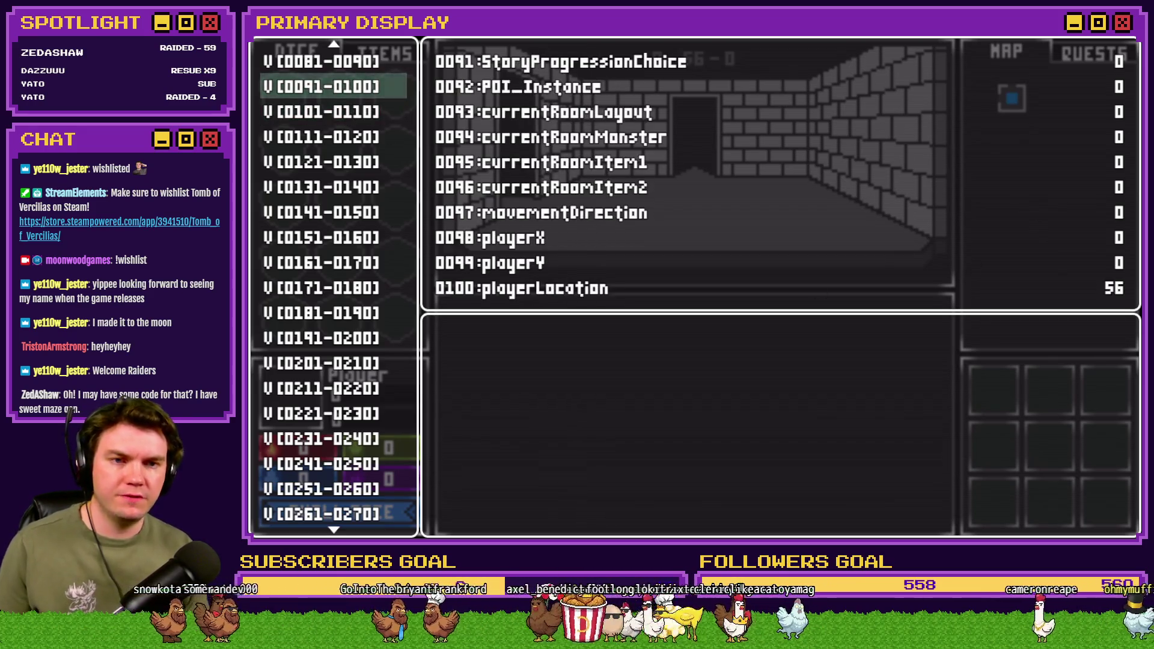
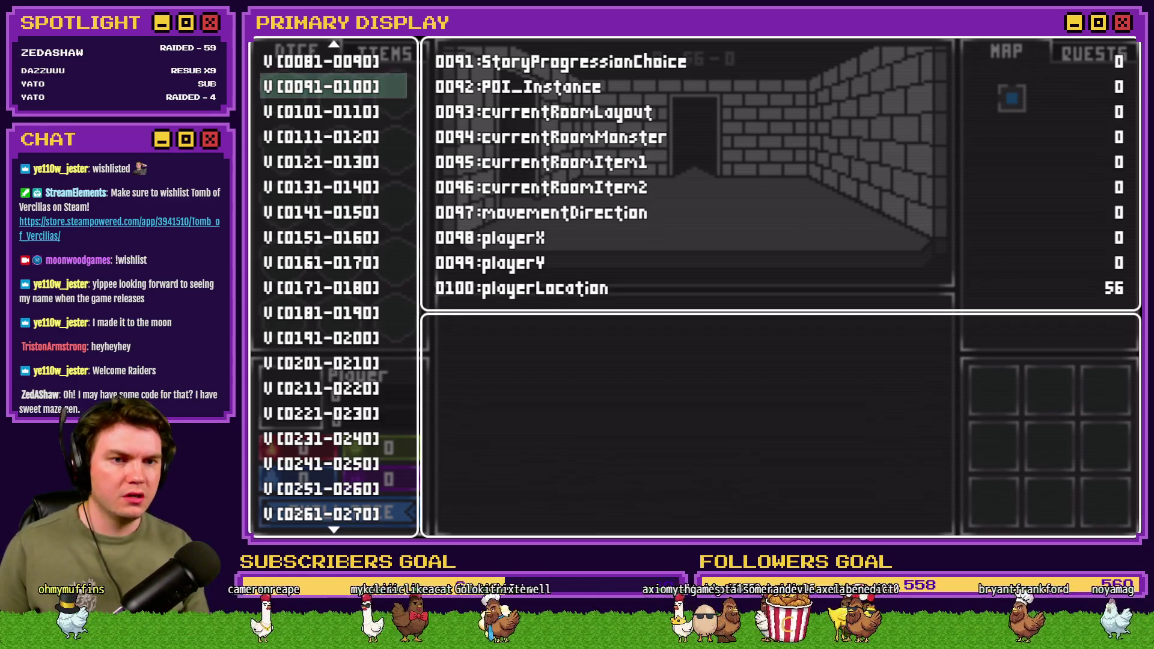
# Step: Check debug variables V[0321-0330] for rooms 56–58, then return to the Procedural Generation event
pyautogui.scroll(-10, 350, 391)
pyautogui.scroll(-1, 351, 392)
pyautogui.click(352, 363)
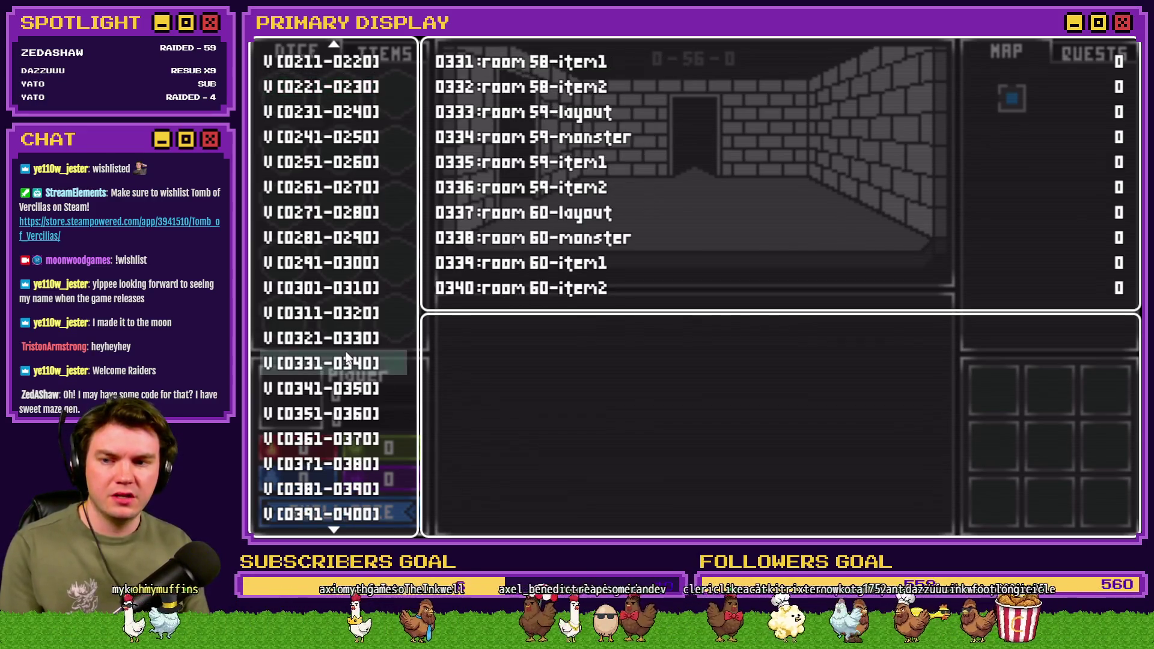
pyautogui.click(352, 338)
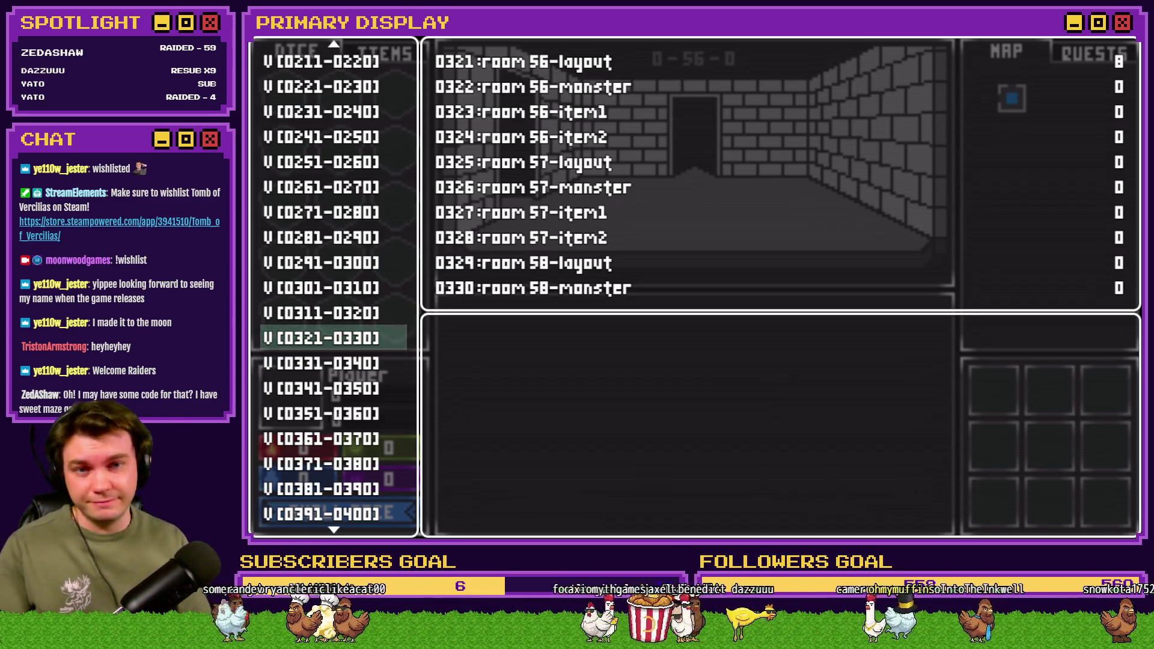
pyautogui.click(738, 335)
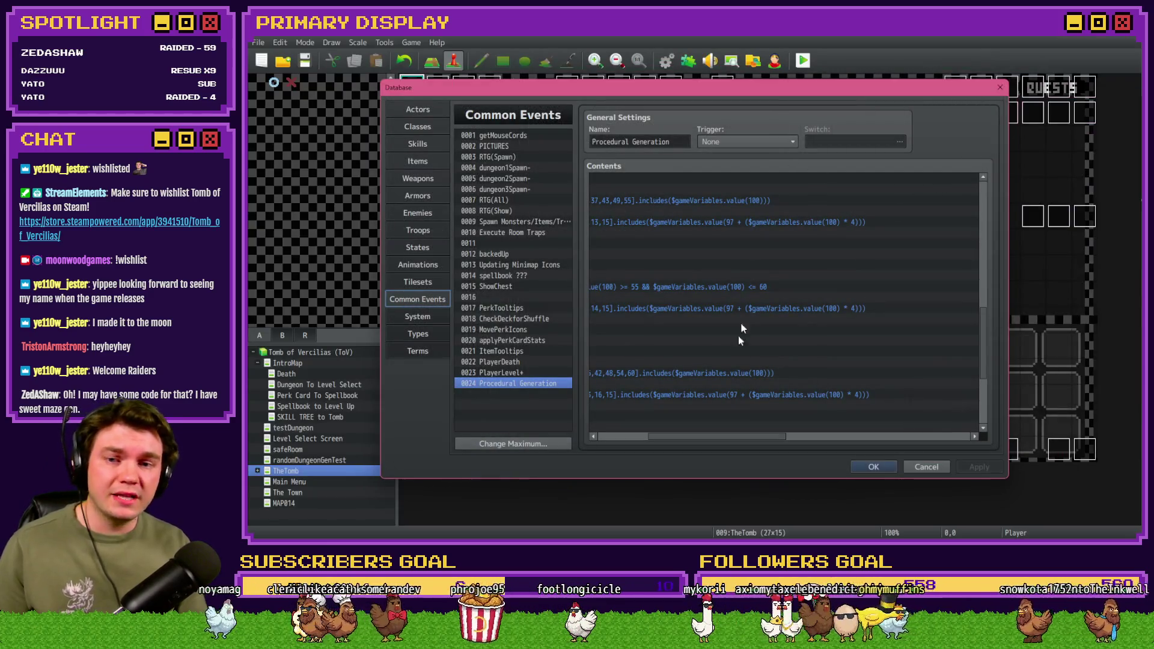
# Step: Remove the '!' from the left-row condition, add an Else branch, and move Break Loop under it
pyautogui.click(691, 211)
pyautogui.doubleClick(695, 222)
pyautogui.click(781, 354)
pyautogui.moveTo(752, 354); pyautogui.dragTo(737, 354)
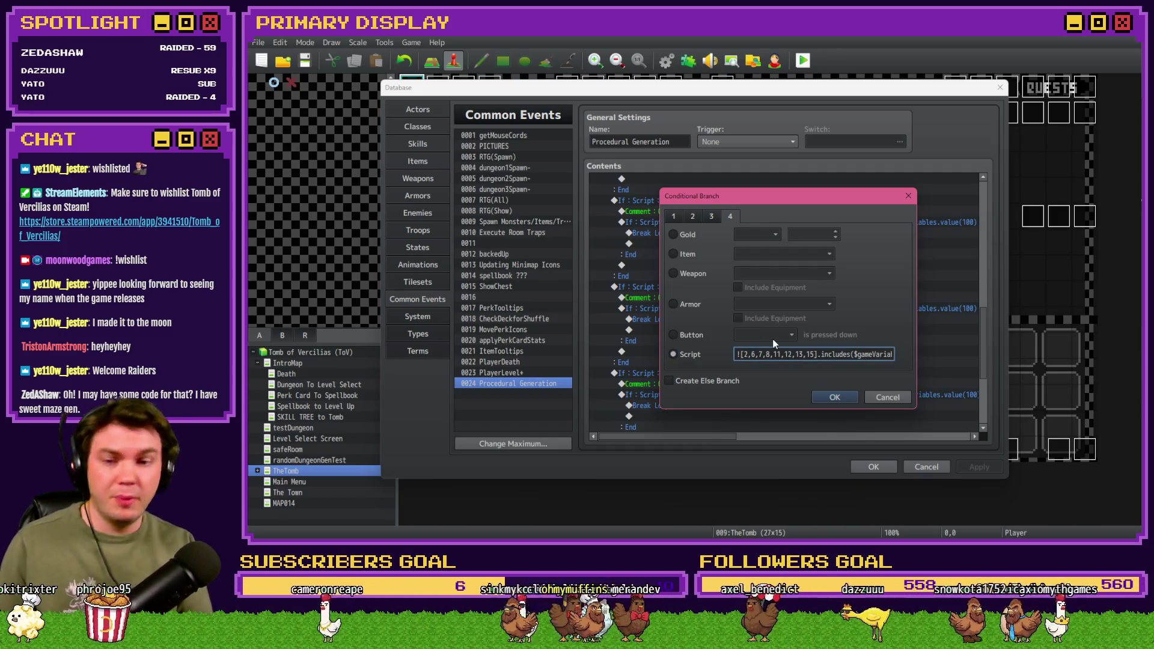
pyautogui.press('BackSpace')
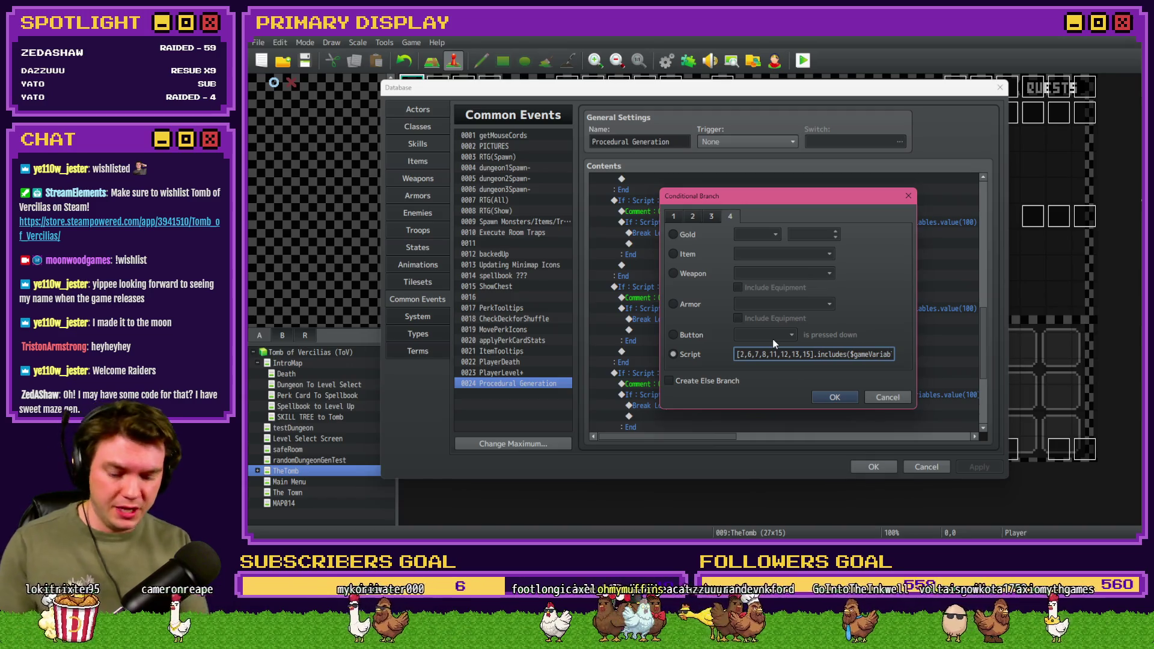
pyautogui.press('End')
pyautogui.click(707, 381)
pyautogui.click(823, 397)
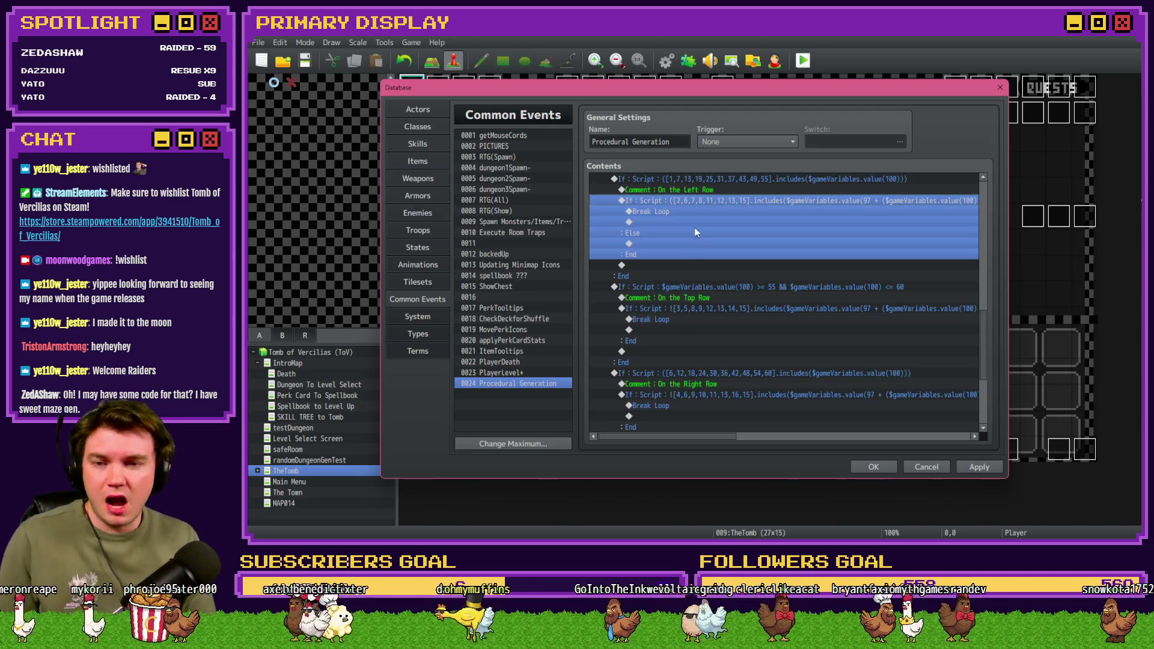
pyautogui.click(652, 211)
pyautogui.hotkey('ctrl', 'x')
pyautogui.click(652, 229)
pyautogui.hotkey('ctrl', 'v')
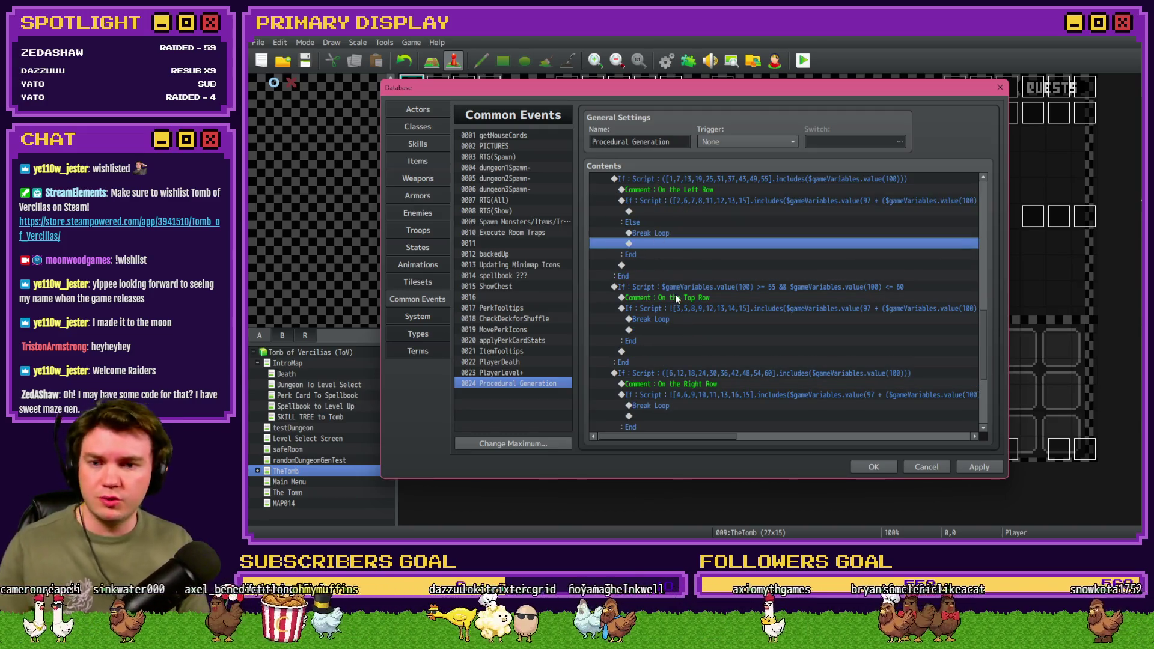
# Step: Give the top-row condition an Else branch and move its Break Loop under Else
pyautogui.click(685, 287)
pyautogui.click(694, 307)
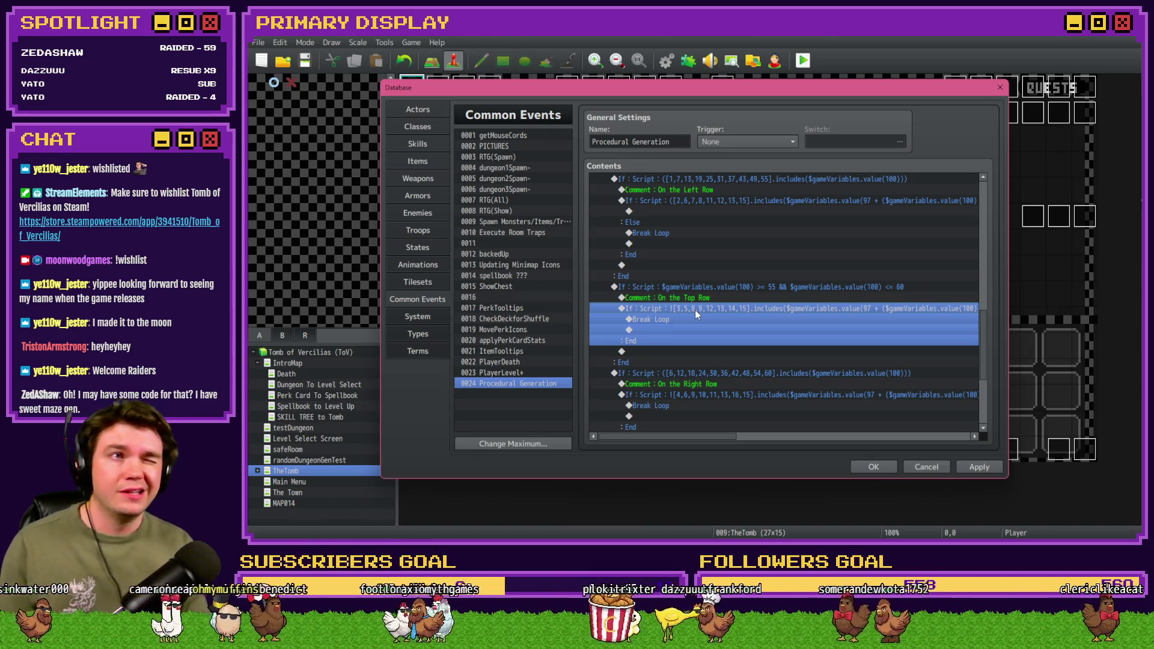
pyautogui.doubleClick(694, 308)
pyautogui.press('End')
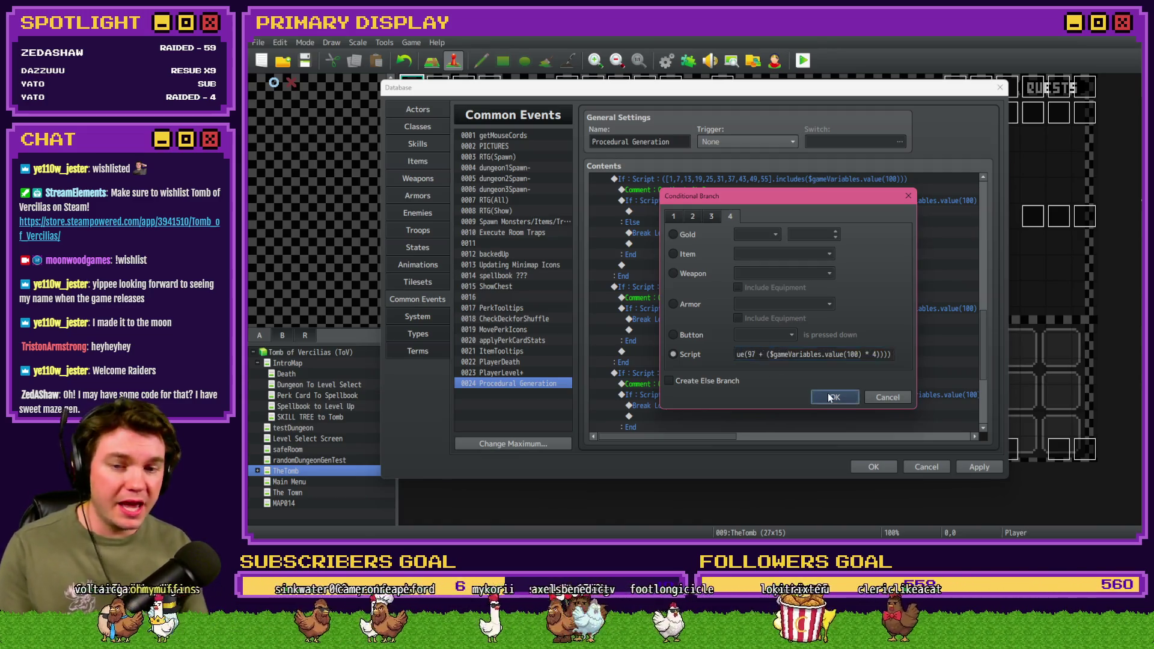
pyautogui.click(827, 393)
pyautogui.doubleClick(724, 349)
pyautogui.click(833, 397)
pyautogui.doubleClick(721, 309)
pyautogui.click(668, 380)
pyautogui.click(834, 397)
pyautogui.scroll(-2, 687, 274)
pyautogui.click(673, 254)
pyautogui.hotkey('ctrl', 'x')
pyautogui.click(667, 275)
pyautogui.hotkey('ctrl', 'v')
# Step: Remove the leading '!' from the right-row condition, add an Else, and move Break Loop there
pyautogui.scroll(-2, 670, 297)
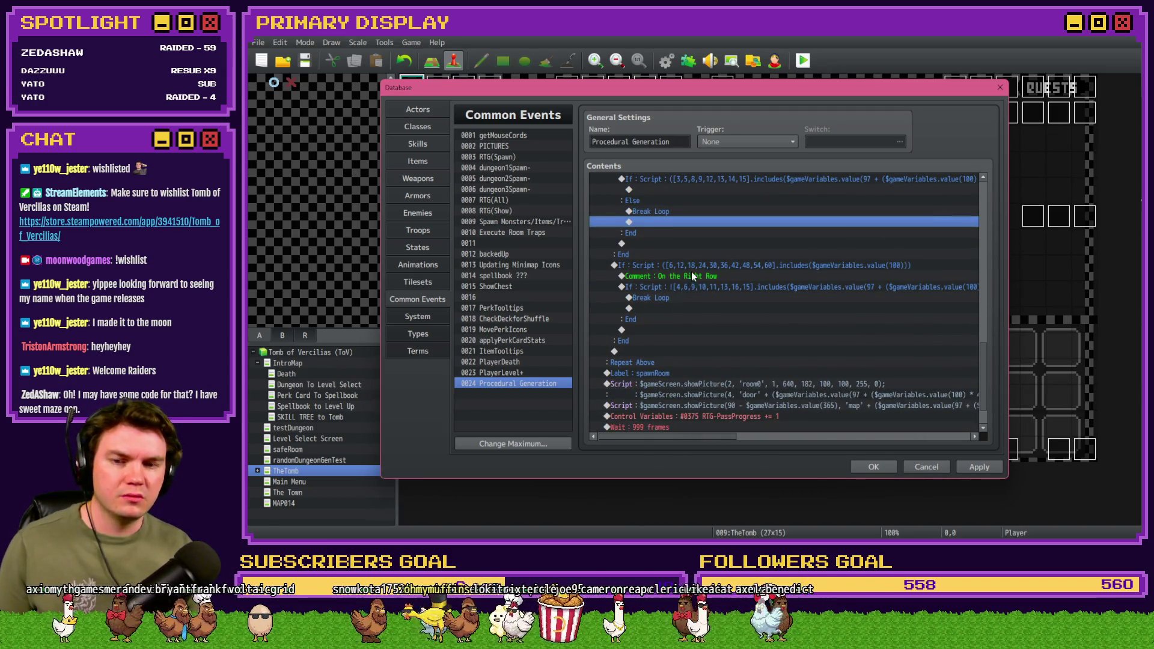
pyautogui.doubleClick(692, 284)
pyautogui.click(741, 355)
pyautogui.press('Home')
pyautogui.press('Delete')
pyautogui.press('End')
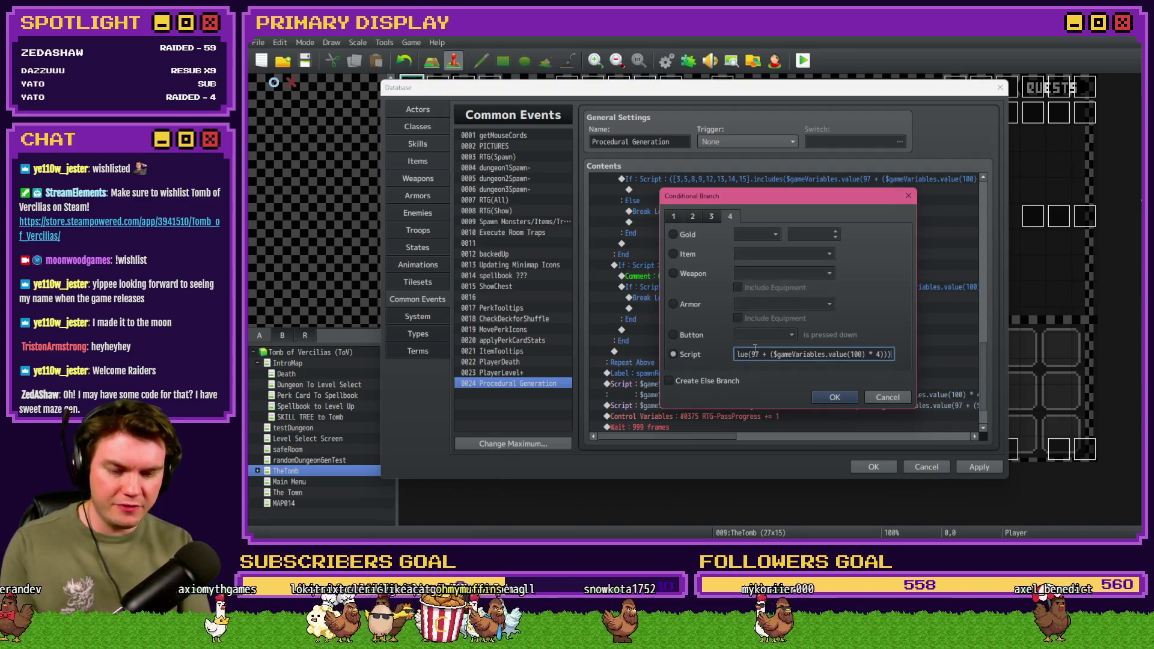
pyautogui.click(721, 382)
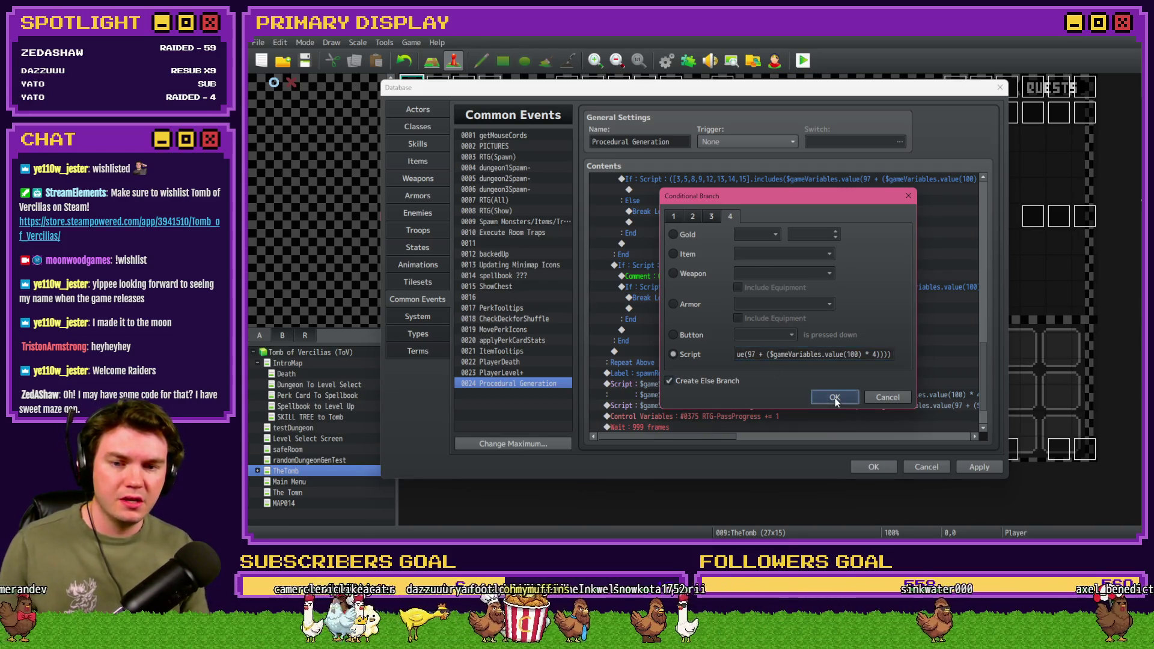
pyautogui.click(834, 397)
pyautogui.click(688, 298)
pyautogui.press('Delete')
pyautogui.click(679, 319)
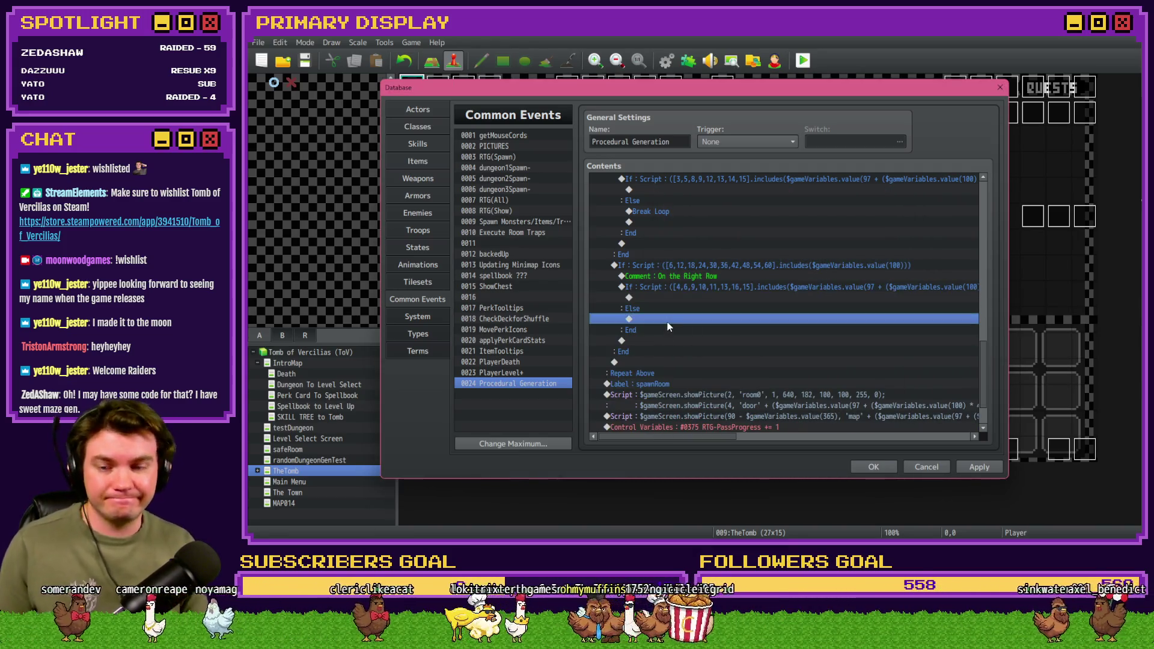
pyautogui.hotkey('ctrl', 'v')
# Step: Add an Else branch to the bottom-row condition and close the Database with OK
pyautogui.scroll(7, 659, 341)
pyautogui.scroll(2, 661, 362)
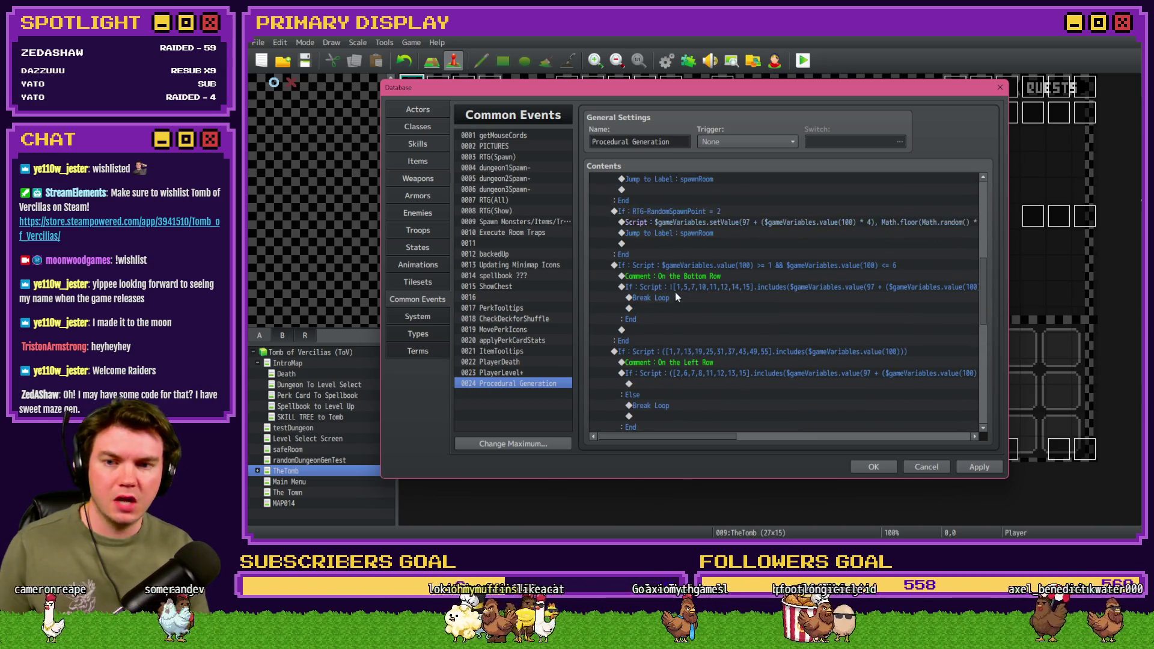
pyautogui.doubleClick(679, 288)
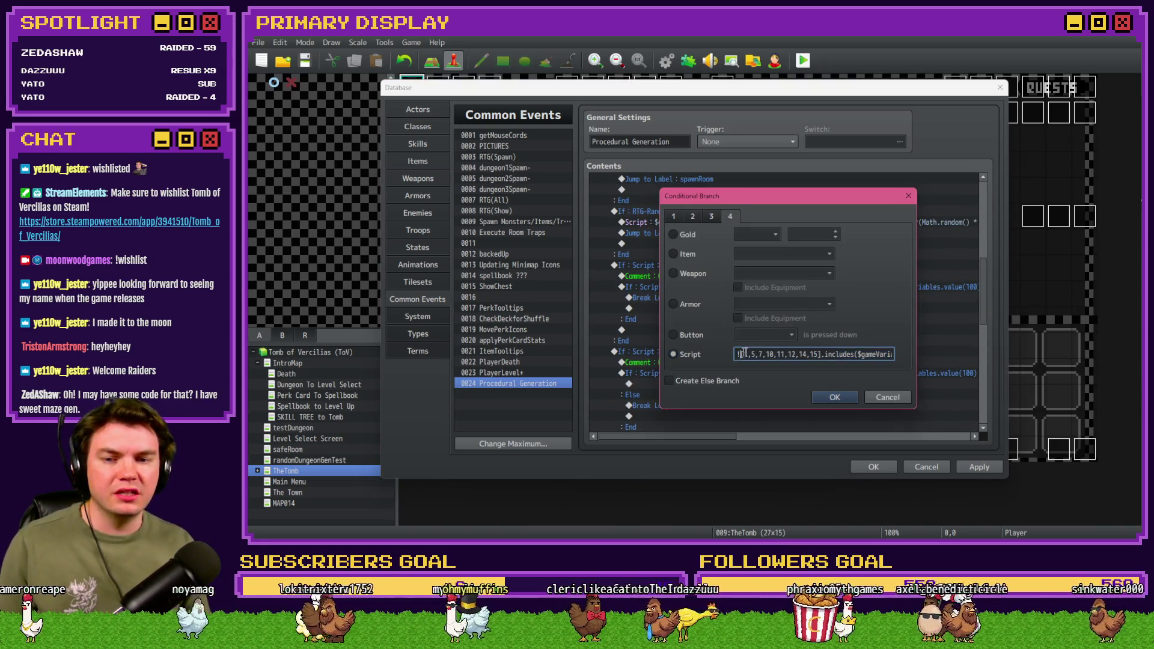
pyautogui.press('End')
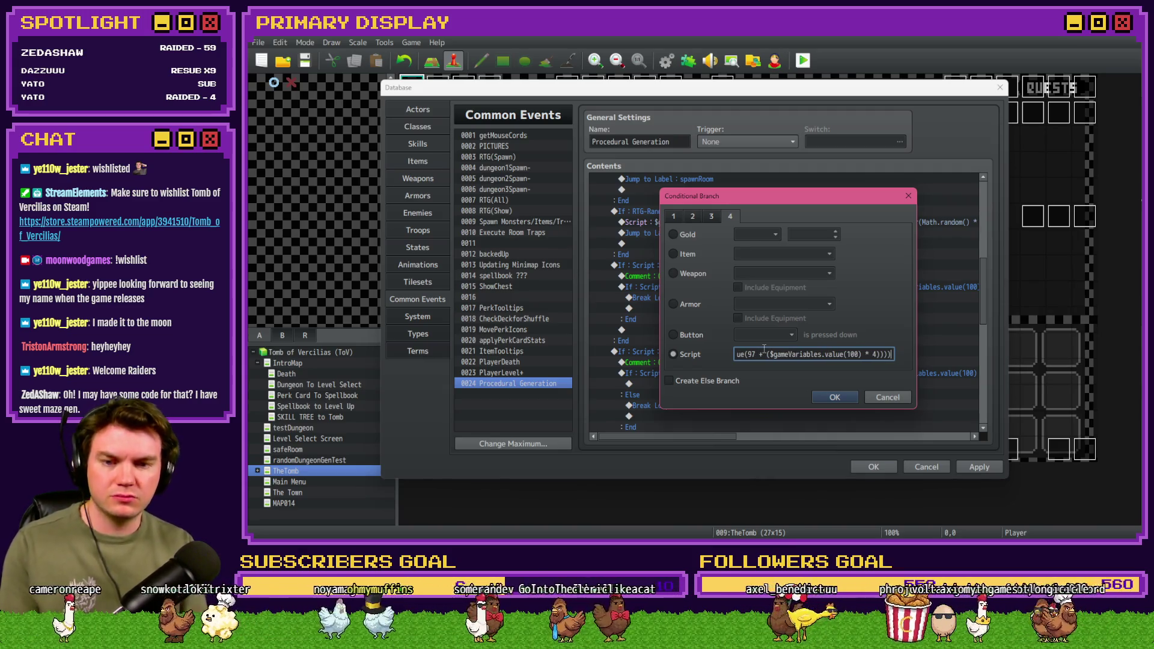
pyautogui.click(834, 395)
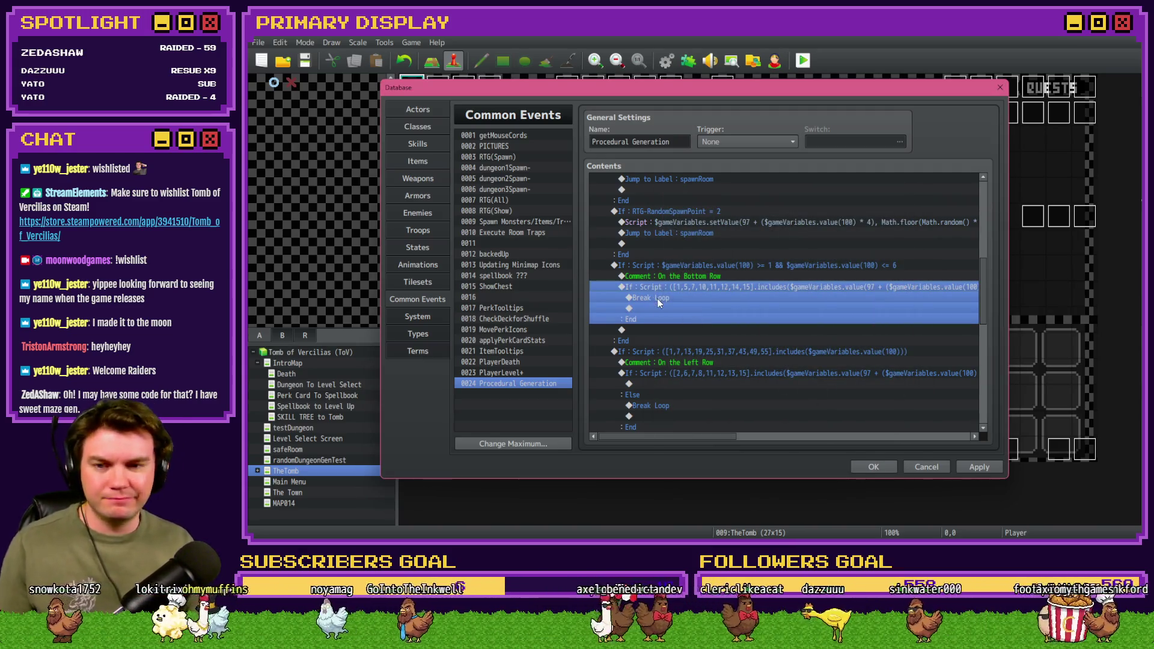
pyautogui.click(657, 298)
pyautogui.doubleClick(708, 288)
pyautogui.click(834, 396)
pyautogui.press('Return')
pyautogui.click(833, 396)
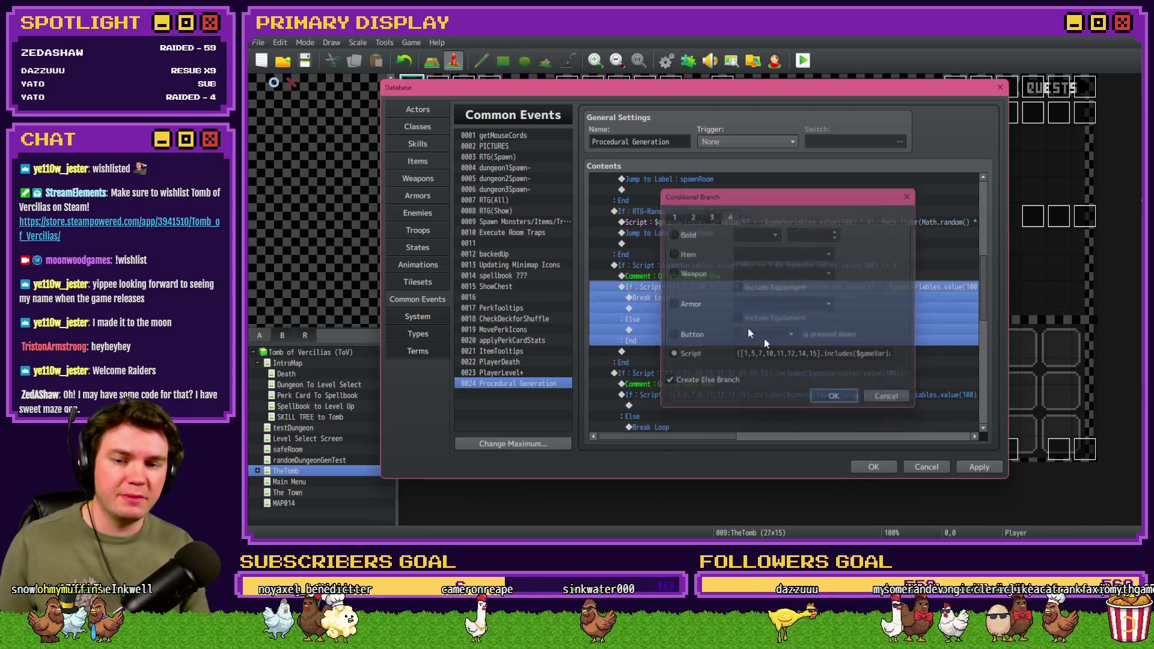
pyautogui.click(666, 319)
pyautogui.click(866, 463)
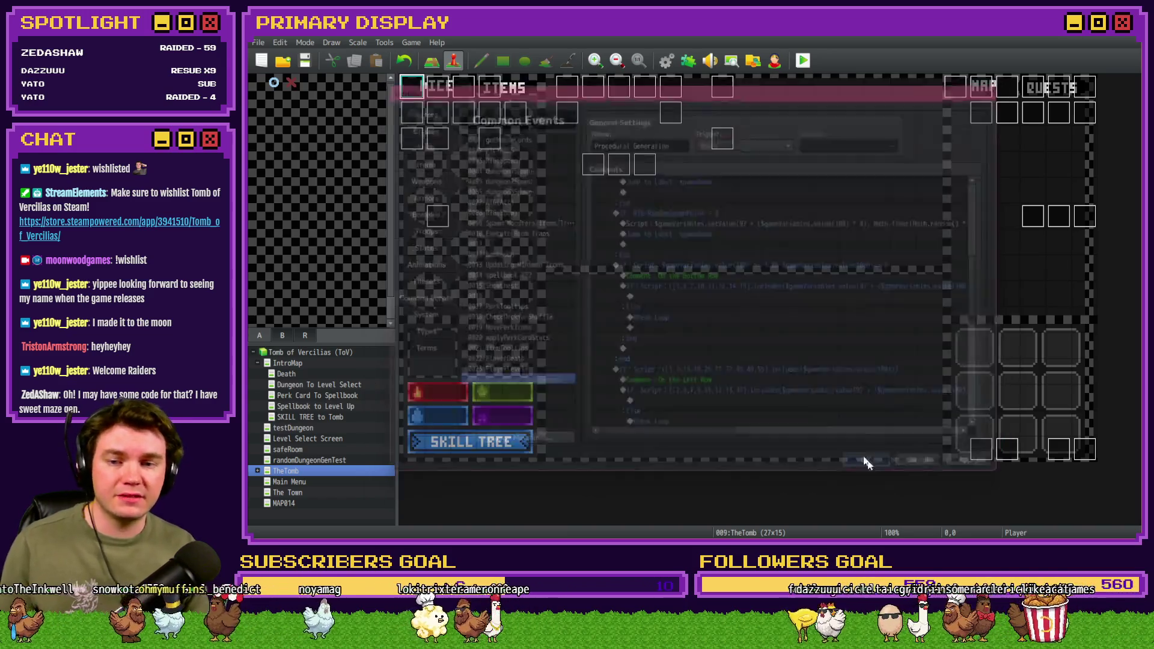
# Step: Playtest with Ctrl+R, check the F9 debug switches, quit, and reopen the Database
pyautogui.hotkey('ctrl', 'r')
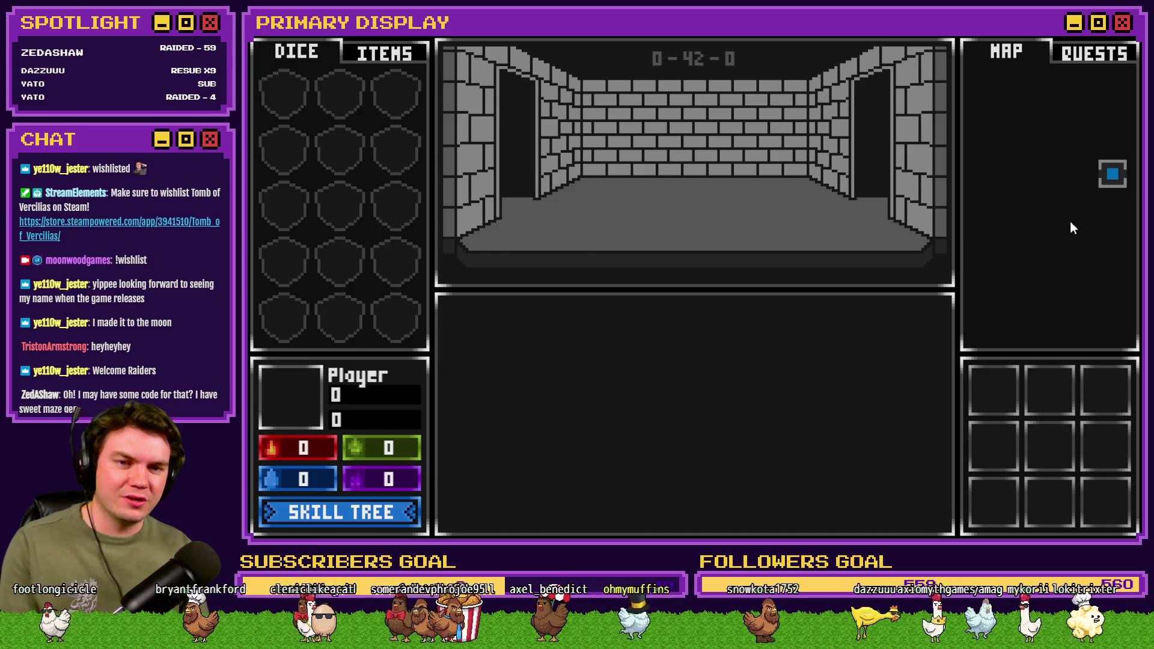
pyautogui.press('F9')
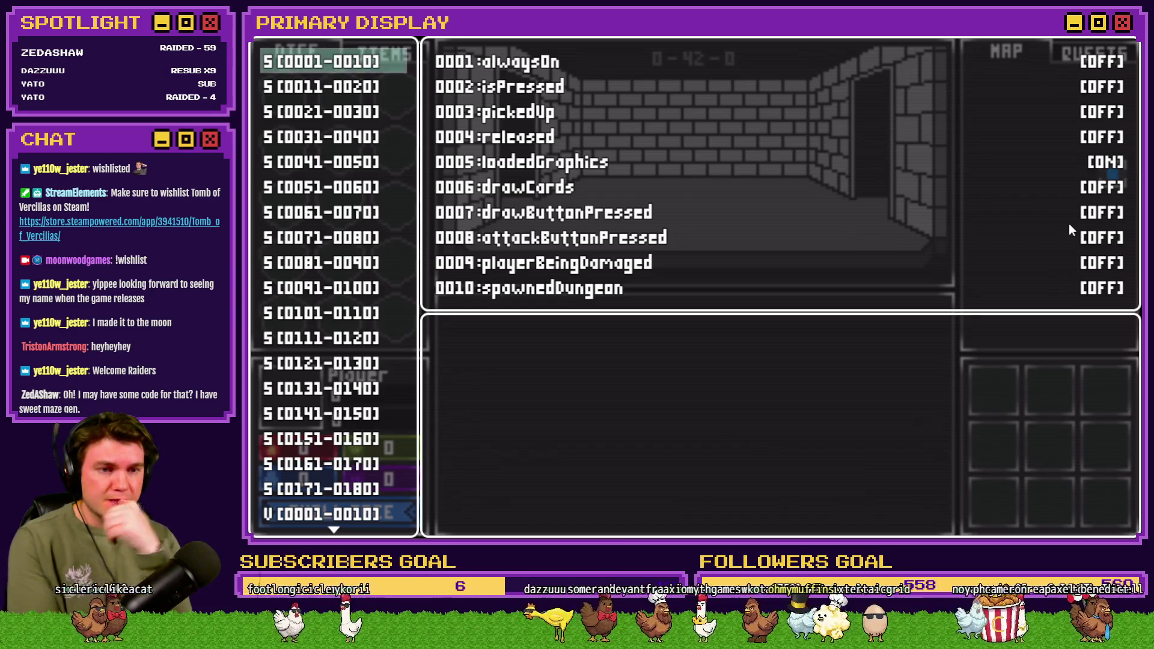
pyautogui.hotkey('alt', 'F4')
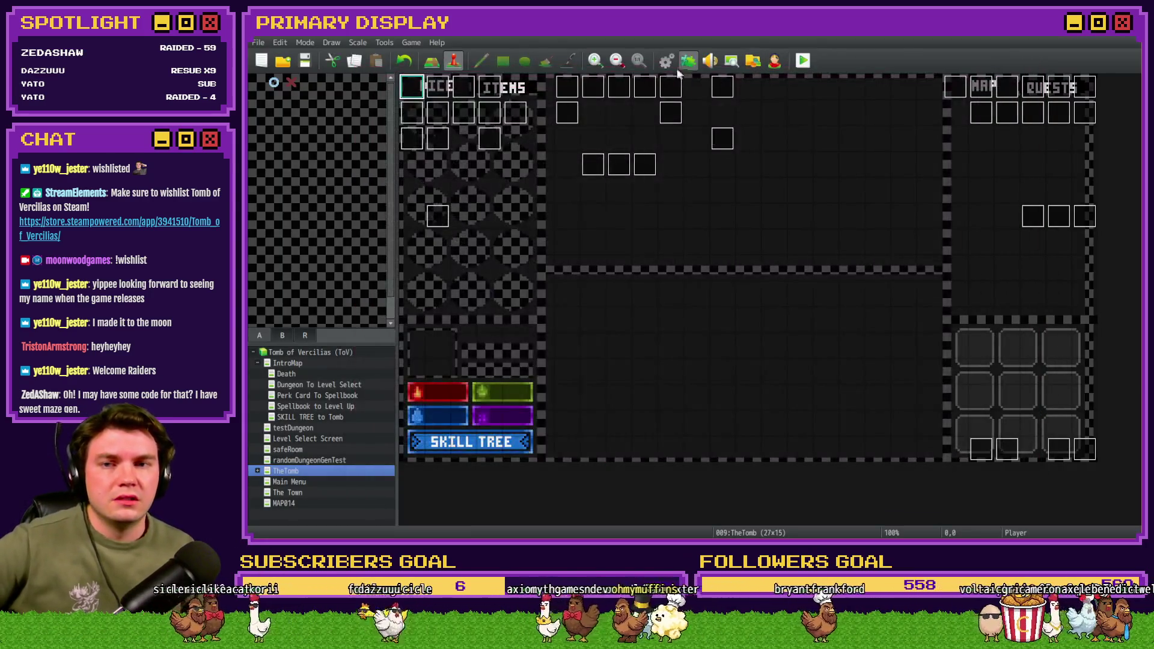
pyautogui.press('F9')
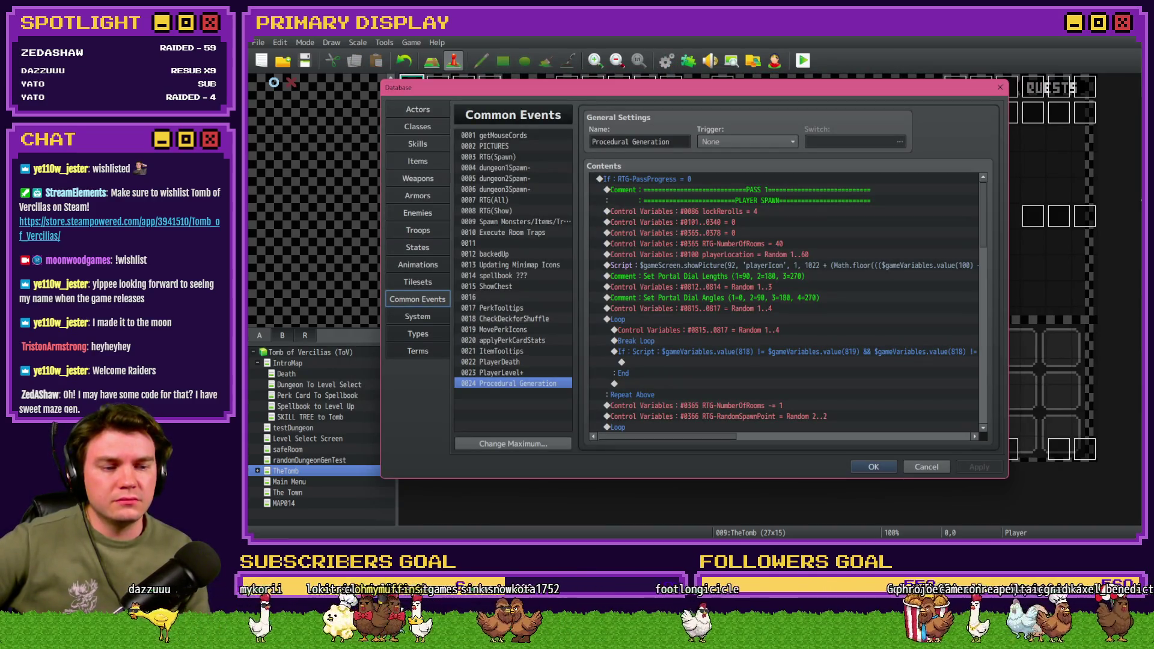
pyautogui.hotkey('alt', 'Tab')
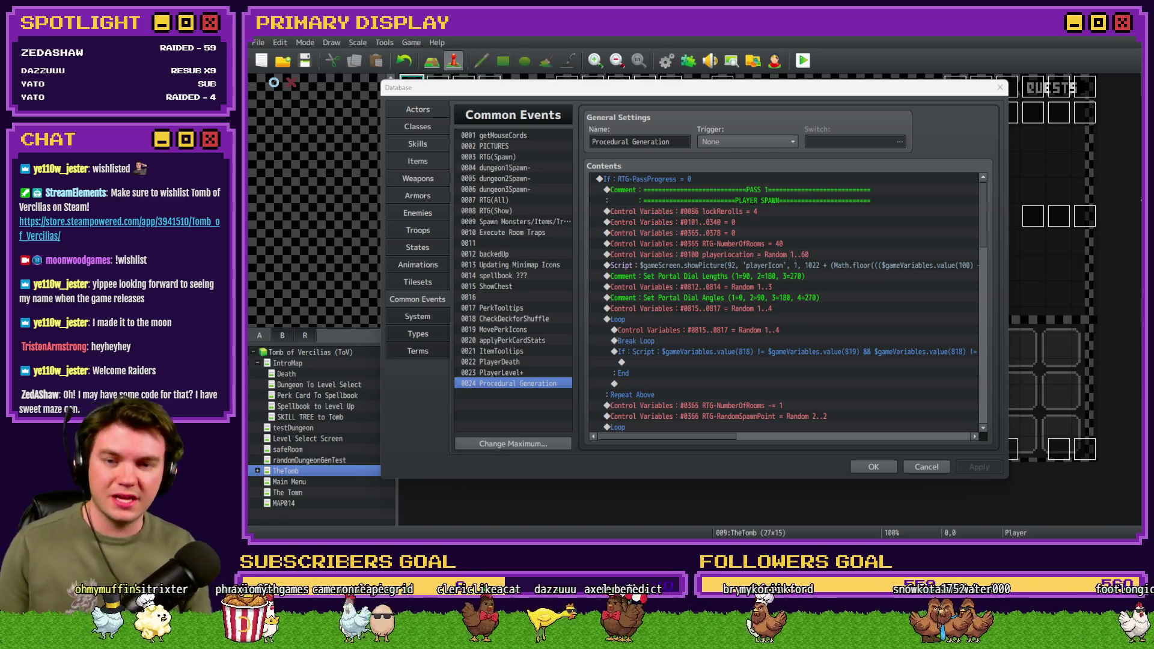
pyautogui.scroll(-5, 733, 385)
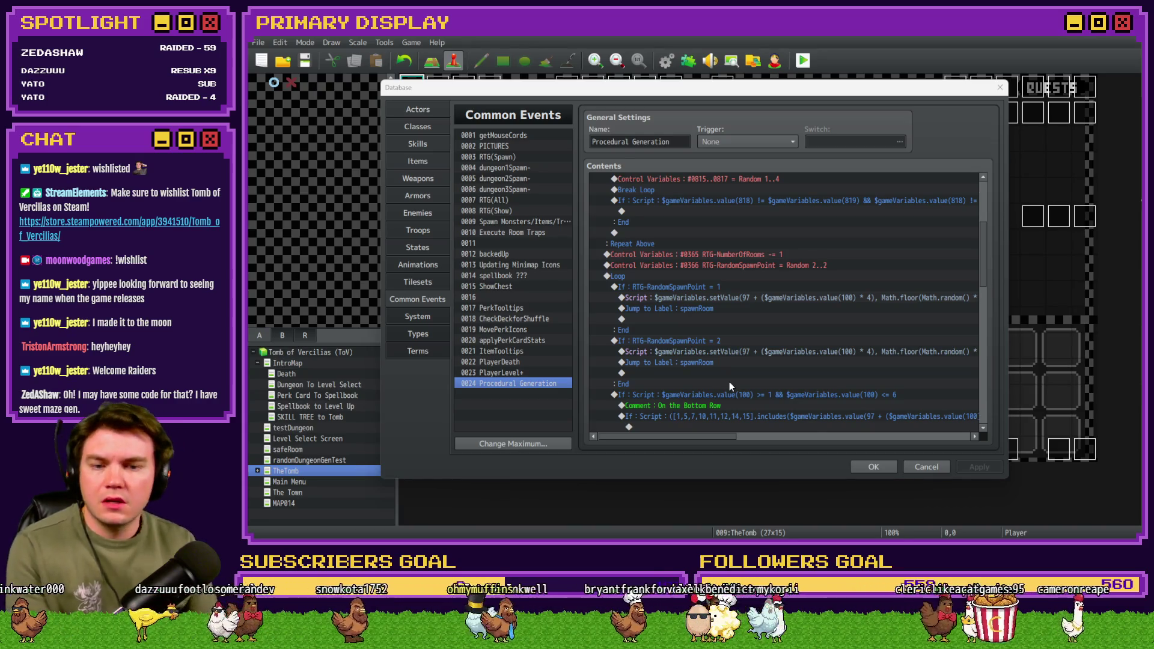
pyautogui.click(723, 441)
pyautogui.scroll(-2, 723, 441)
pyautogui.hscroll(1, 736, 421)
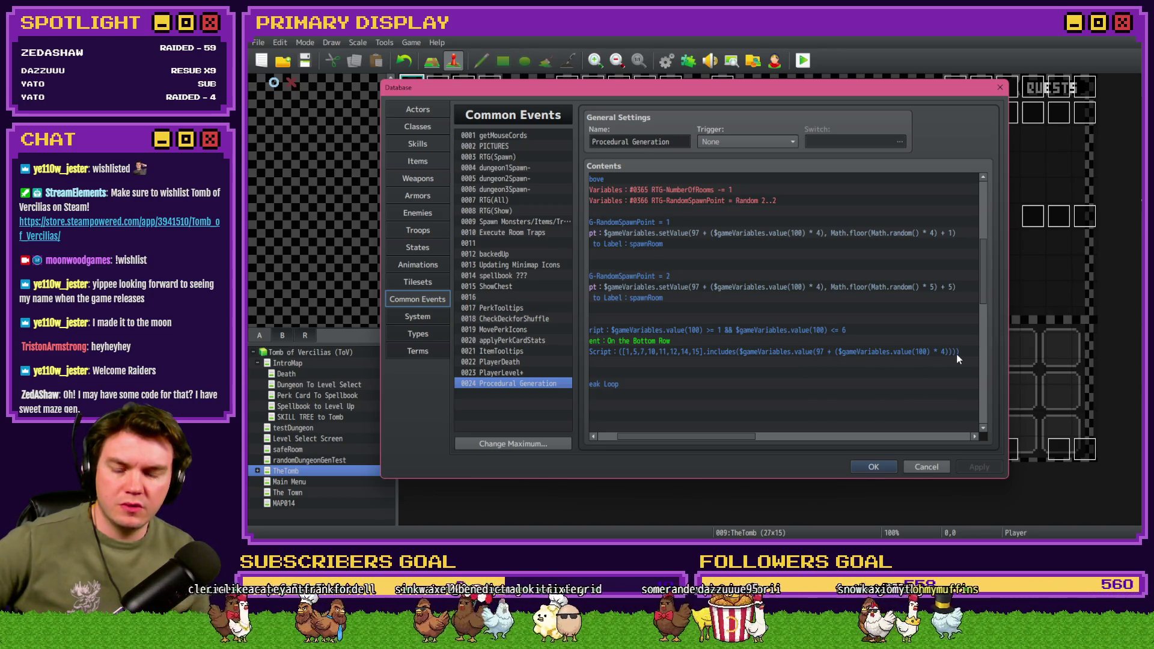
pyautogui.moveTo(718, 436); pyautogui.dragTo(702, 443)
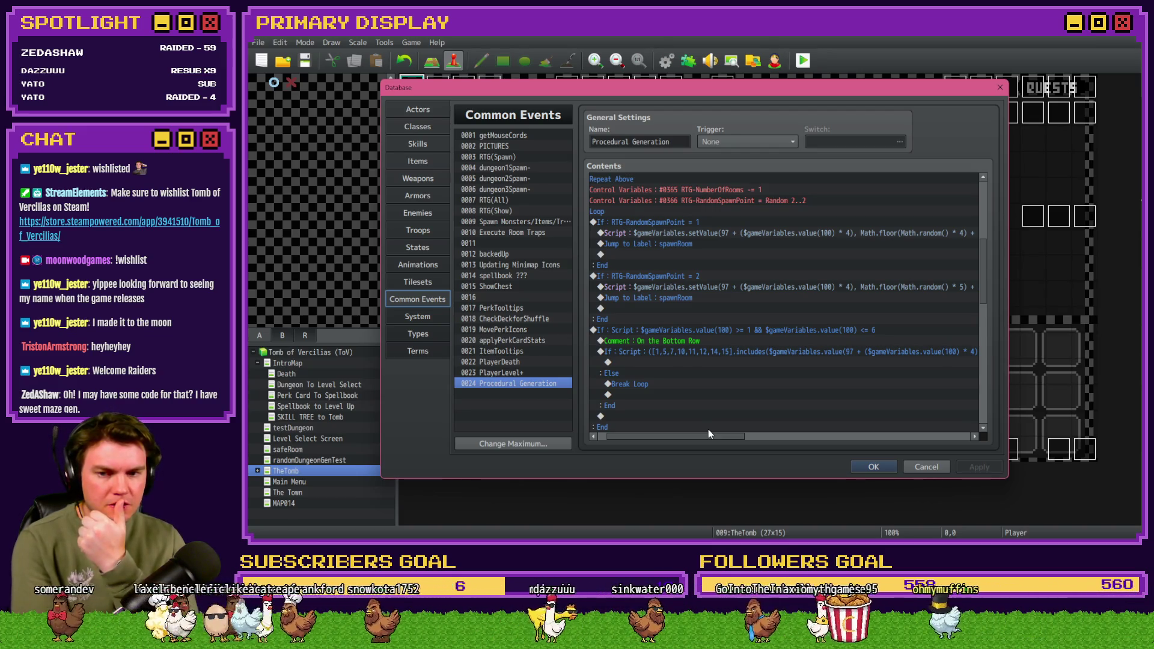
pyautogui.click(701, 332)
pyautogui.click(700, 342)
pyautogui.moveTo(681, 438); pyautogui.dragTo(672, 438)
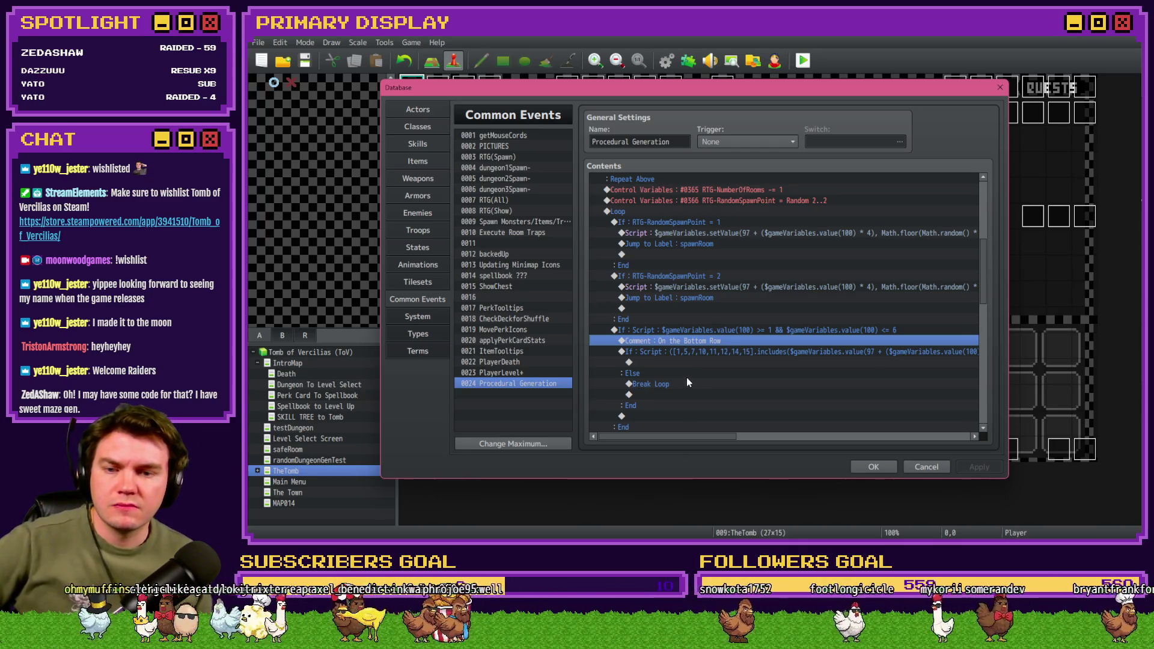
pyautogui.scroll(-3, 686, 378)
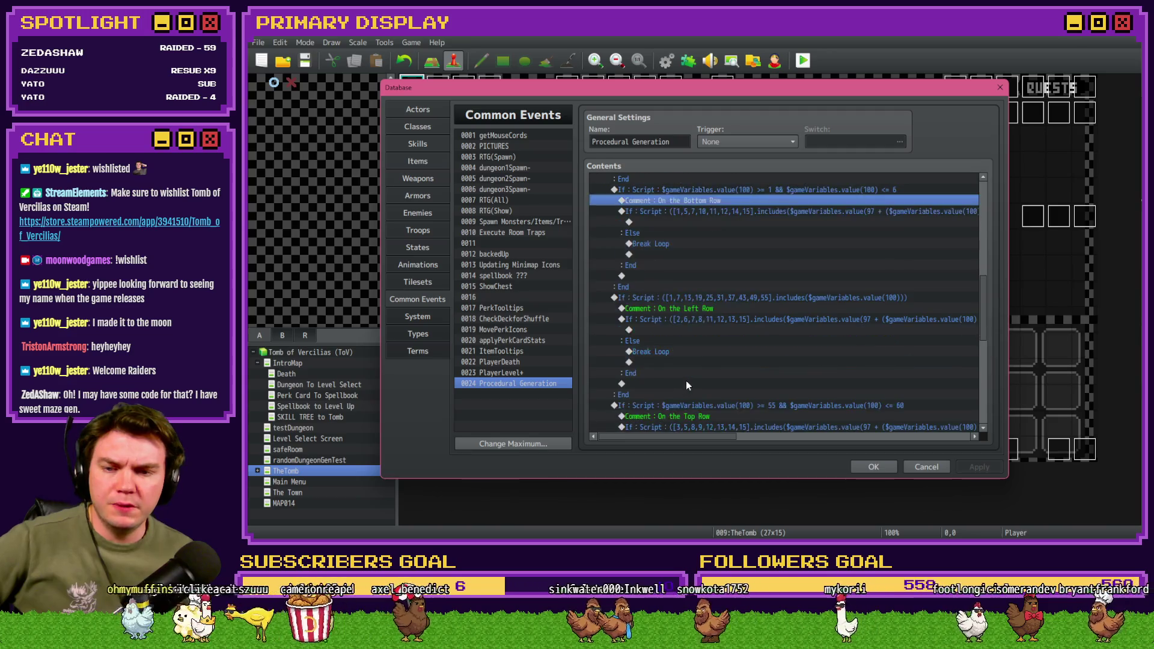
pyautogui.click(665, 298)
pyautogui.scroll(-4, 667, 312)
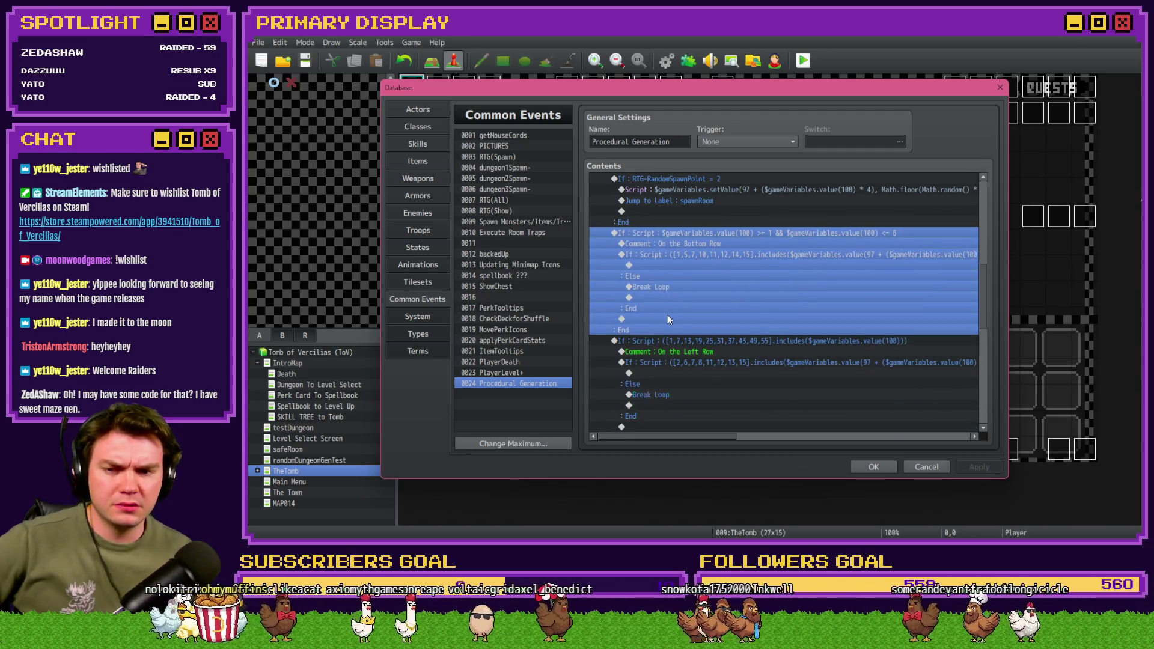
pyautogui.click(686, 276)
pyautogui.scroll(-4, 684, 301)
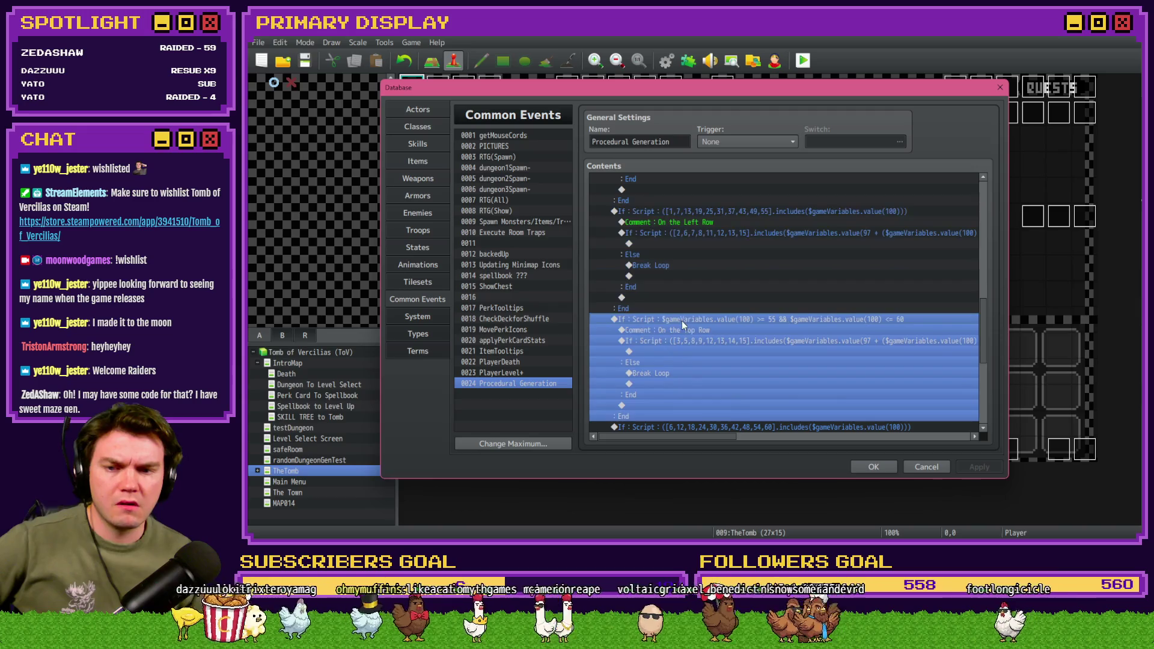
pyautogui.click(689, 351)
pyautogui.scroll(-3, 688, 348)
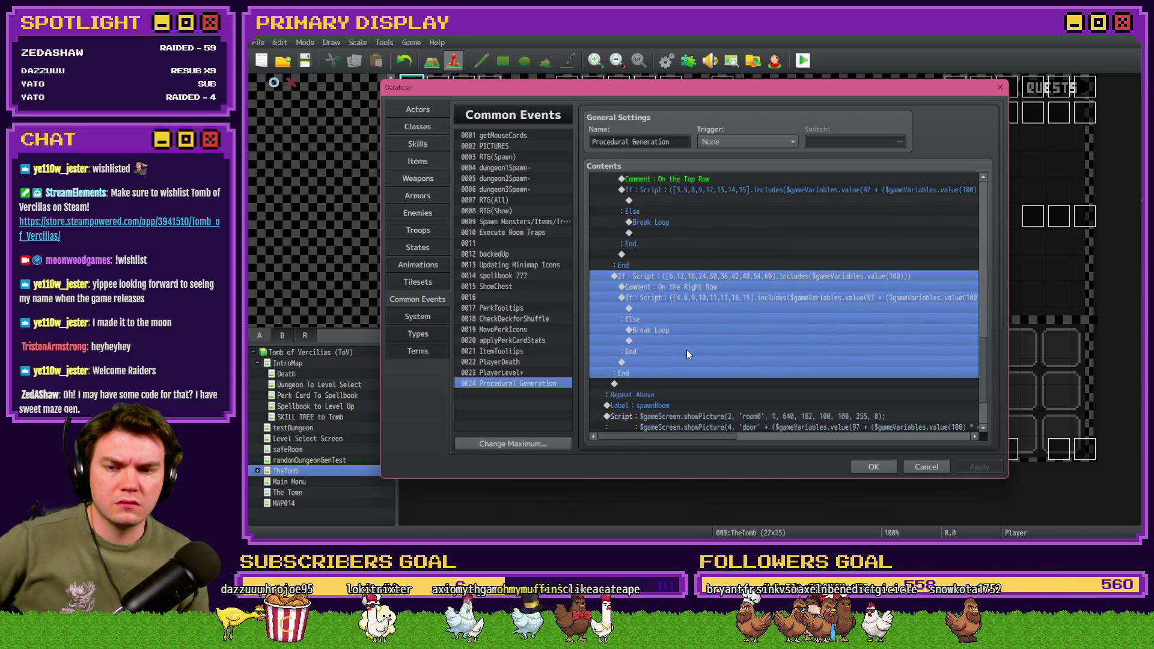
pyautogui.click(647, 395)
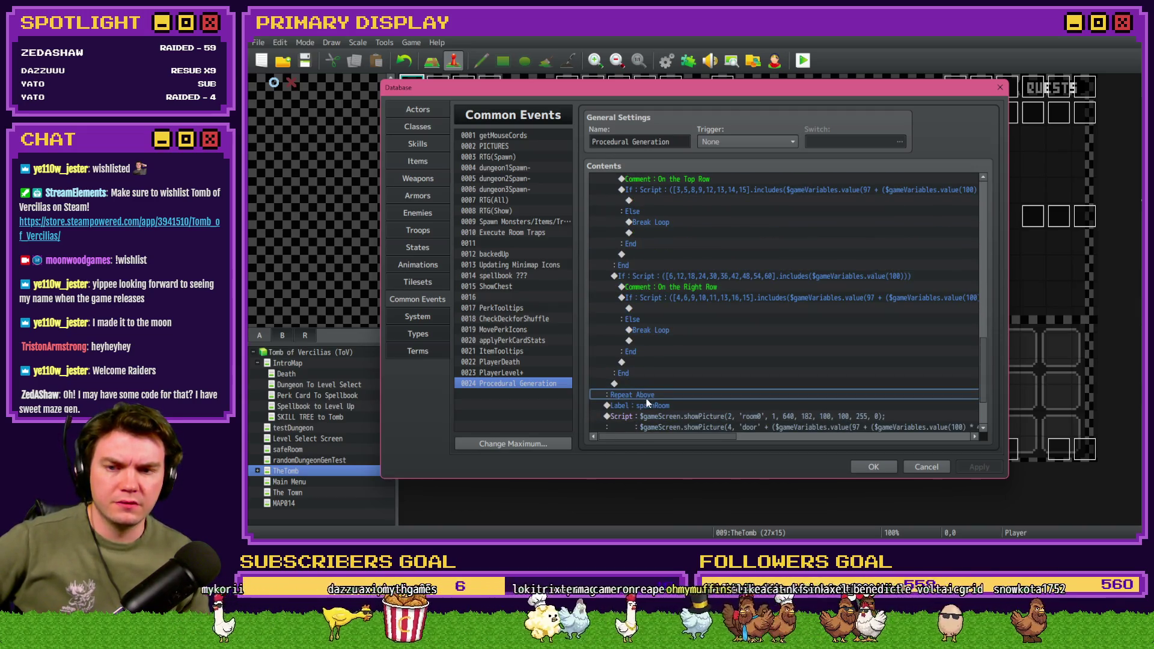
pyautogui.scroll(8, 647, 402)
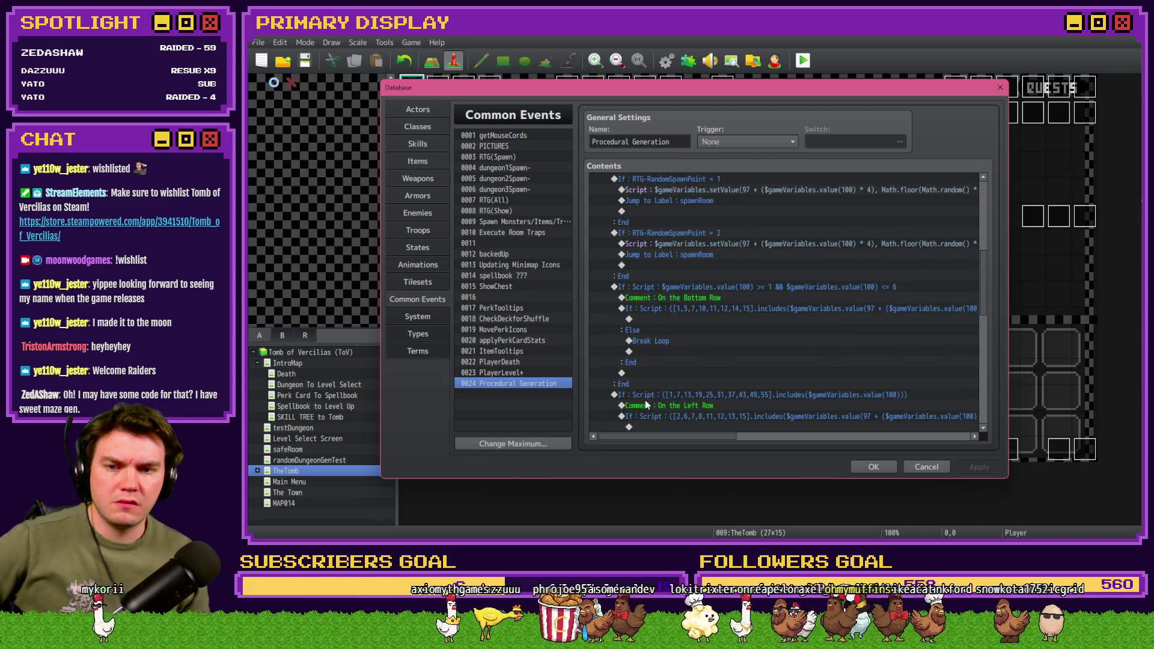
pyautogui.scroll(2, 644, 400)
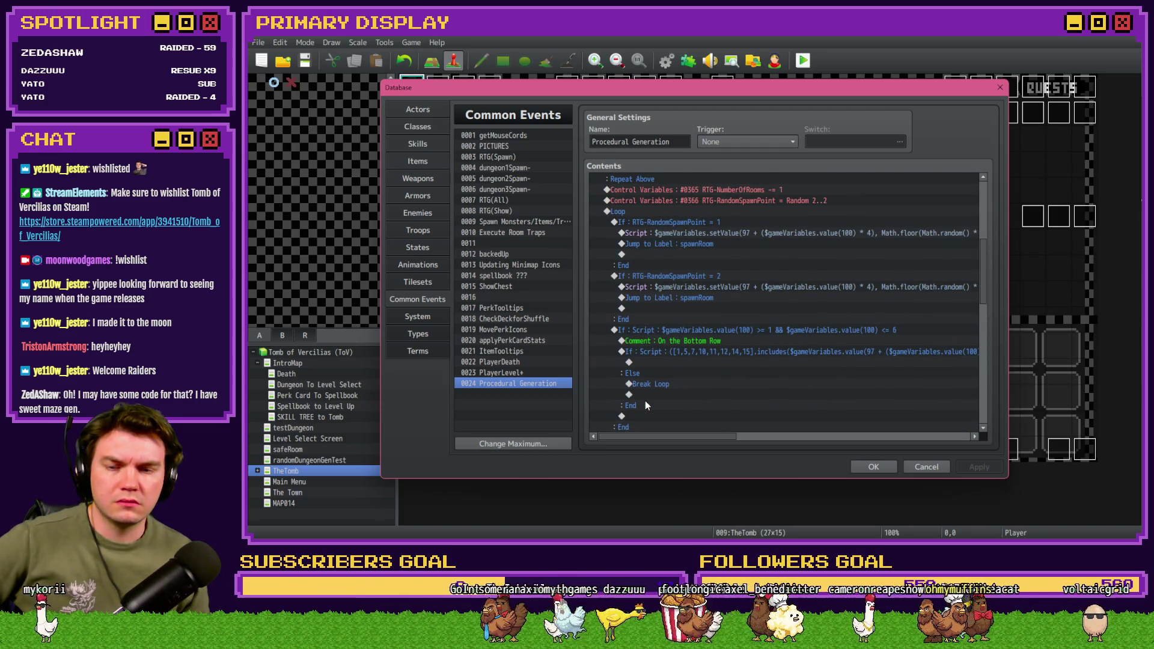
pyautogui.click(712, 244)
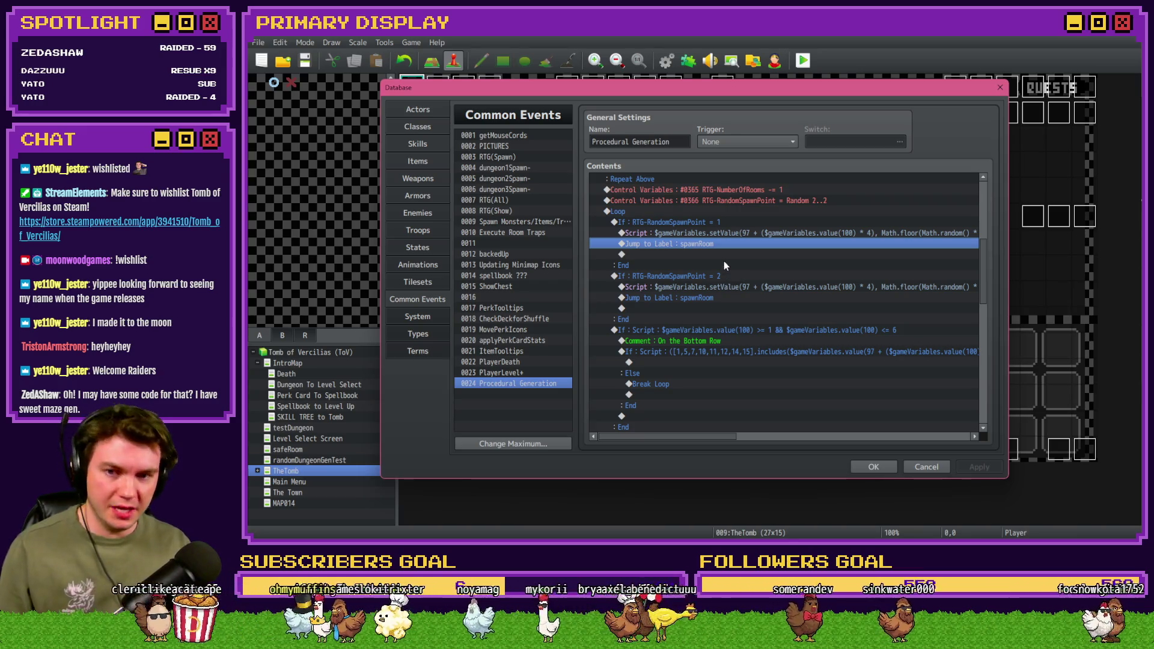
pyautogui.click(687, 327)
pyautogui.scroll(-8, 687, 331)
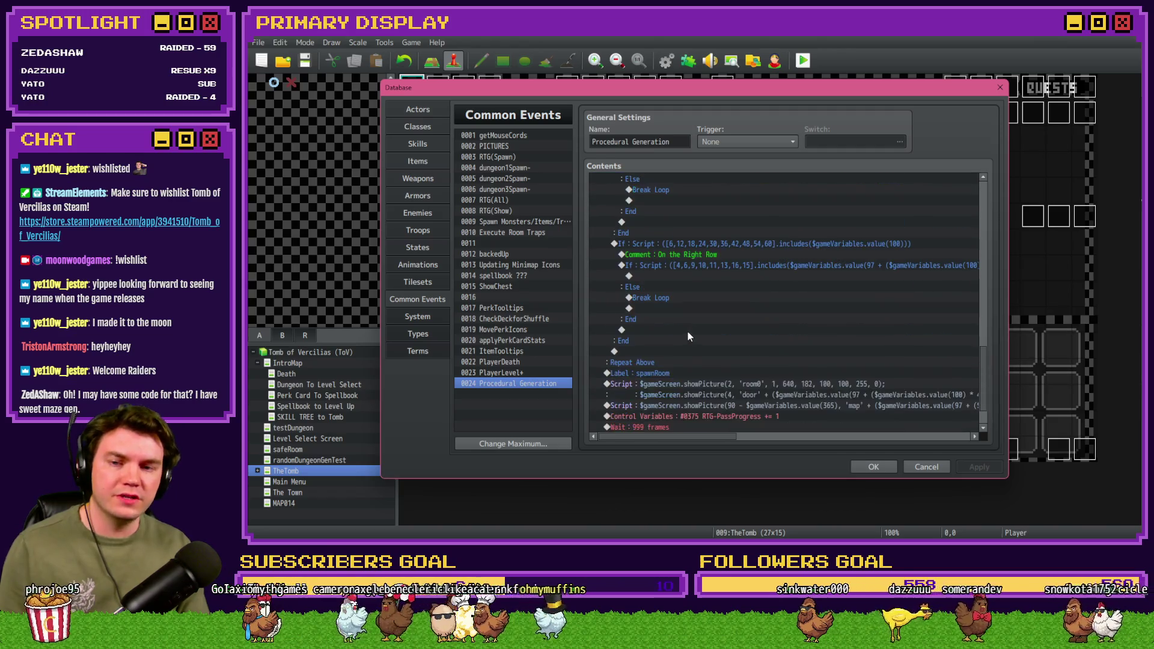
pyautogui.keyDown('shift'); pyautogui.click(691, 336); pyautogui.keyUp('shift')
pyautogui.scroll(-6, 696, 341)
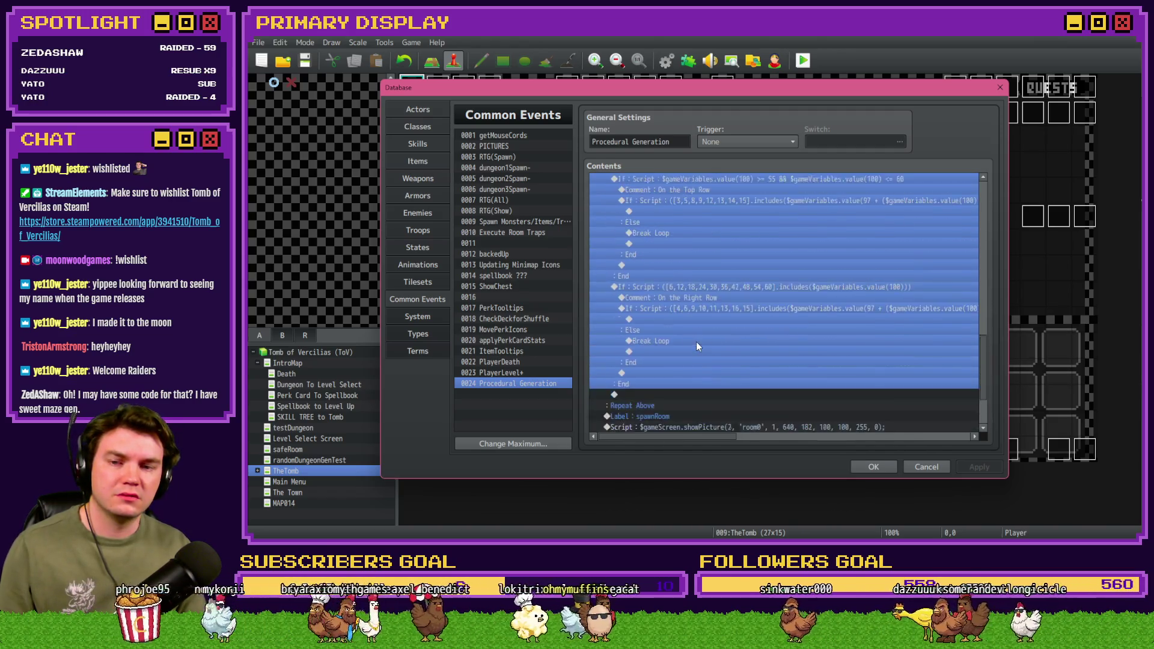
# Step: Move the Label : spawnRoom line to just above the Bottom Row check
pyautogui.click(675, 330)
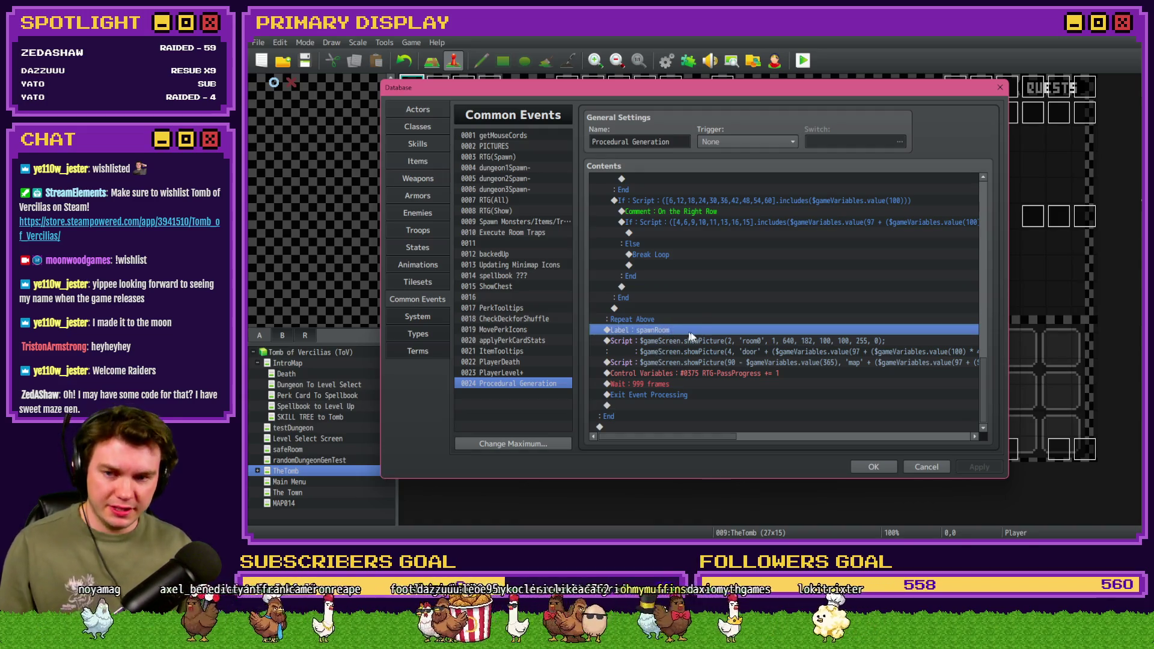
pyautogui.scroll(5, 689, 340)
pyautogui.scroll(5, 687, 343)
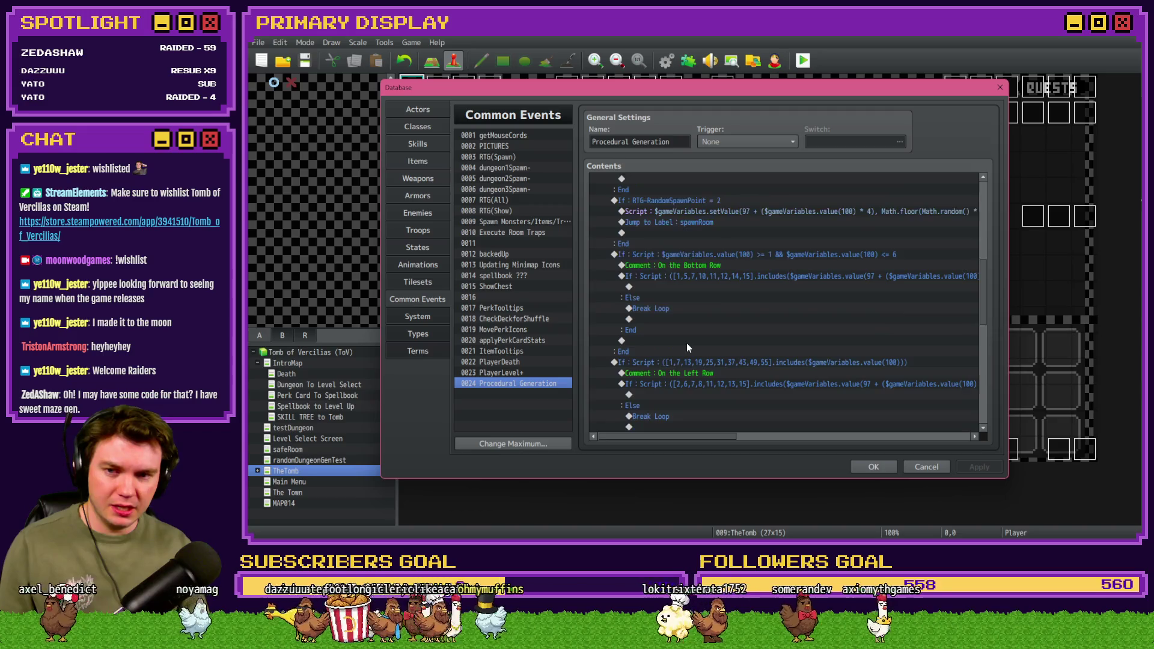
pyautogui.click(693, 278)
pyautogui.click(691, 329)
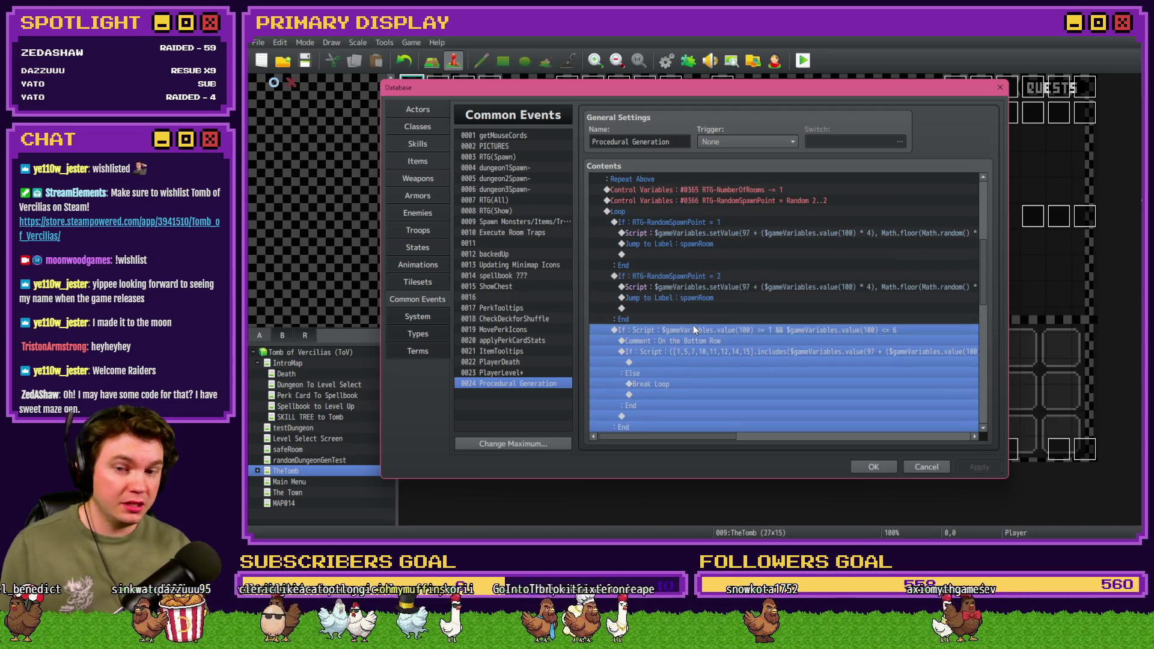
pyautogui.hotkey('ctrl', 'v')
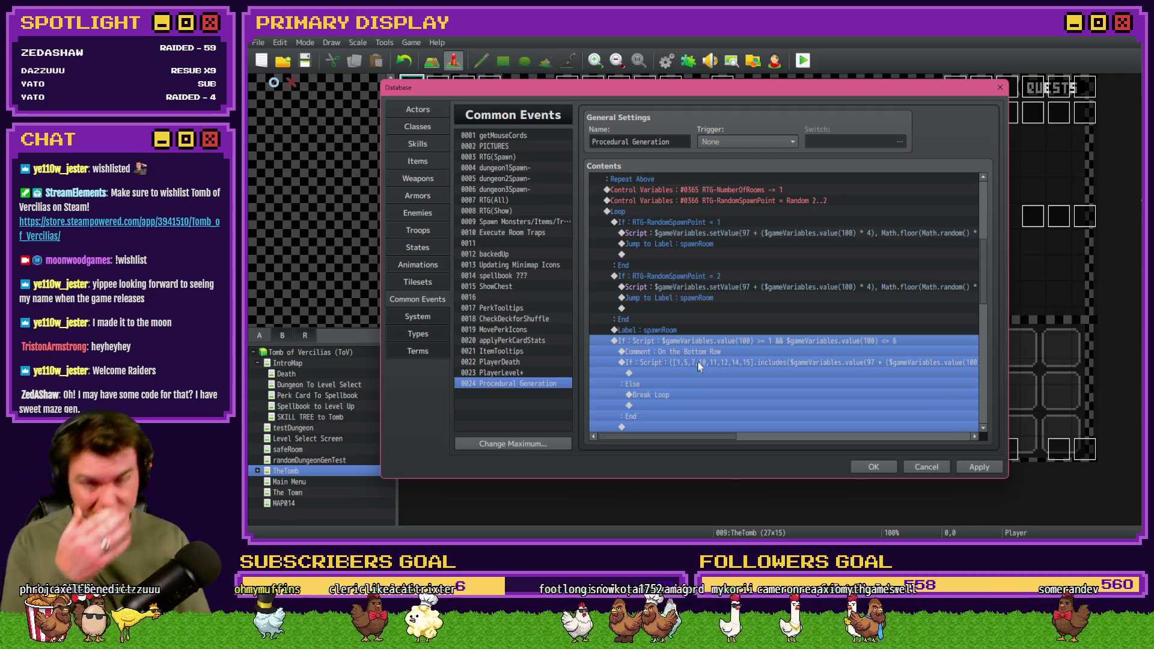
# Step: Review the spawn point 1 and 2 checks and random spawn-point assignment, then close the Database with OK
pyautogui.click(705, 222)
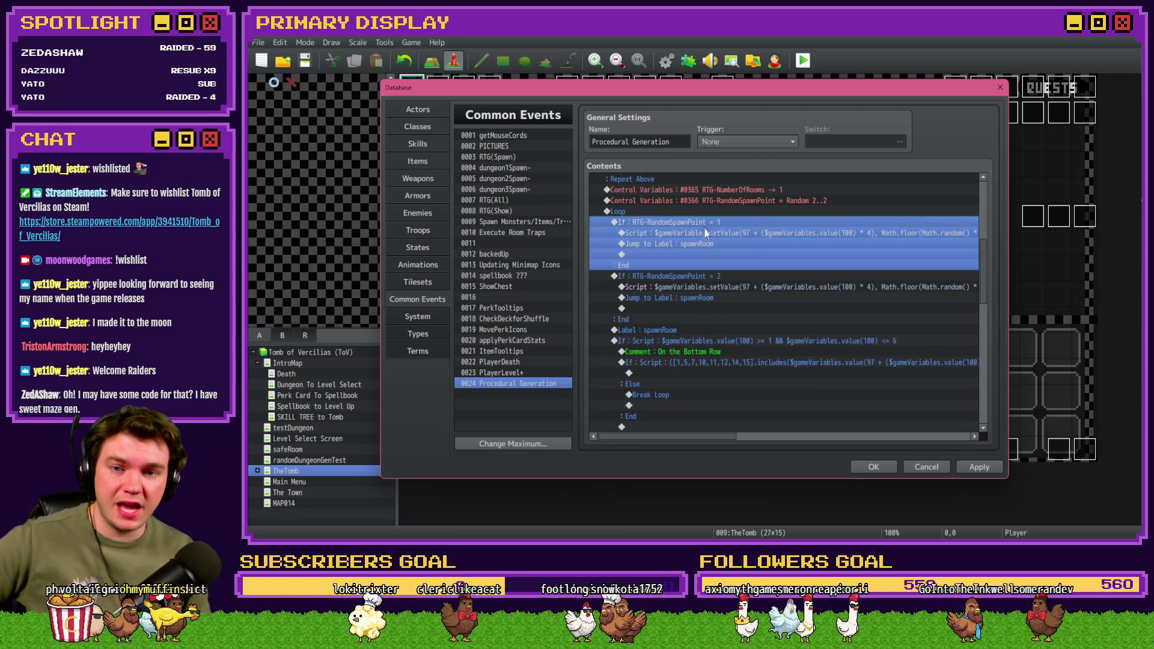
pyautogui.click(714, 274)
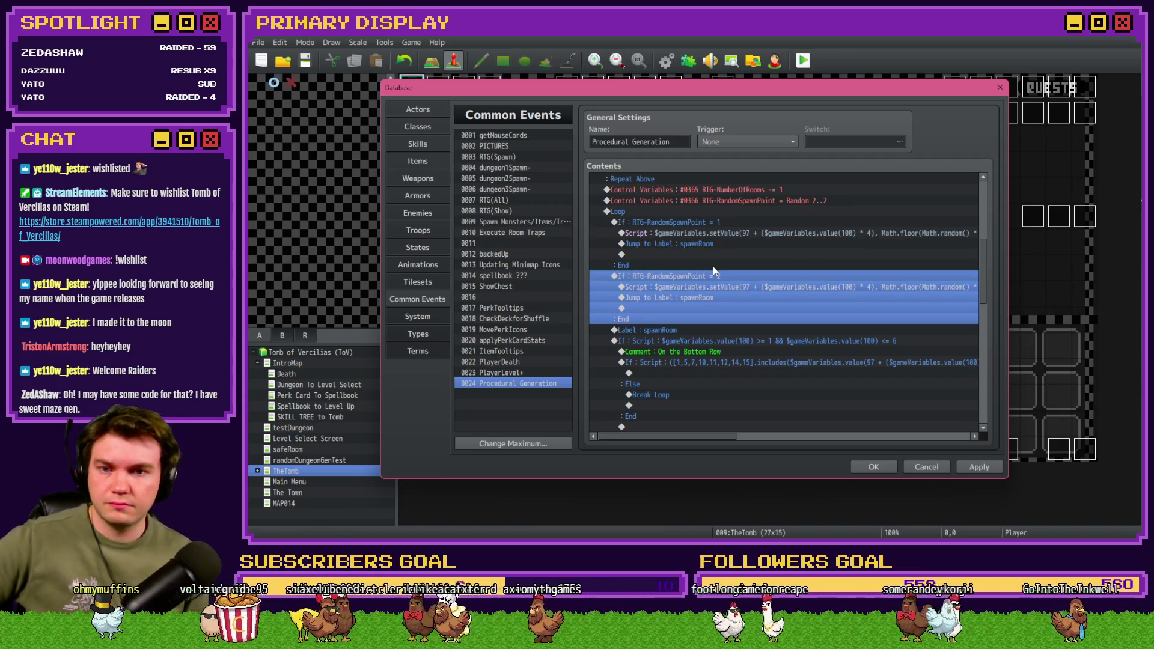
pyautogui.scroll(1, 719, 293)
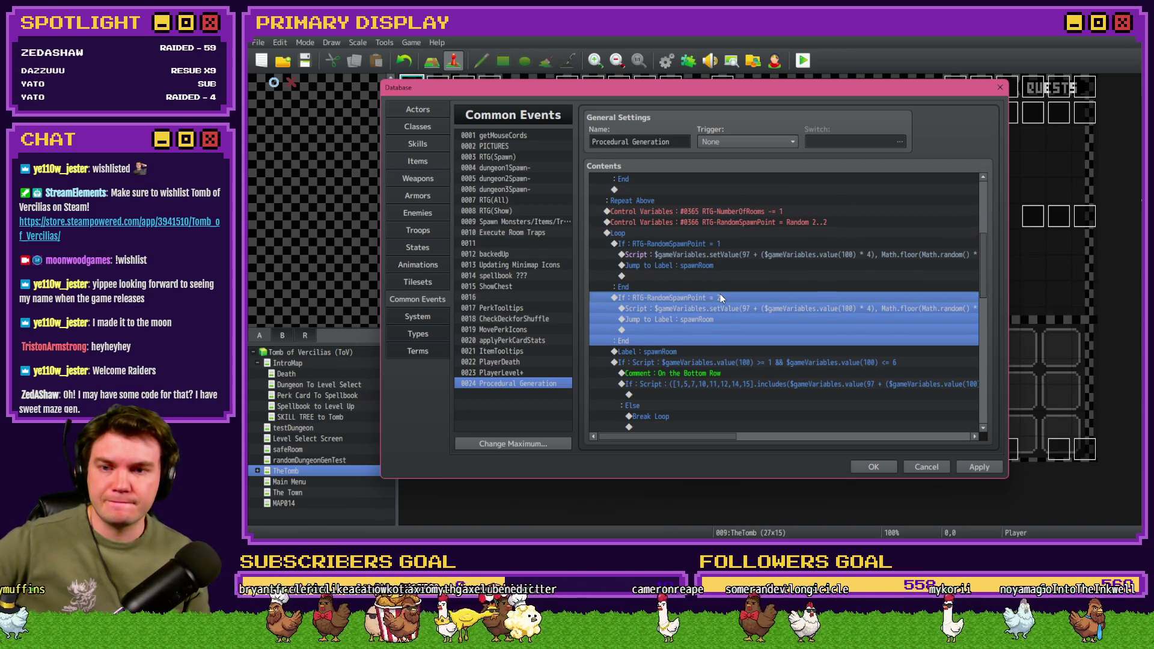
pyautogui.click(738, 222)
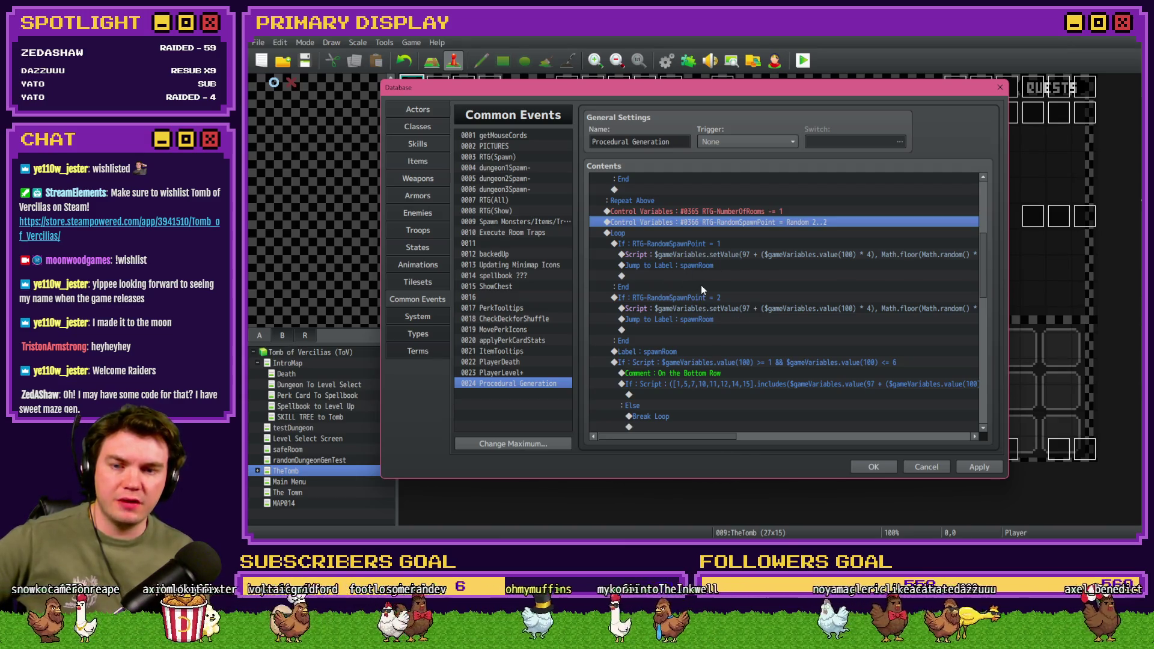
pyautogui.click(708, 255)
pyautogui.click(713, 245)
pyautogui.click(723, 297)
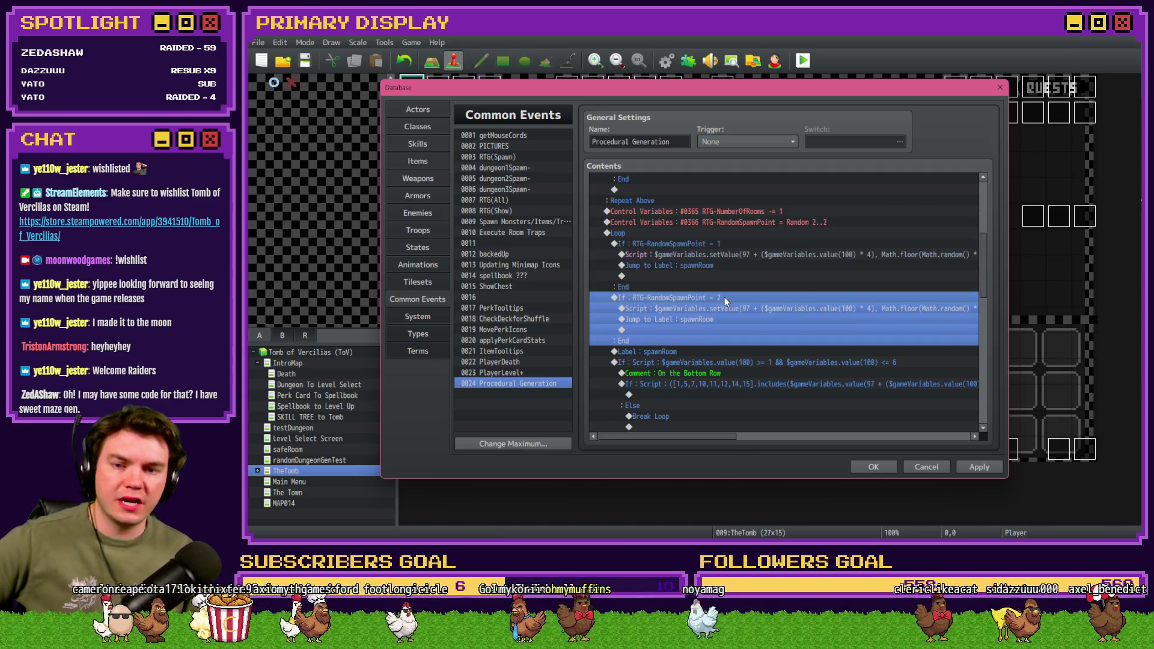
pyautogui.click(861, 462)
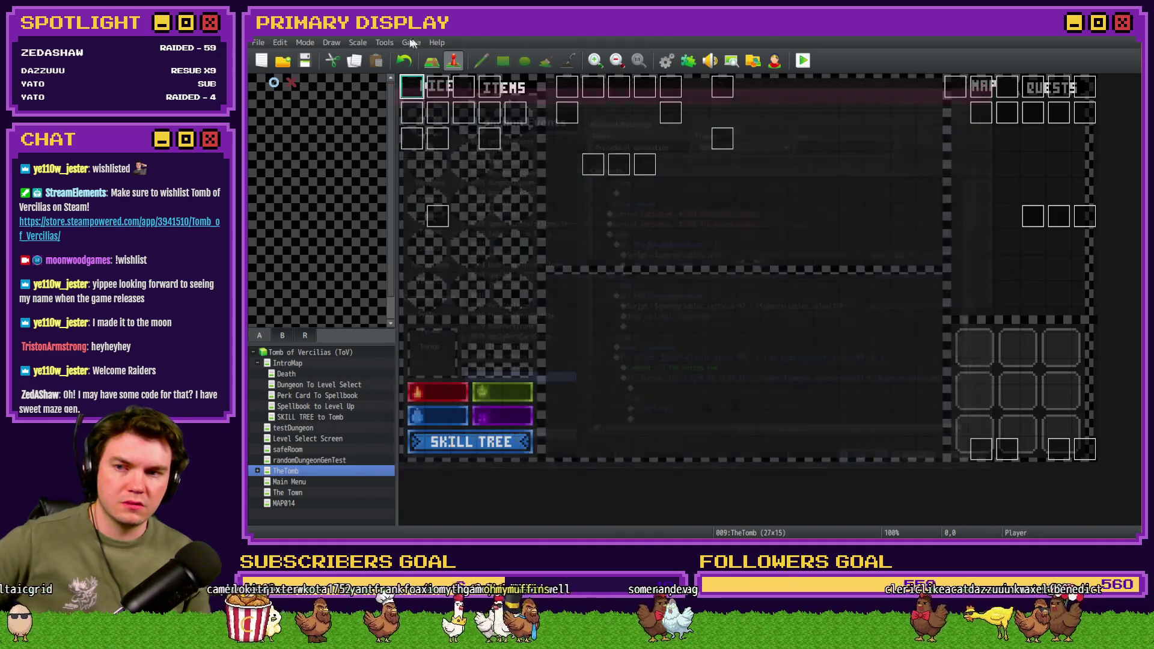
# Step: Playtest the room spawning (rooms 0-24-0, 0-42-0), then reopen the Database
pyautogui.click(803, 60)
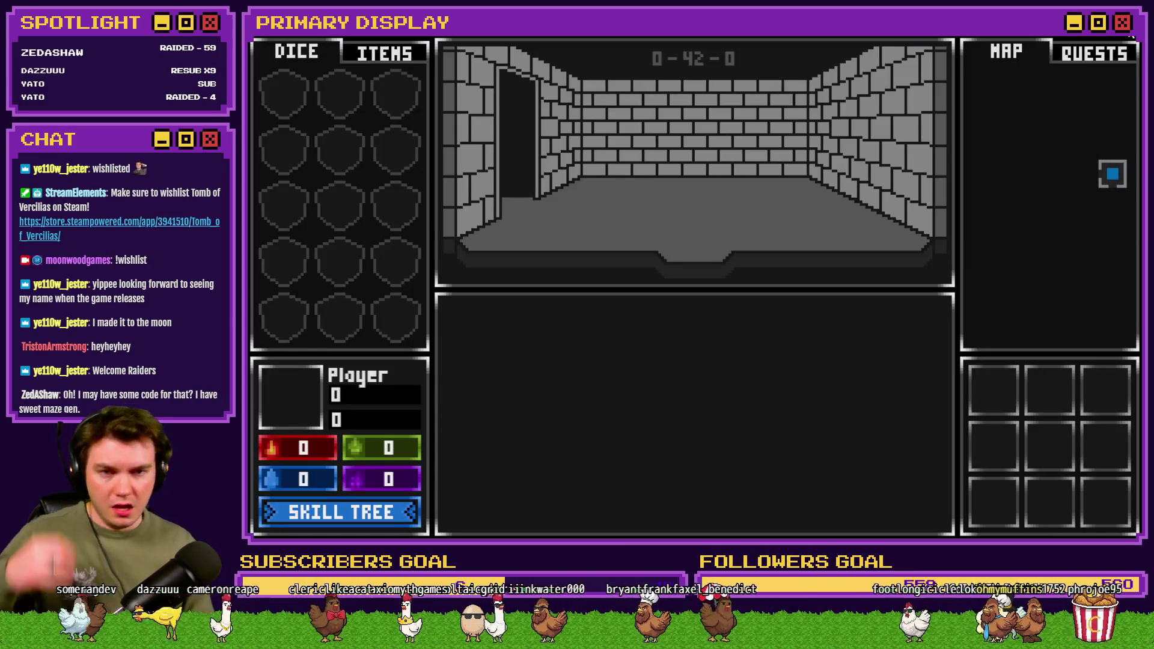
pyautogui.click(1130, 35)
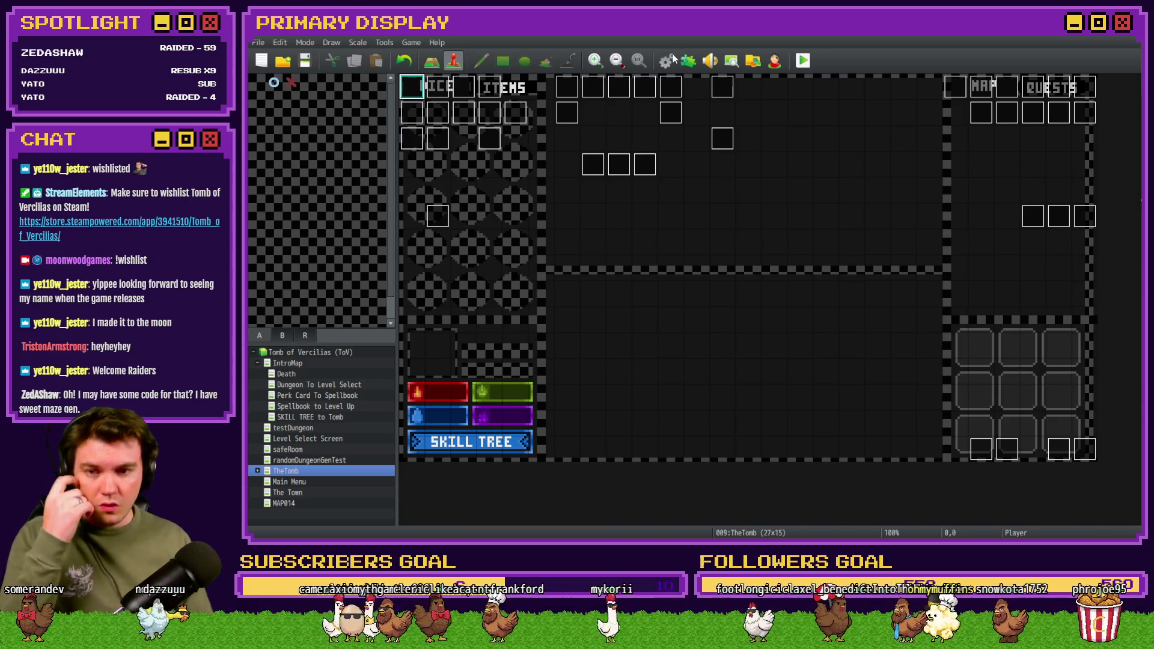
pyautogui.click(667, 60)
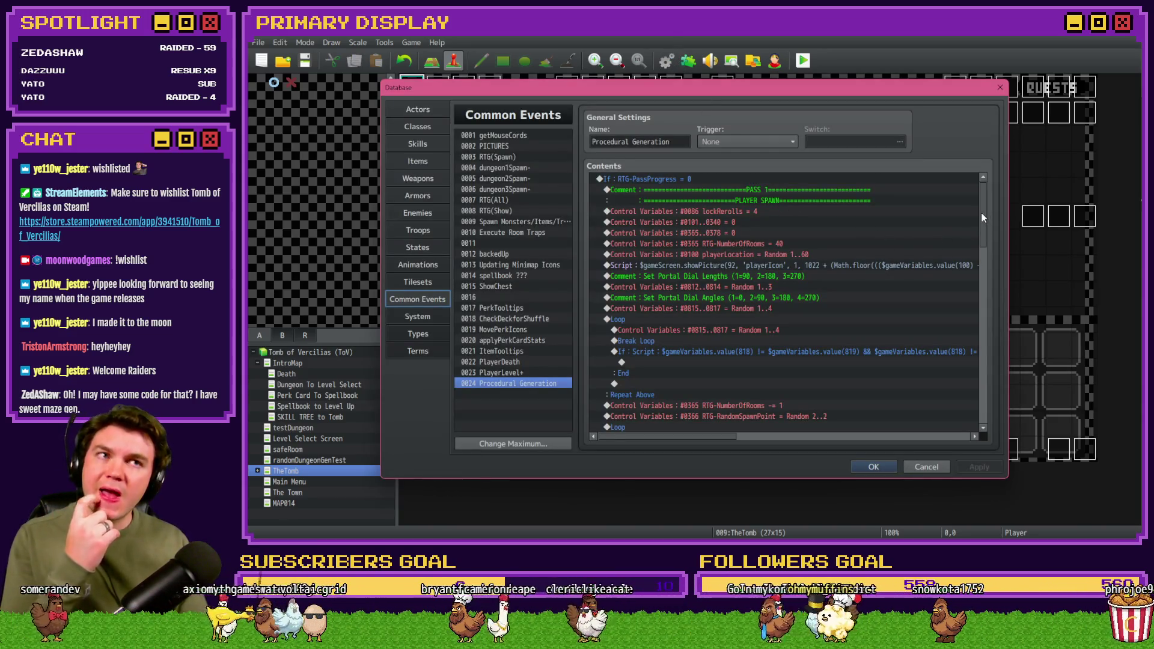
pyautogui.moveTo(982, 212)
pyautogui.mouseDown()
pyautogui.moveTo(978, 309)
pyautogui.moveTo(978, 298)
pyautogui.mouseUp()
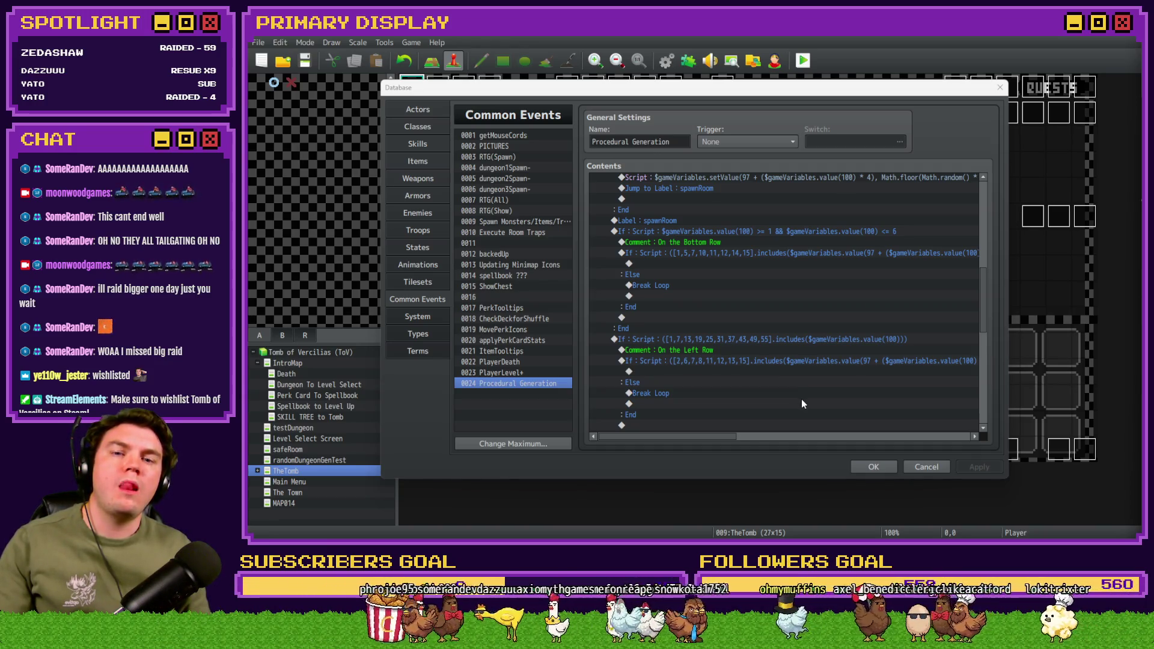
pyautogui.scroll(5, 802, 399)
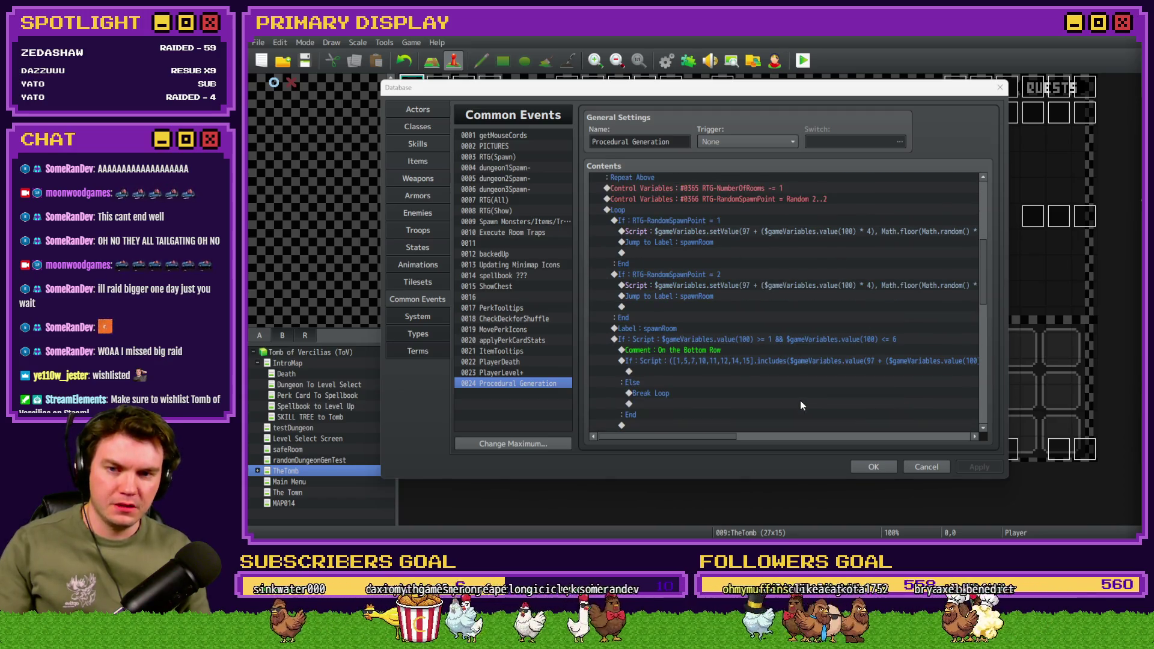
pyautogui.scroll(-2, 710, 373)
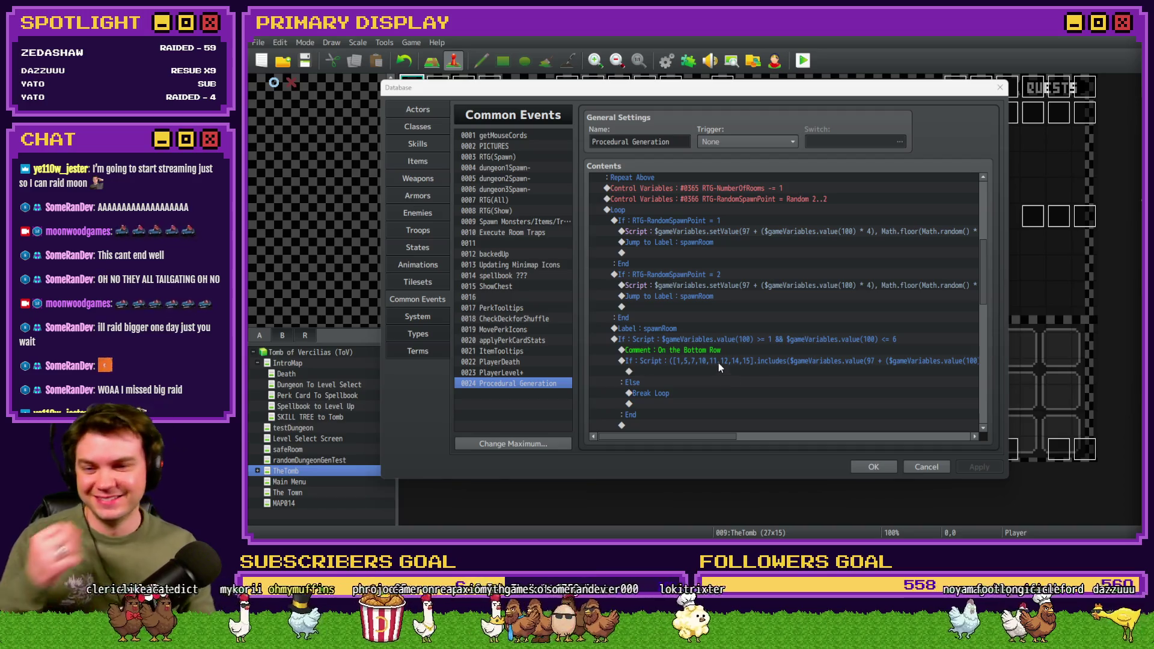
pyautogui.scroll(-8, 718, 362)
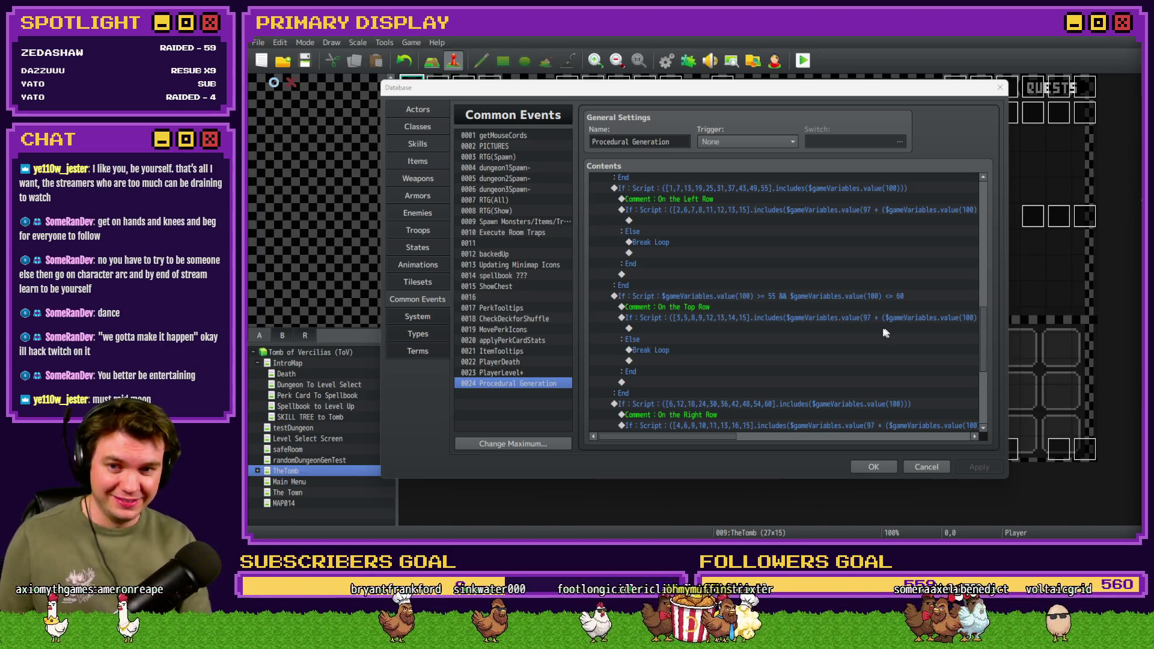
pyautogui.scroll(4, 865, 330)
pyautogui.scroll(2, 812, 345)
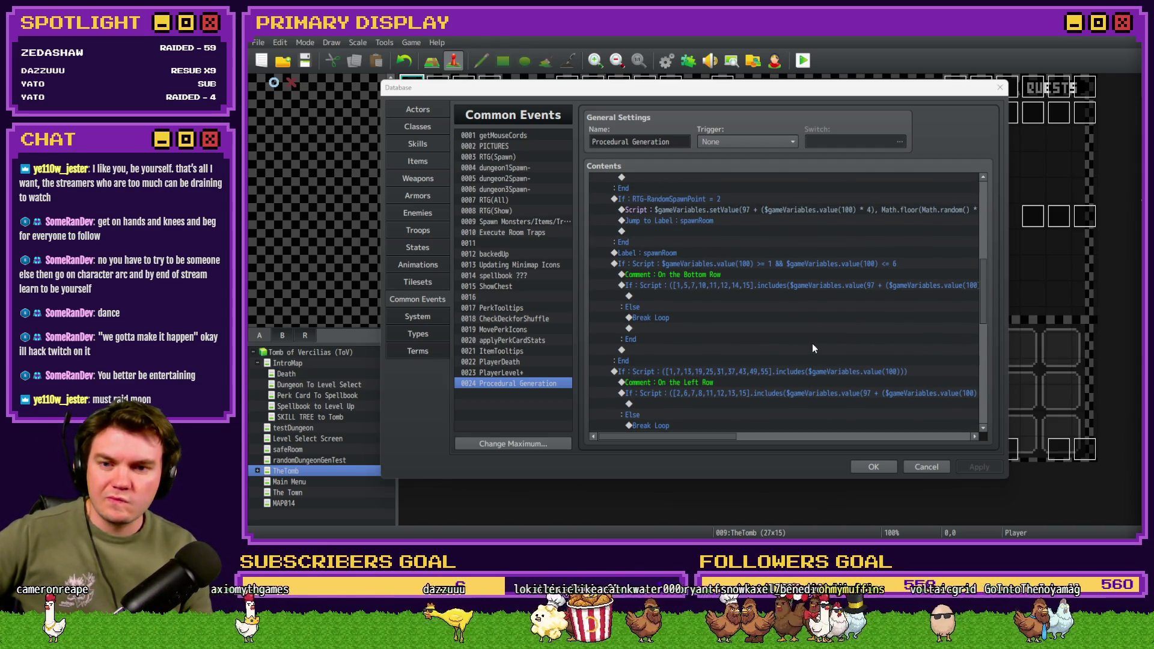
pyautogui.scroll(-2, 812, 348)
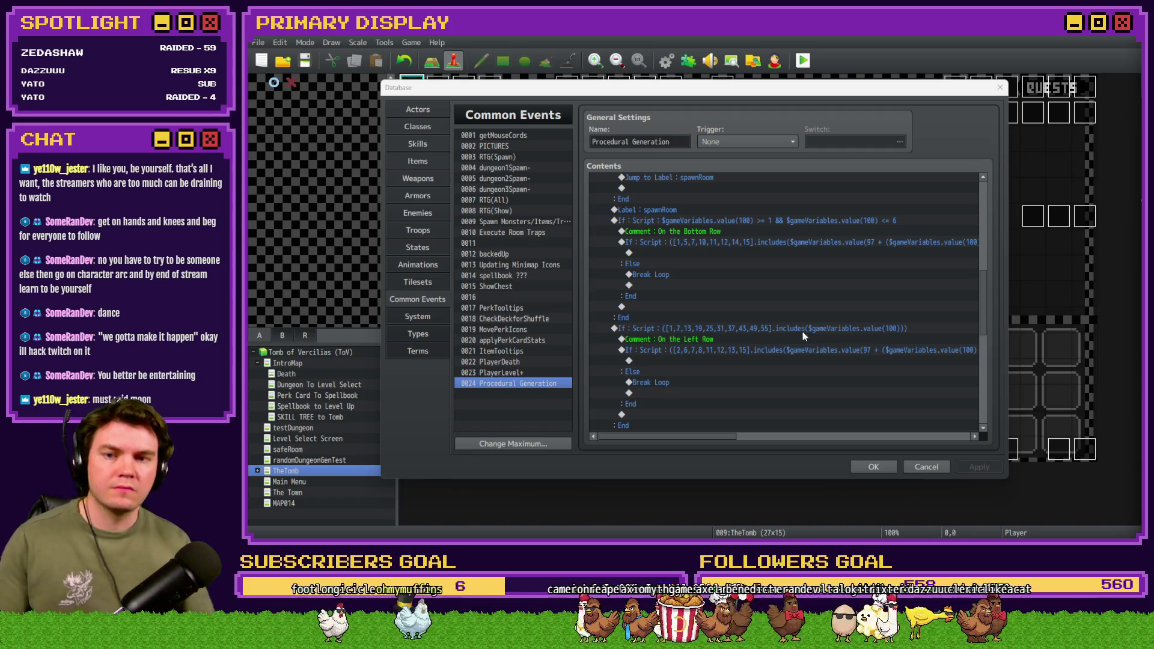
# Step: Add an Else branch to the Bottom Row condition and move the Left Row check into it
pyautogui.click(701, 219)
pyautogui.doubleClick(700, 219)
pyautogui.click(722, 381)
pyautogui.click(821, 394)
pyautogui.scroll(-2, 703, 310)
pyautogui.moveTo(701, 306); pyautogui.dragTo(680, 288)
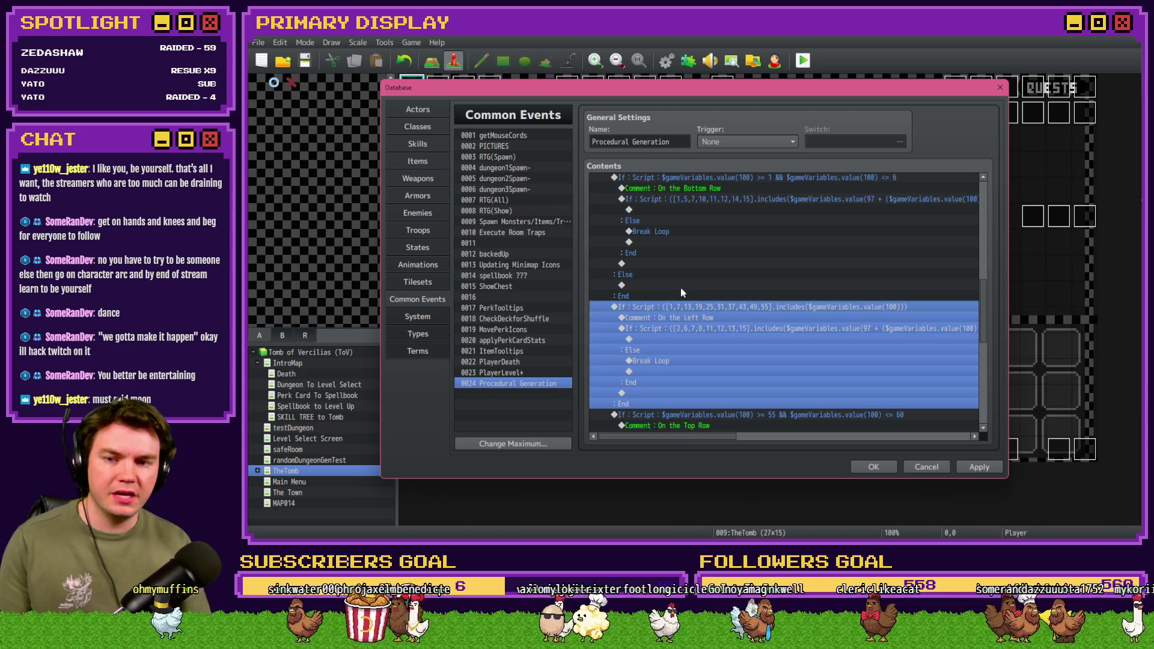
# Step: Give the Left Row condition an Else branch and paste the Top Row check inside it
pyautogui.doubleClick(653, 286)
pyautogui.click(708, 381)
pyautogui.click(832, 396)
pyautogui.scroll(-4, 720, 338)
pyautogui.click(692, 349)
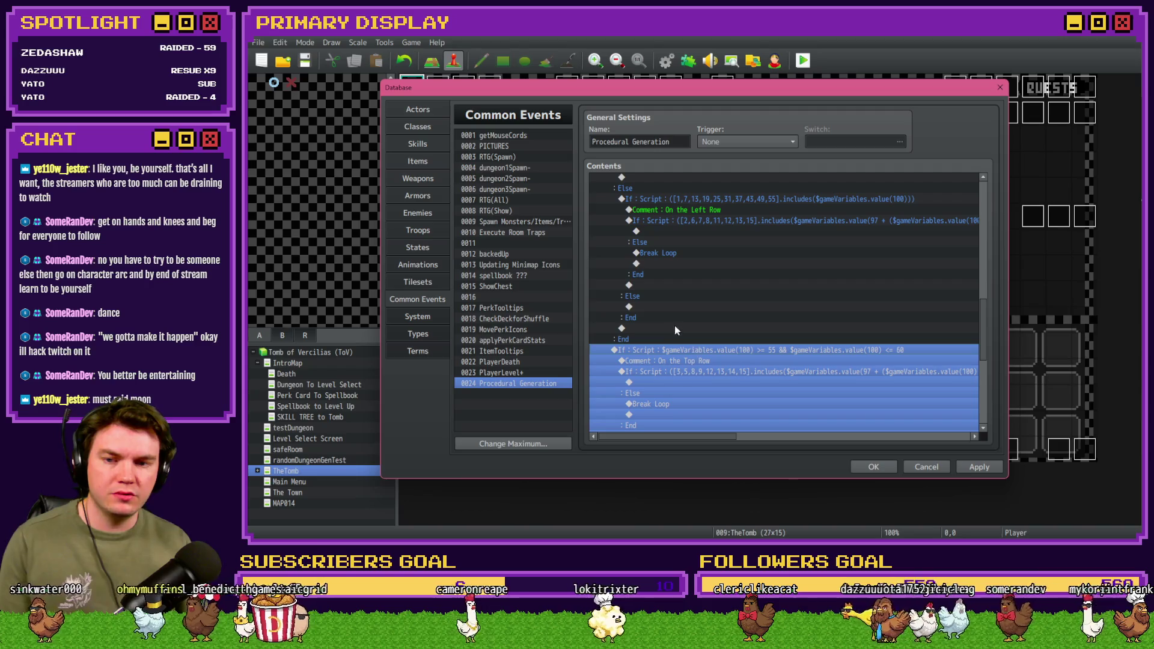
pyautogui.click(664, 309)
pyautogui.hotkey('ctrl', 'v')
# Step: Give the Top Row condition an Else branch and paste the Right Row check inside it
pyautogui.scroll(-4, 676, 298)
pyautogui.doubleClick(705, 233)
pyautogui.click(697, 381)
pyautogui.click(838, 393)
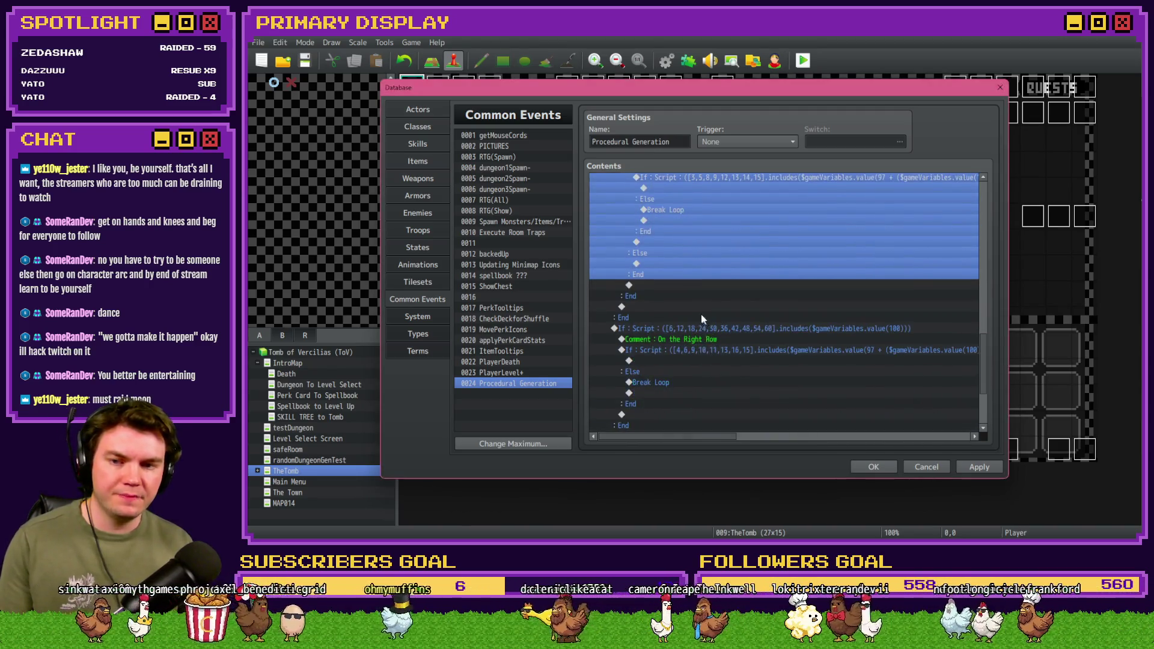
pyautogui.scroll(5, 701, 314)
pyautogui.click(697, 327)
pyautogui.click(665, 263)
pyautogui.hotkey('ctrl', 'v')
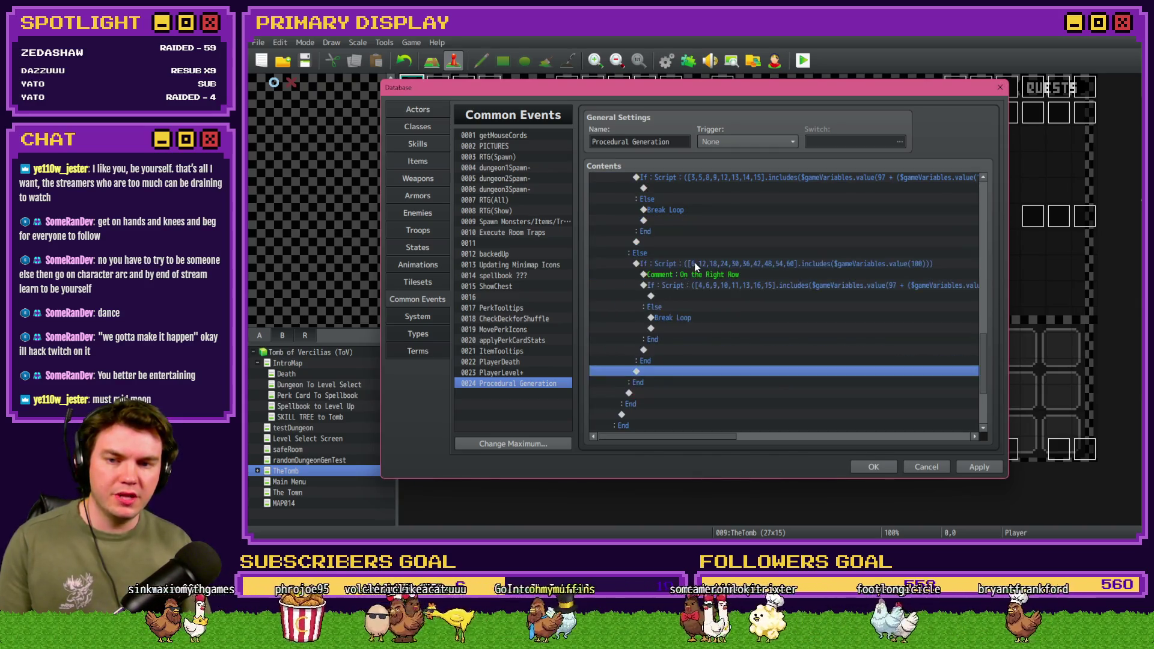
# Step: Add an Else branch to the Right Row condition, then Apply and close the Database
pyautogui.doubleClick(696, 265)
pyautogui.click(834, 398)
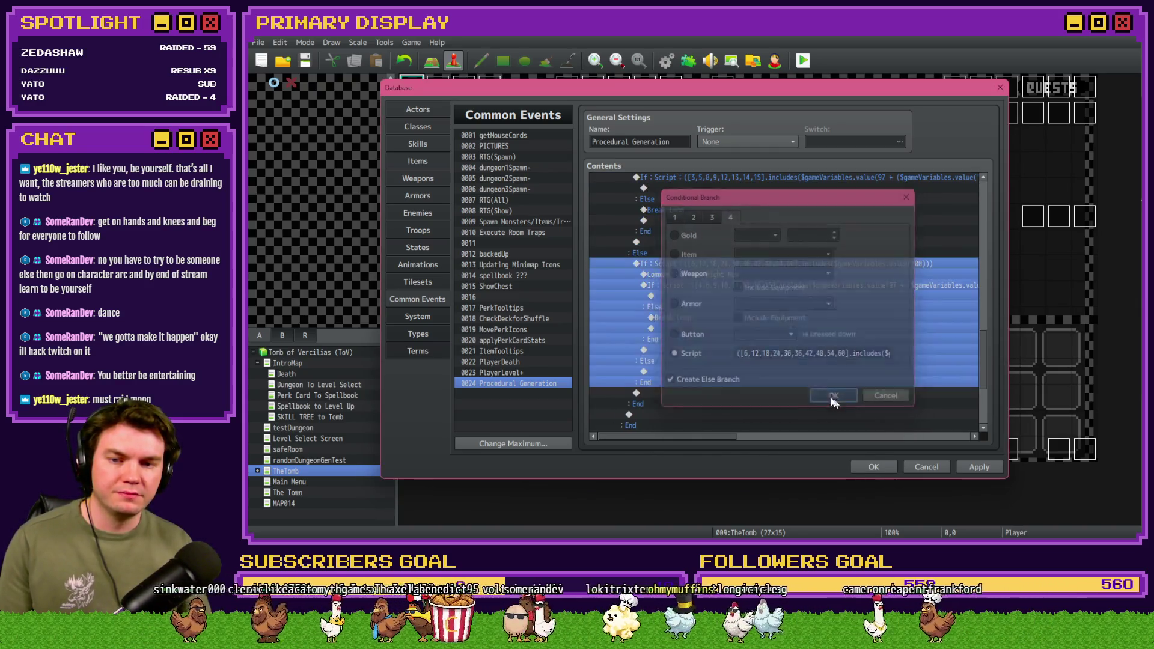
pyautogui.scroll(-1, 696, 298)
pyautogui.click(680, 285)
pyautogui.click(727, 349)
pyautogui.click(979, 466)
pyautogui.click(873, 467)
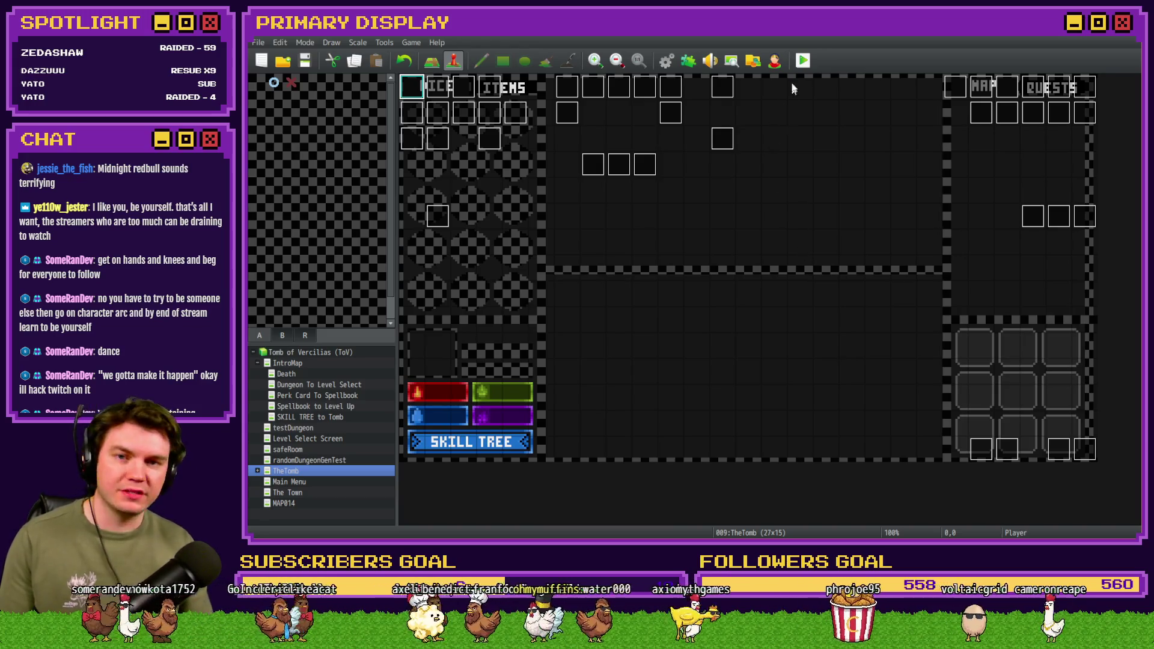
# Step: Save and playtest, passing through rooms 0-9-0, 0-4-0, 0-19-0 and 0-20-0, then end the test
pyautogui.click(802, 60)
pyautogui.click(648, 302)
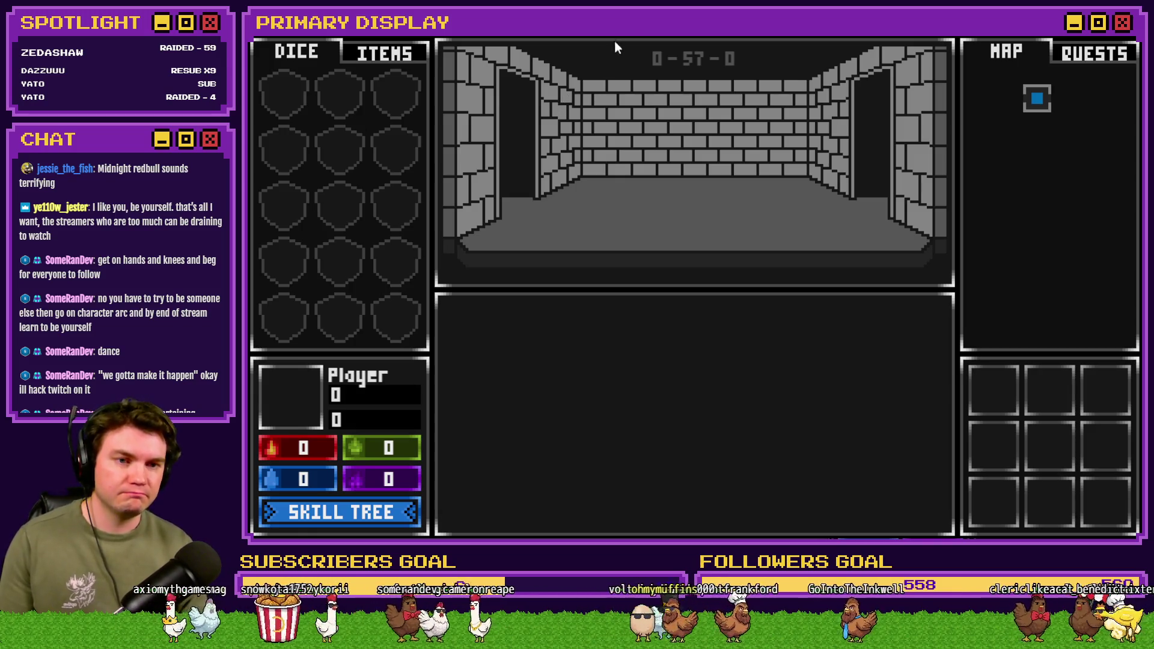
pyautogui.click(642, 40)
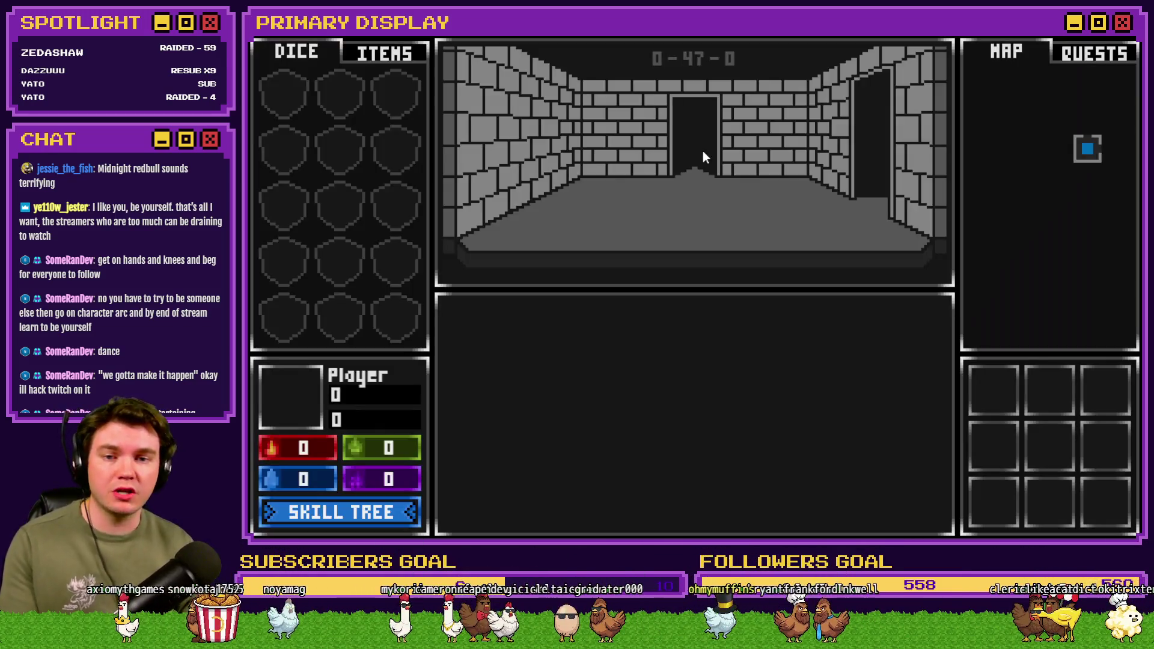
pyautogui.click(704, 157)
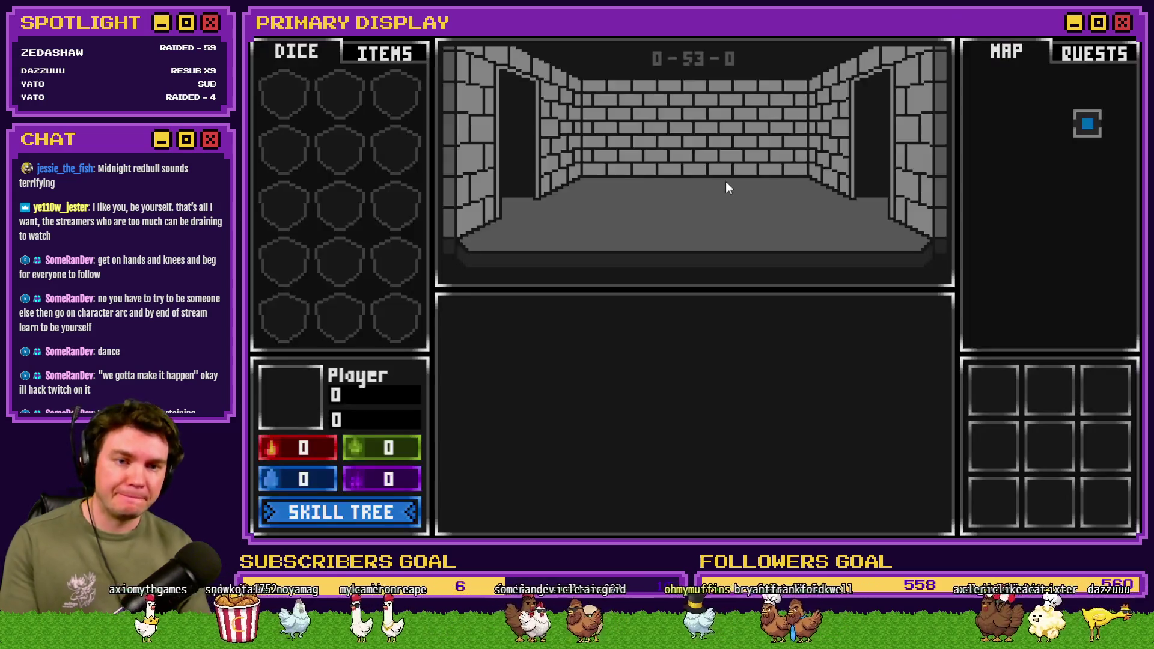
pyautogui.click(726, 182)
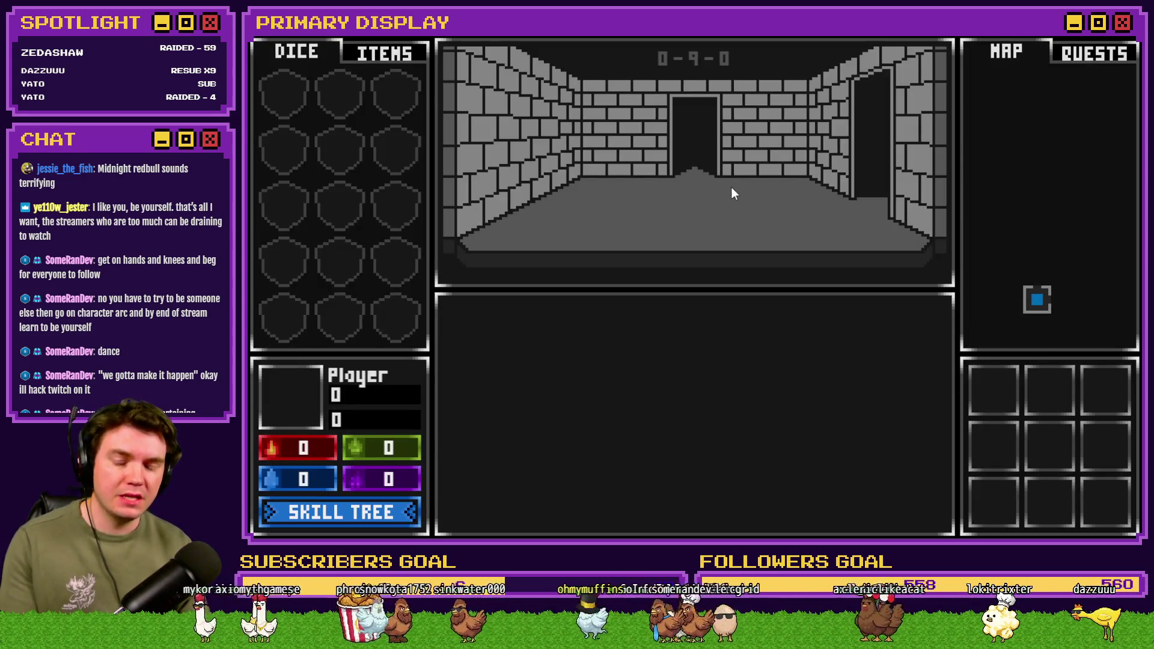
pyautogui.click(730, 187)
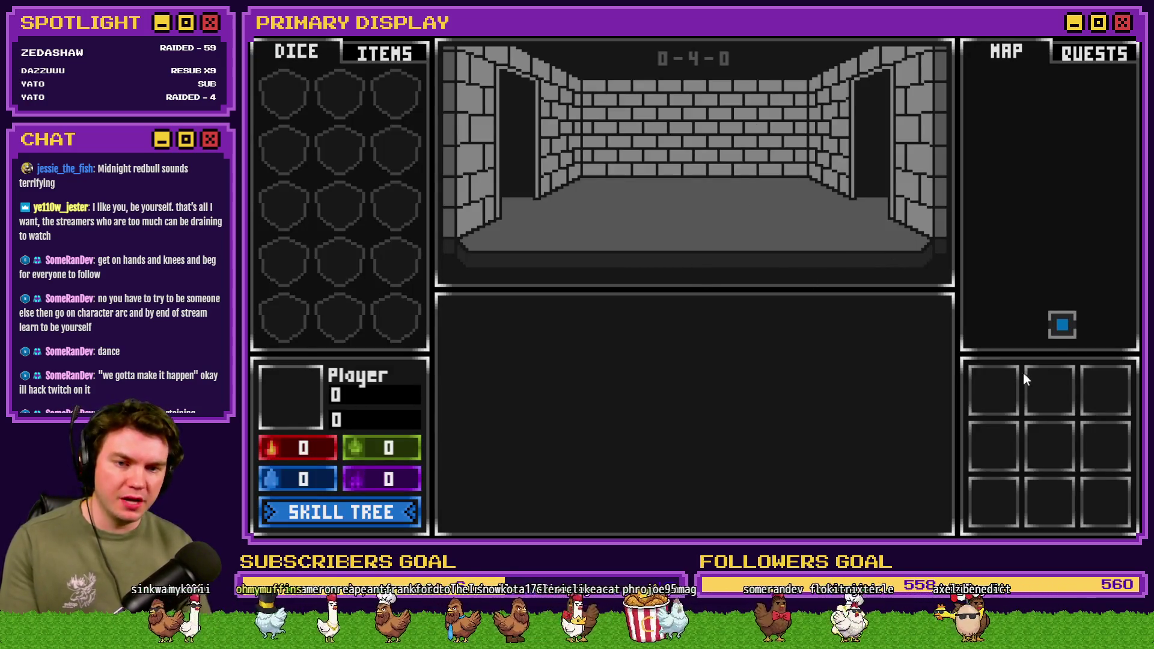
pyautogui.click(724, 214)
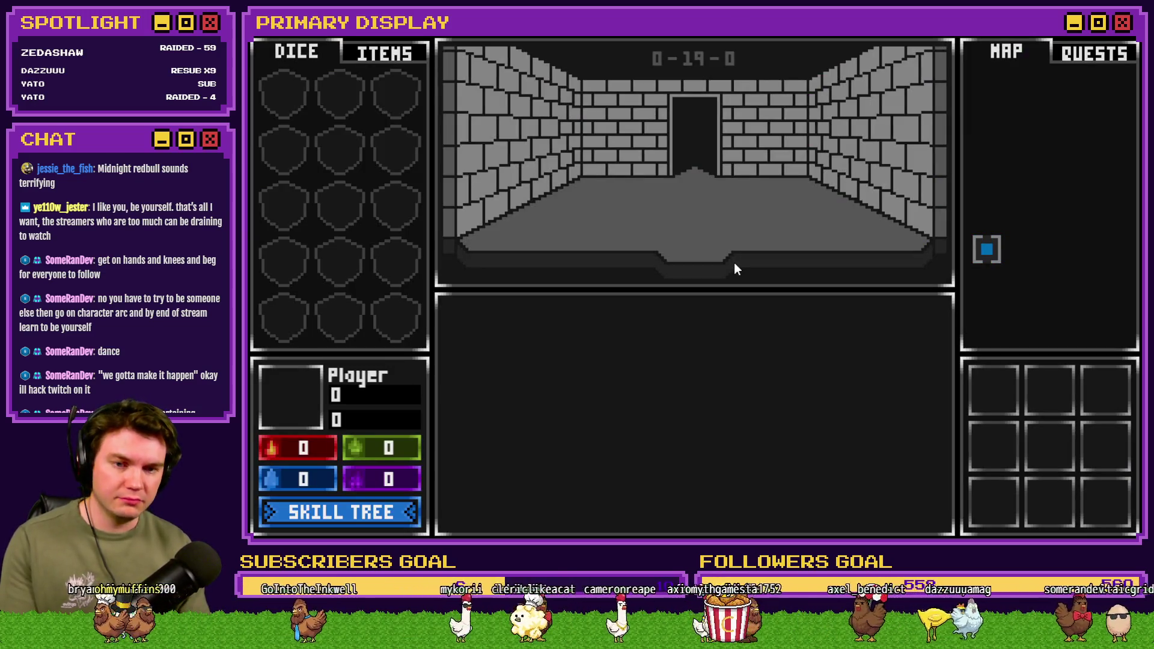
pyautogui.click(734, 262)
pyautogui.click(735, 264)
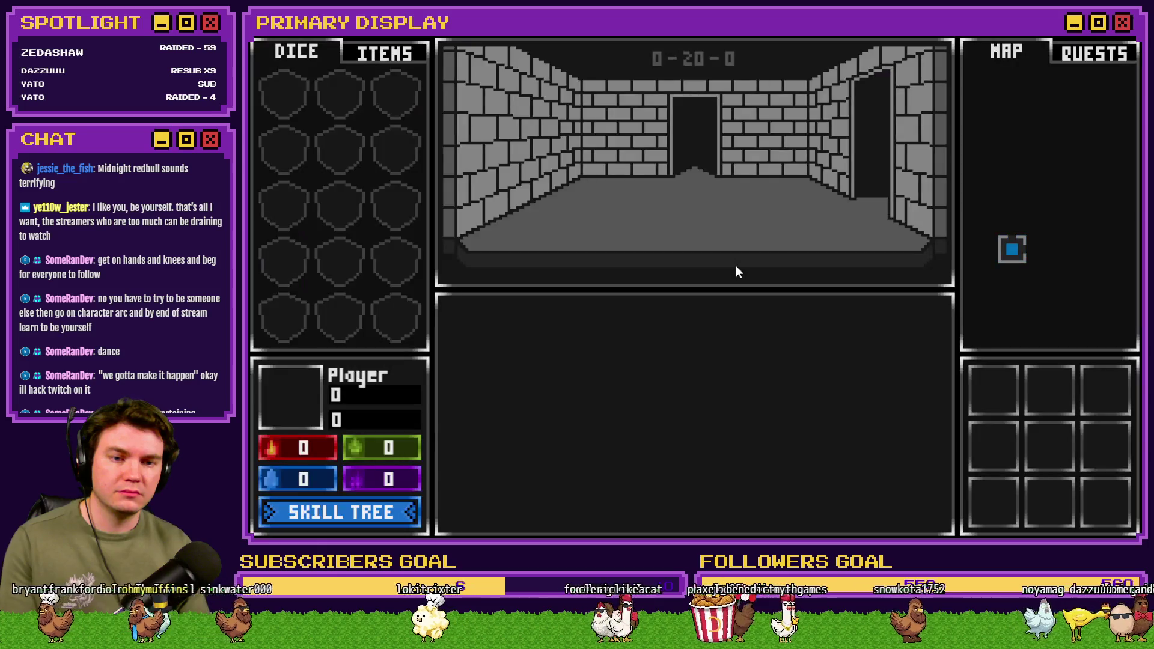
pyautogui.click(1115, 38)
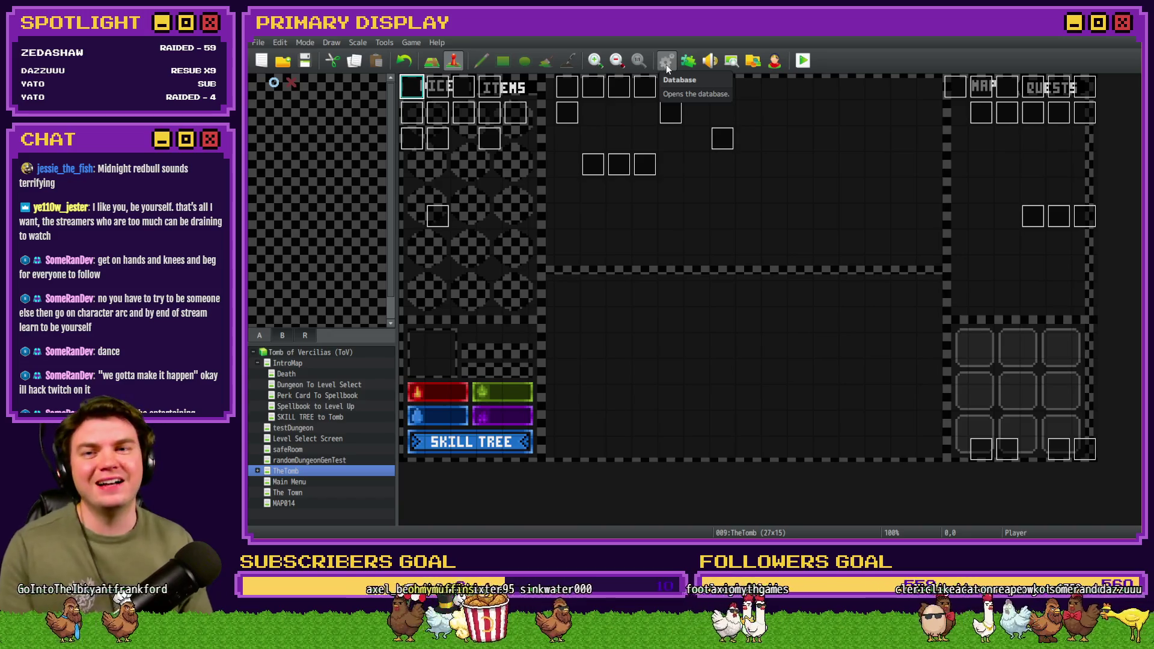
# Step: Reopen the Database and scroll through the Procedural Generation row checks
pyautogui.click(665, 61)
pyautogui.scroll(-10, 763, 322)
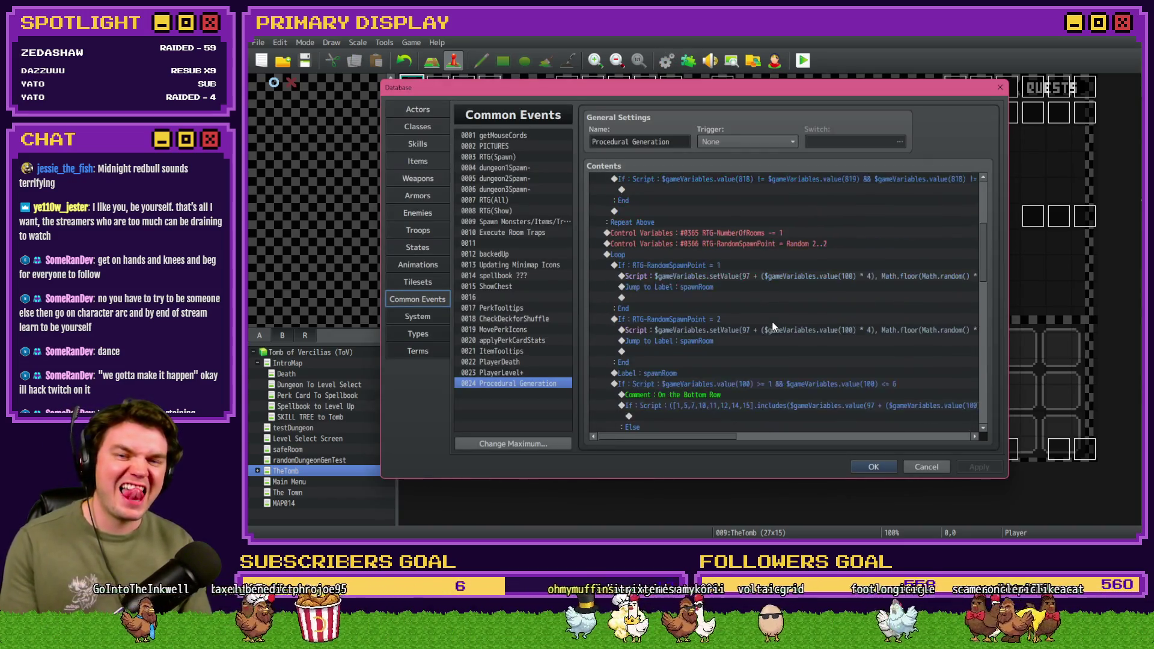
pyautogui.scroll(-1, 773, 326)
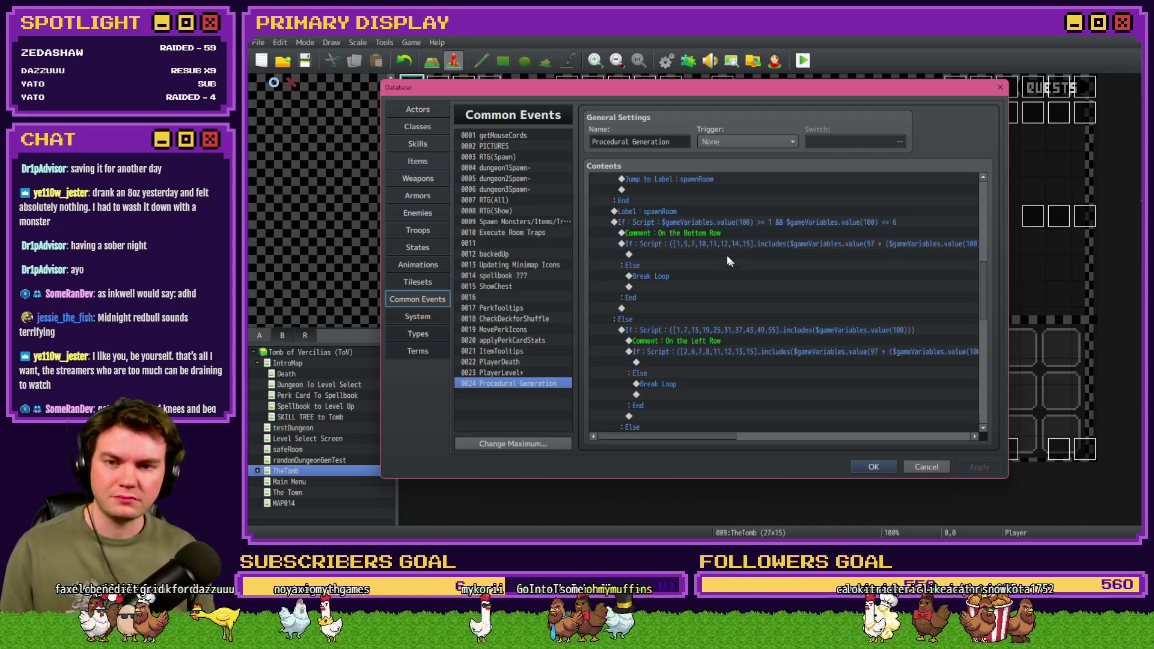
# Step: Negate the bottom-row condition with !, add Break Loop inside it, and remove its Else branch
pyautogui.click(716, 223)
pyautogui.scroll(-5, 685, 309)
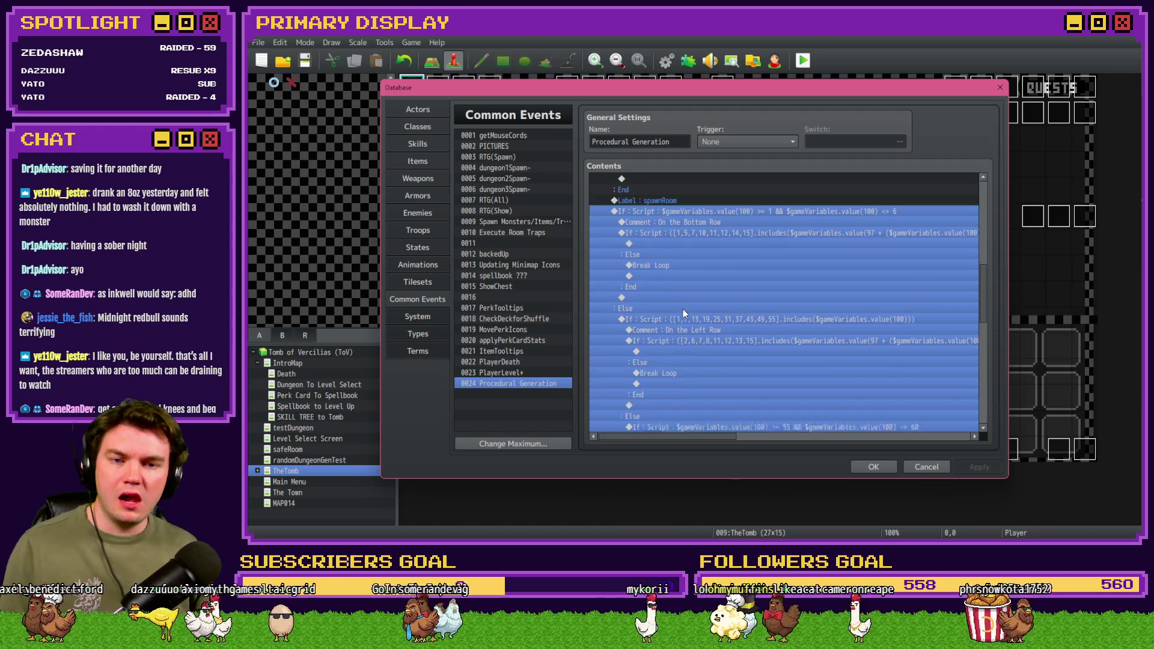
pyautogui.scroll(7, 691, 322)
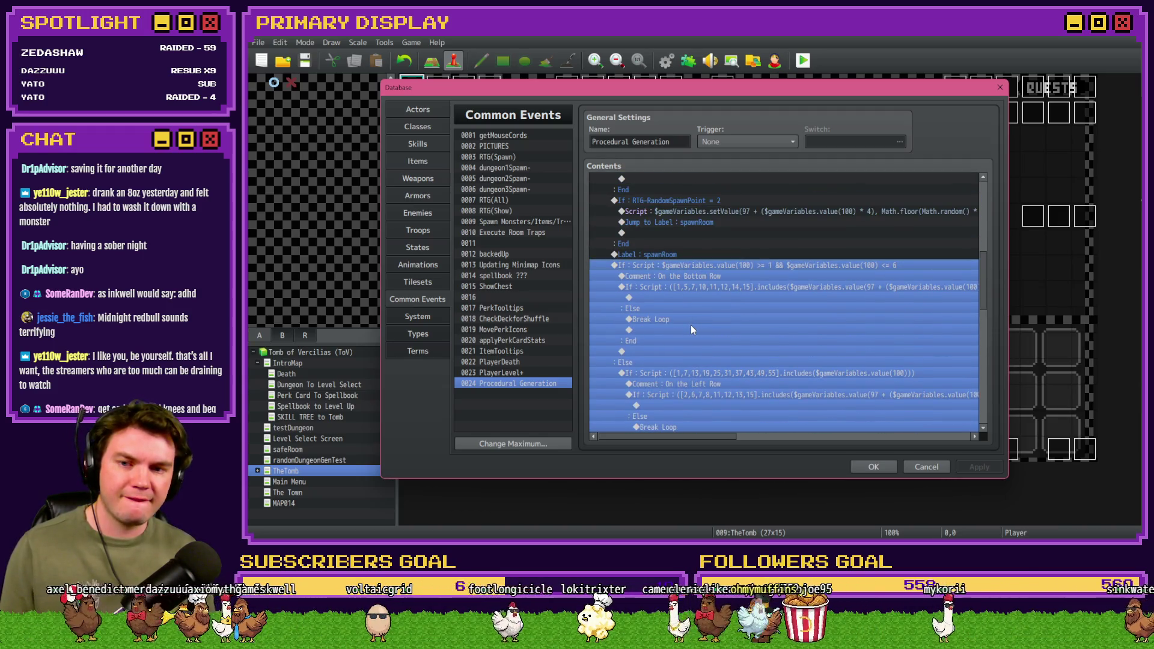
pyautogui.click(695, 285)
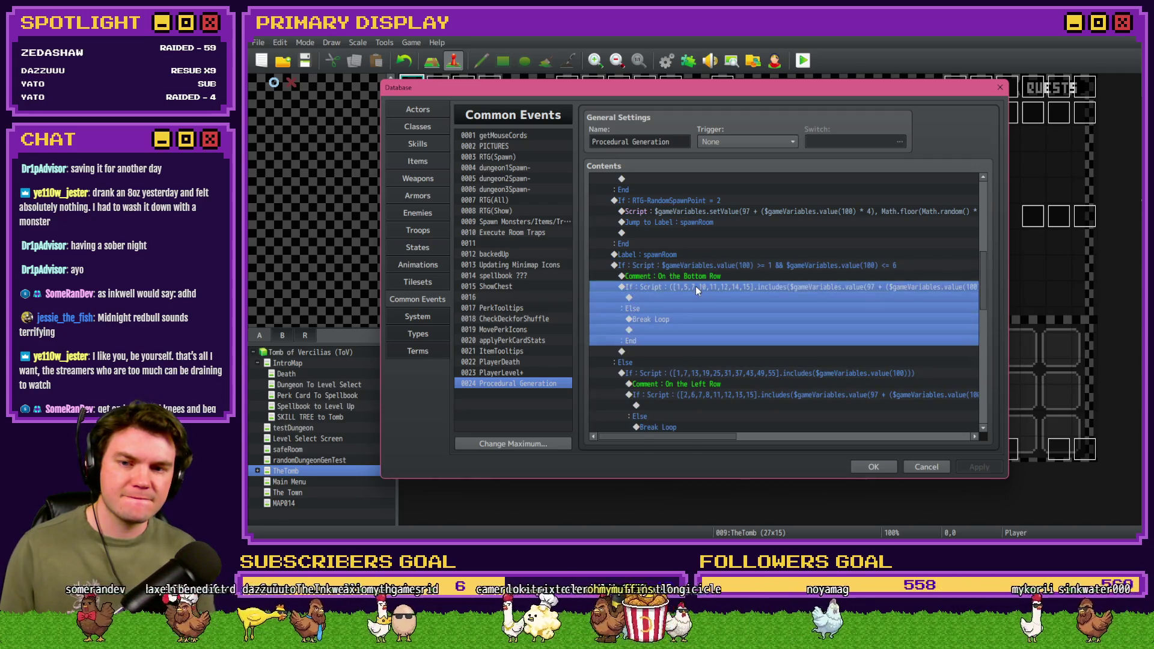
pyautogui.doubleClick(696, 284)
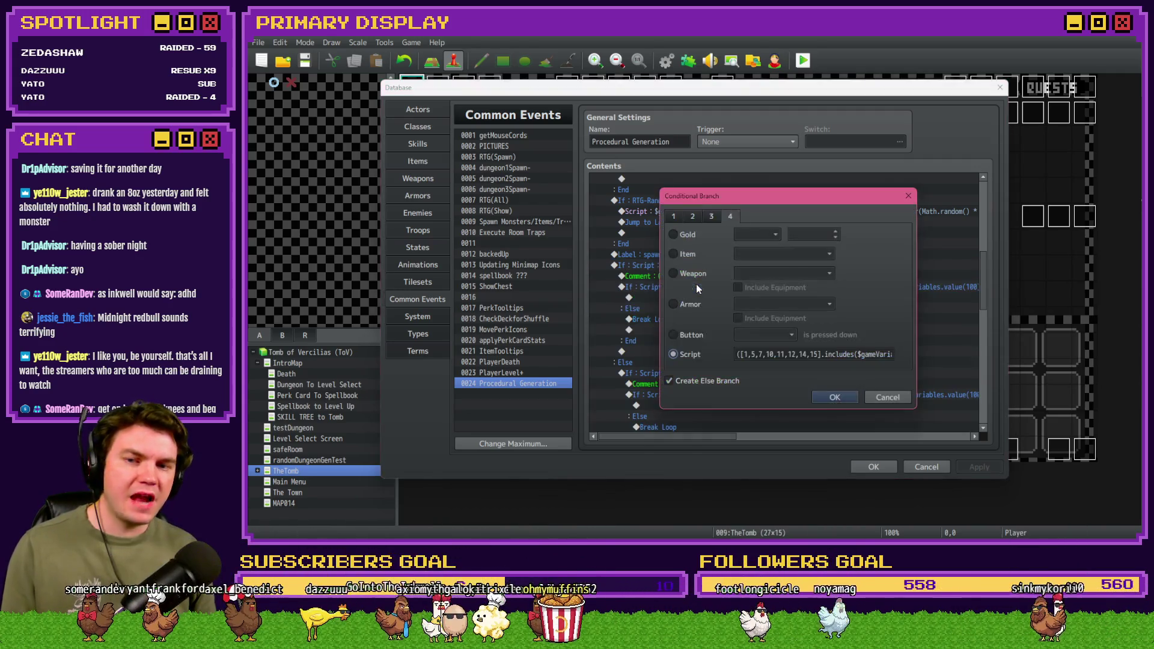
pyautogui.press('Tab')
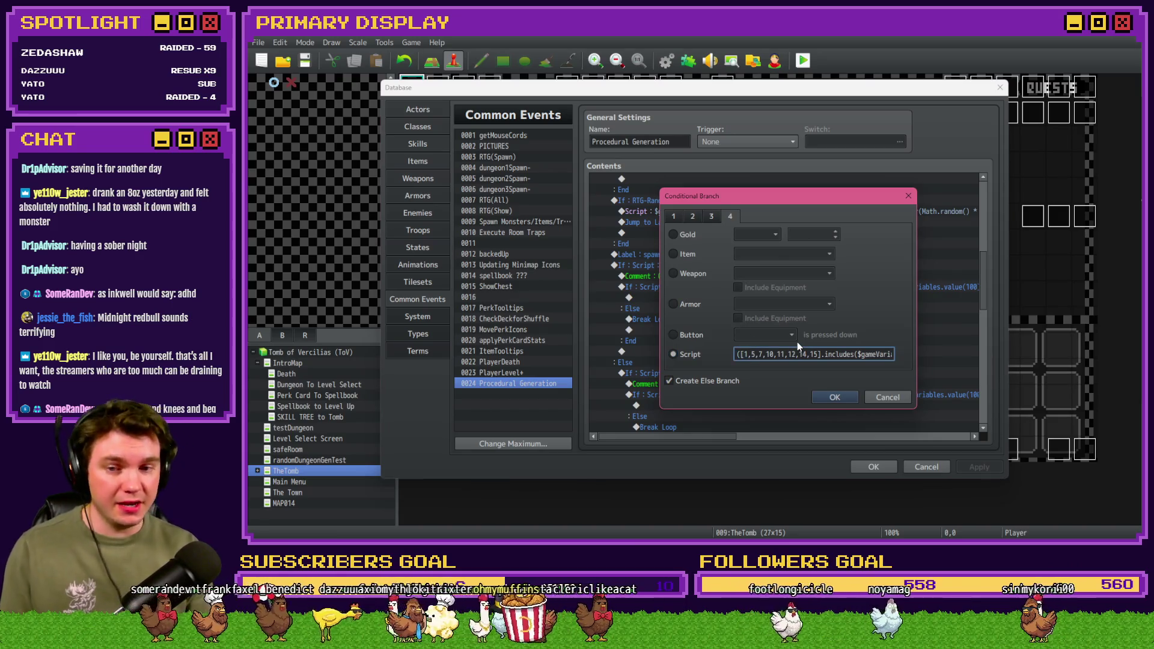
pyautogui.write('!')
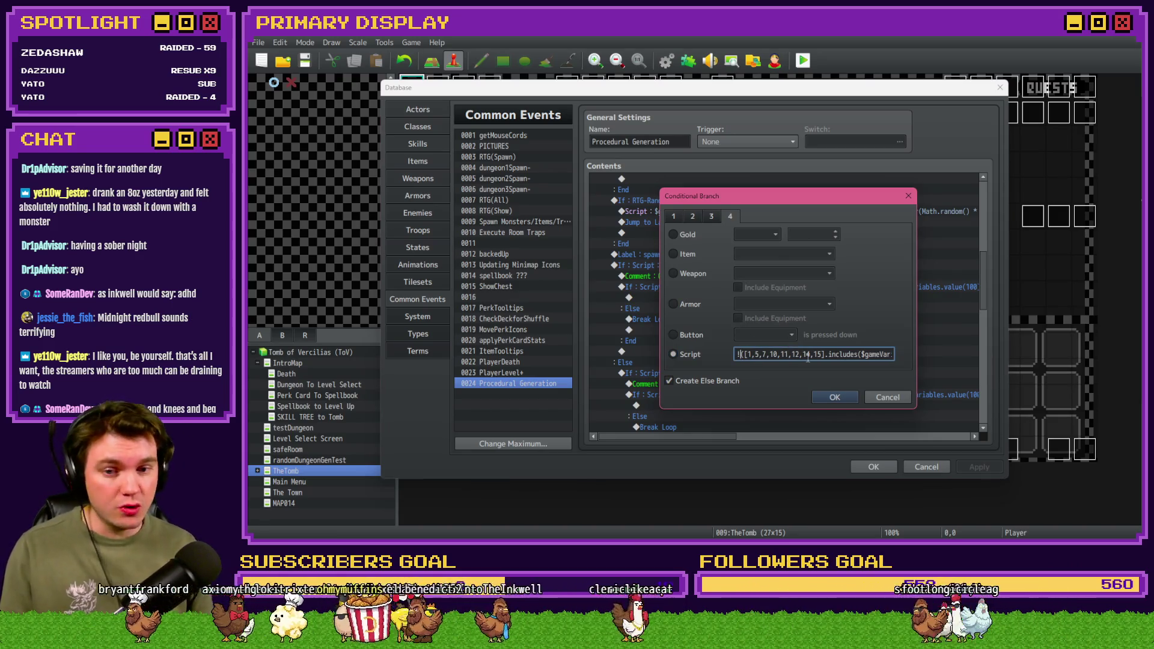
pyautogui.click(821, 398)
pyautogui.doubleClick(684, 299)
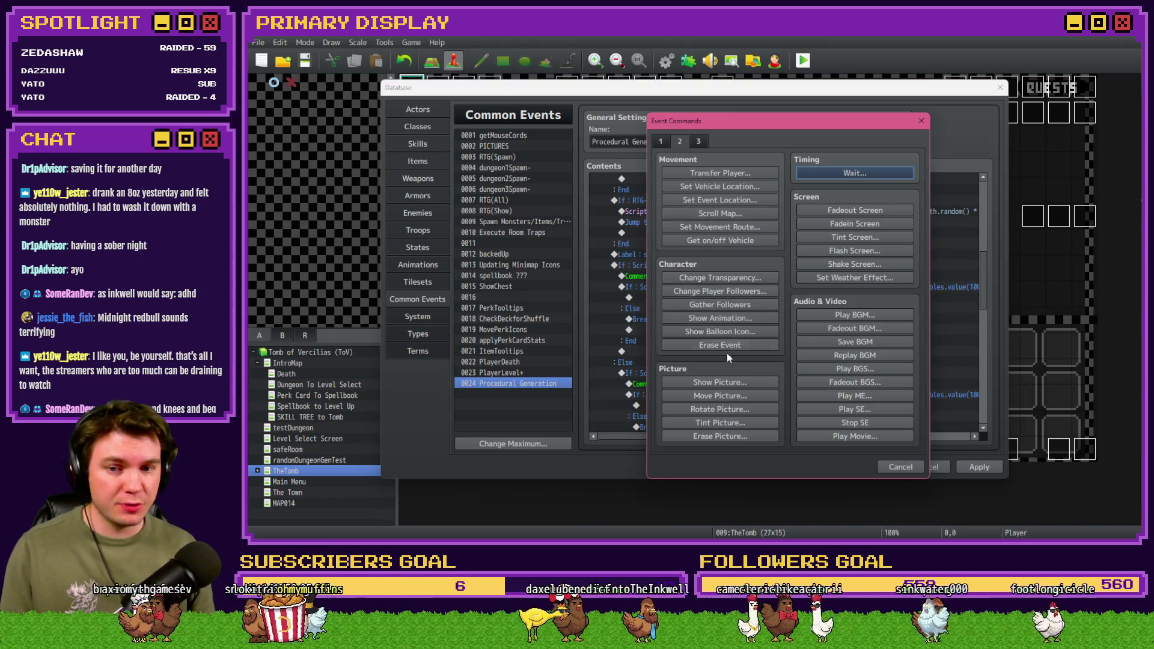
pyautogui.click(662, 141)
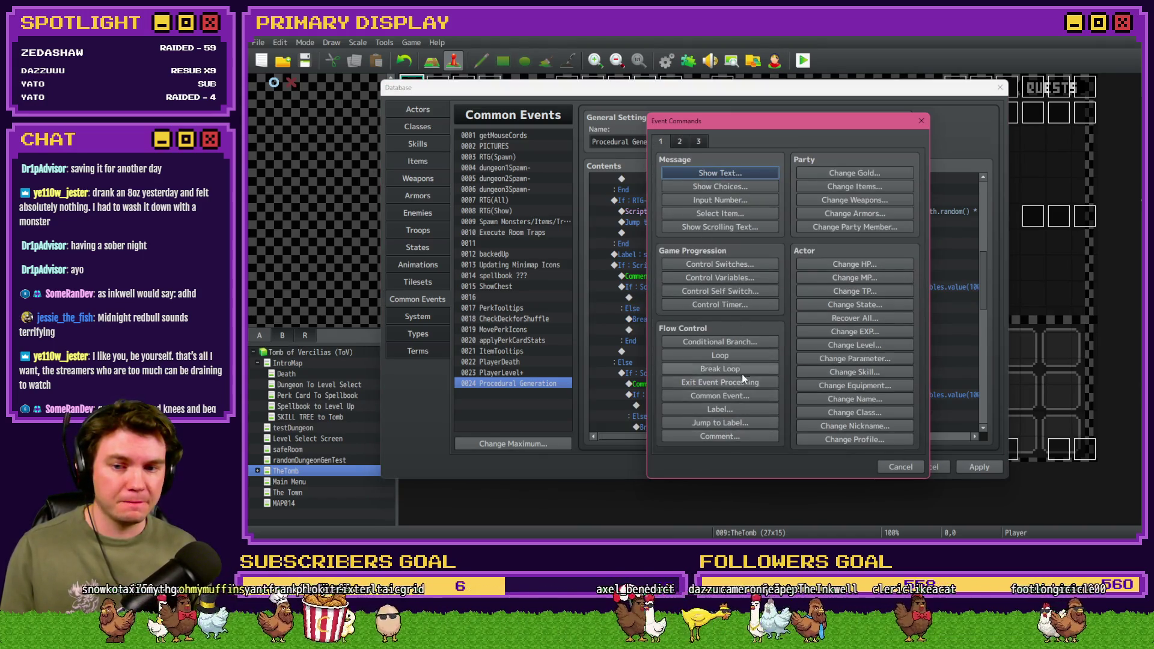
pyautogui.click(743, 370)
pyautogui.doubleClick(728, 287)
pyautogui.click(685, 380)
pyautogui.click(821, 398)
# Step: Negate the left-row condition with !, drop its Else branch, and put Break Loop inside
pyautogui.scroll(-2, 690, 358)
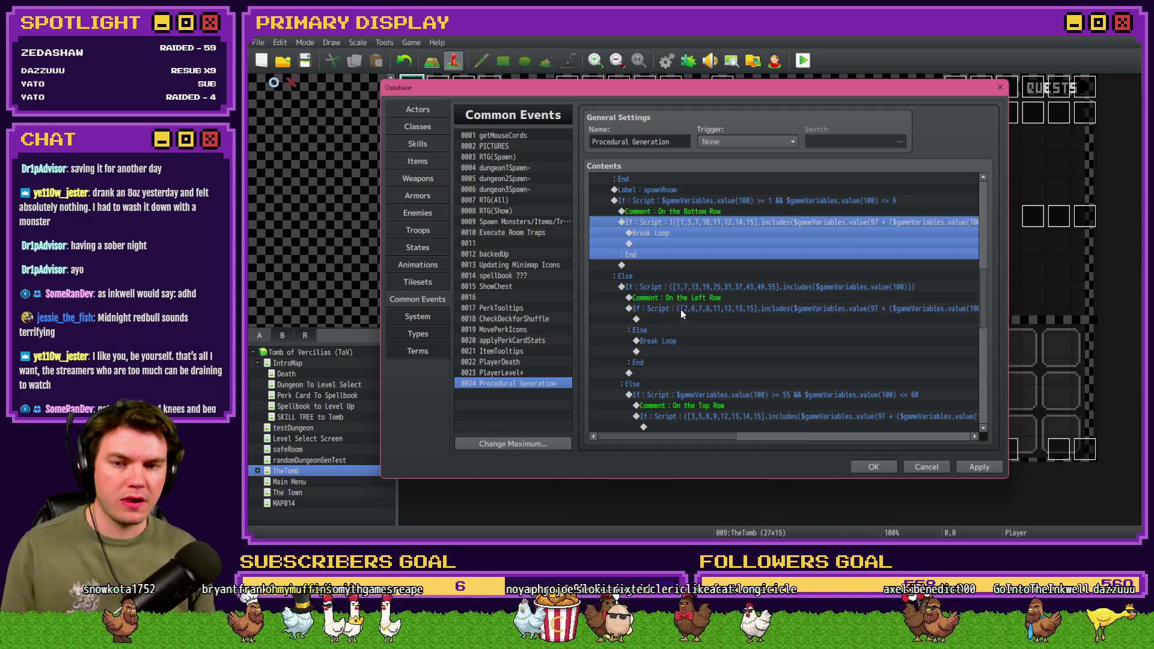
pyautogui.click(680, 309)
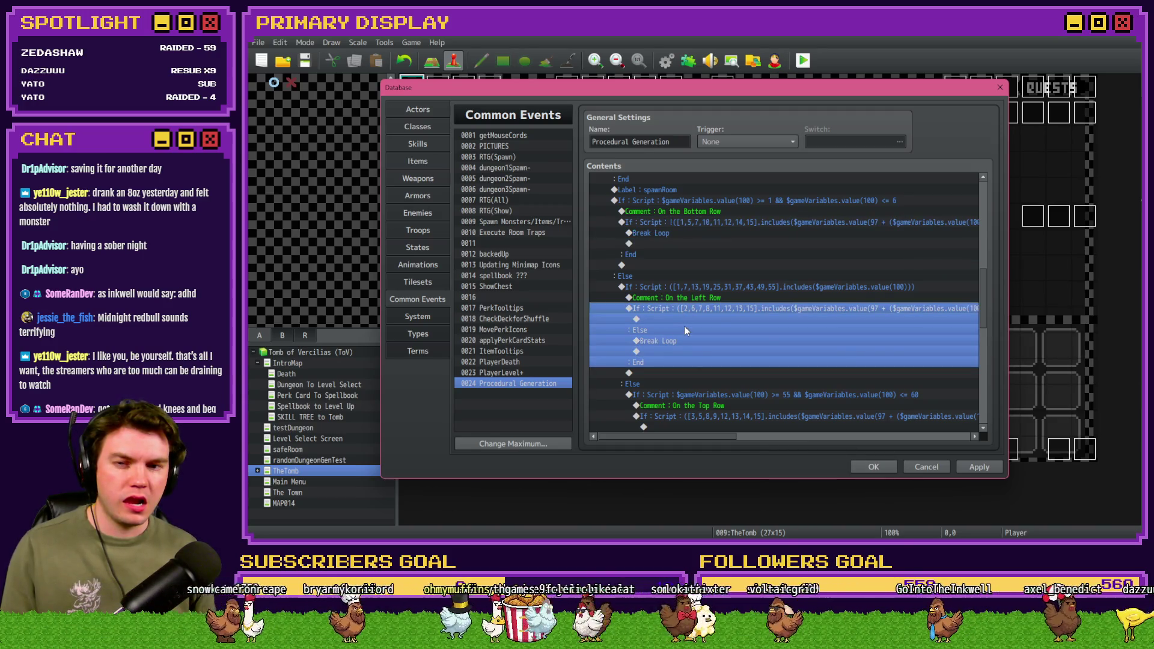
pyautogui.doubleClick(683, 327)
pyautogui.write('!')
pyautogui.click(834, 397)
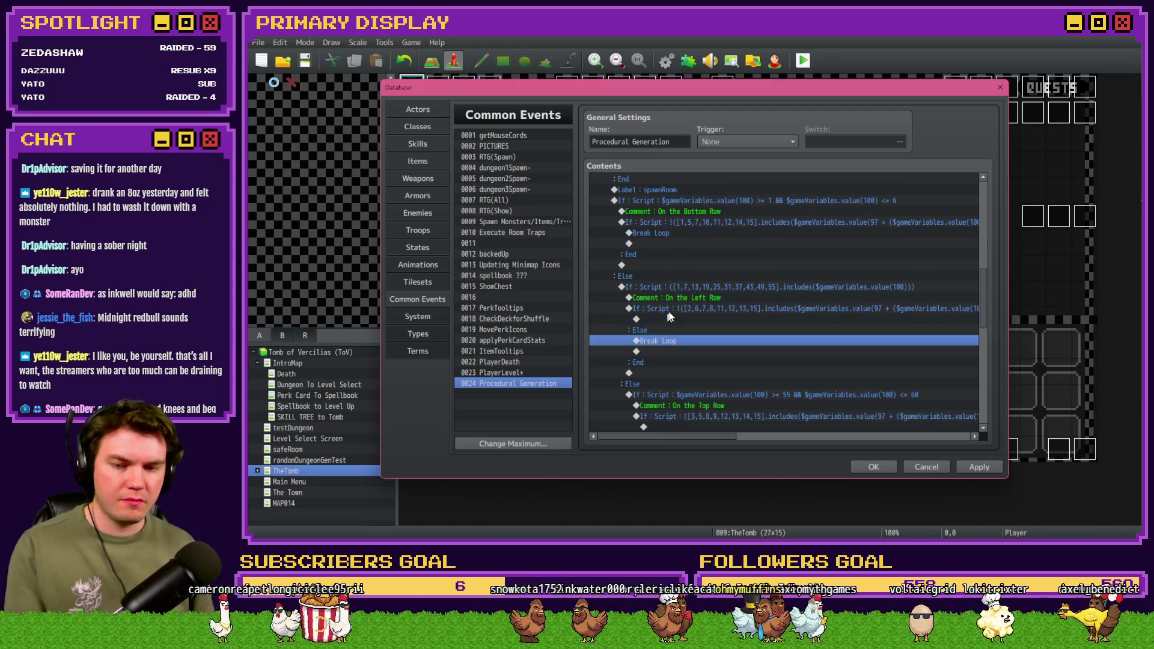
pyautogui.doubleClick(669, 309)
pyautogui.click(669, 381)
pyautogui.click(827, 399)
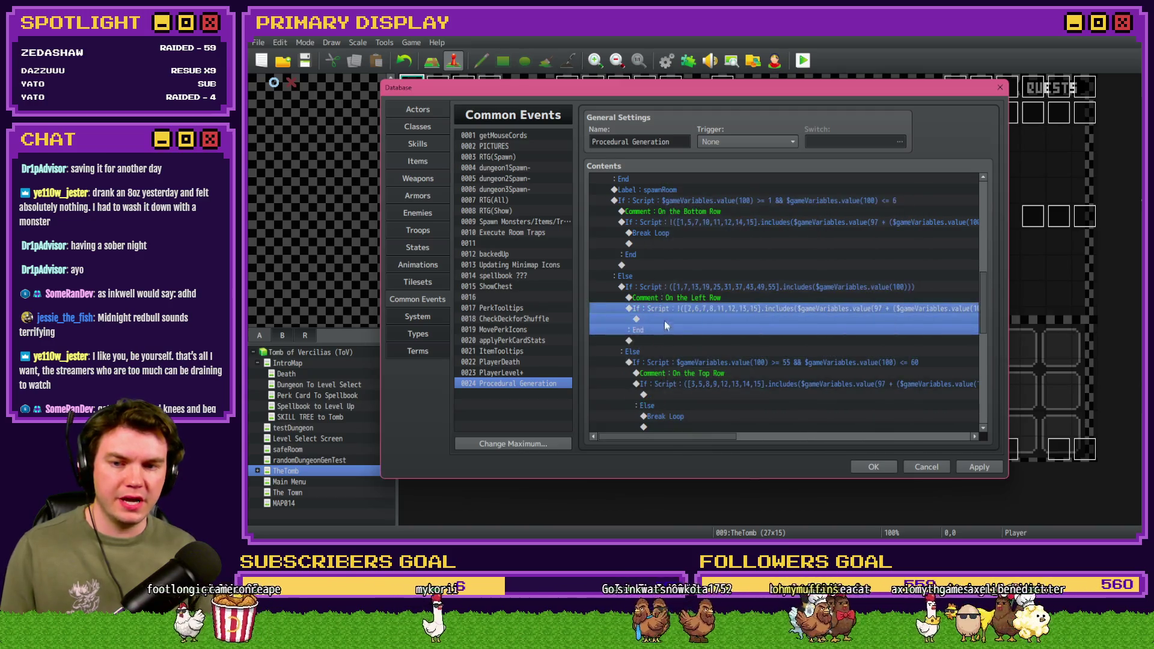
pyautogui.doubleClick(665, 320)
pyautogui.click(723, 370)
# Step: Prefix the top-row condition script with ! and insert Break Loop inside its If
pyautogui.scroll(-2, 715, 330)
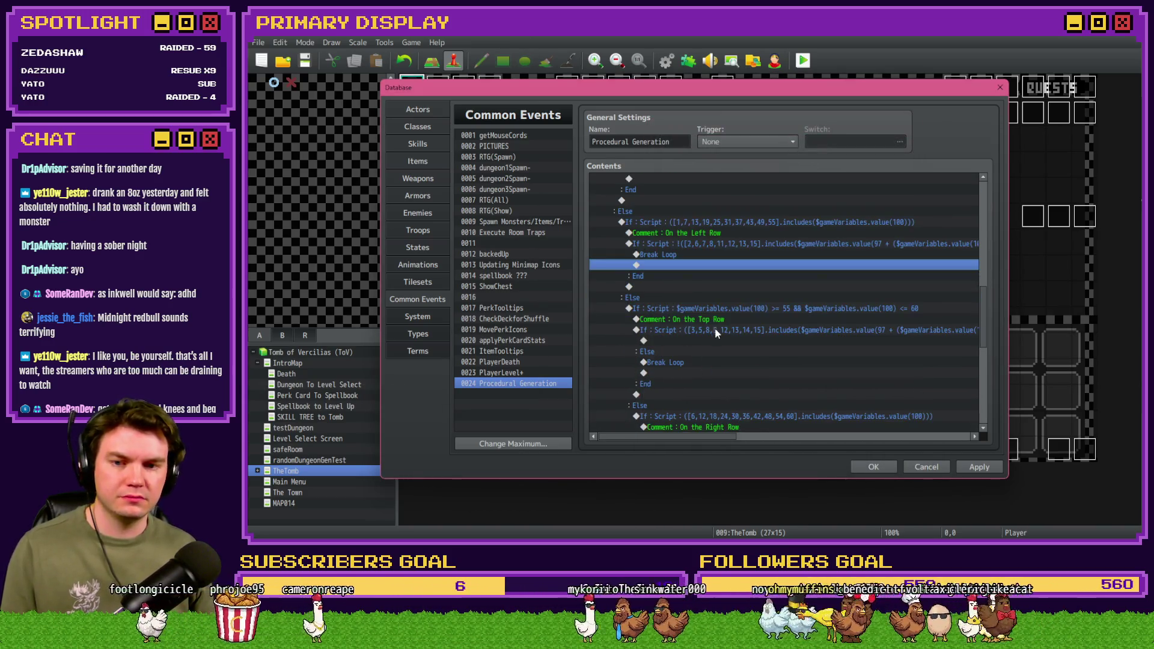
pyautogui.doubleClick(715, 331)
pyautogui.click(760, 354)
pyautogui.press('Home')
pyautogui.write('!')
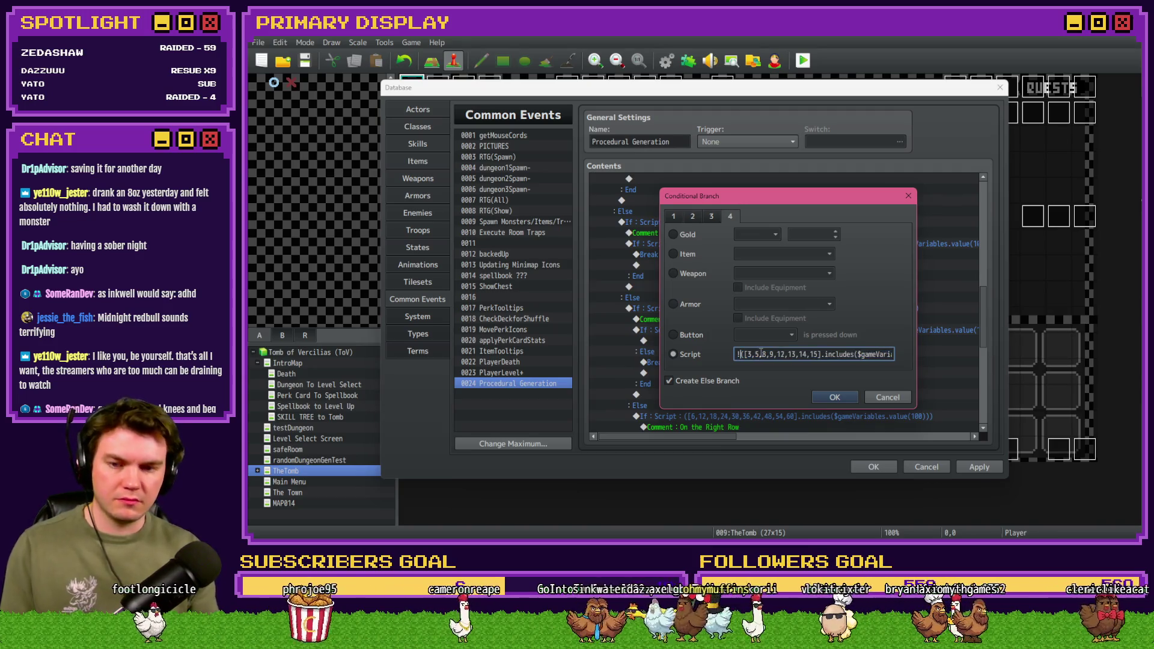
pyautogui.press('Return')
pyautogui.doubleClick(694, 331)
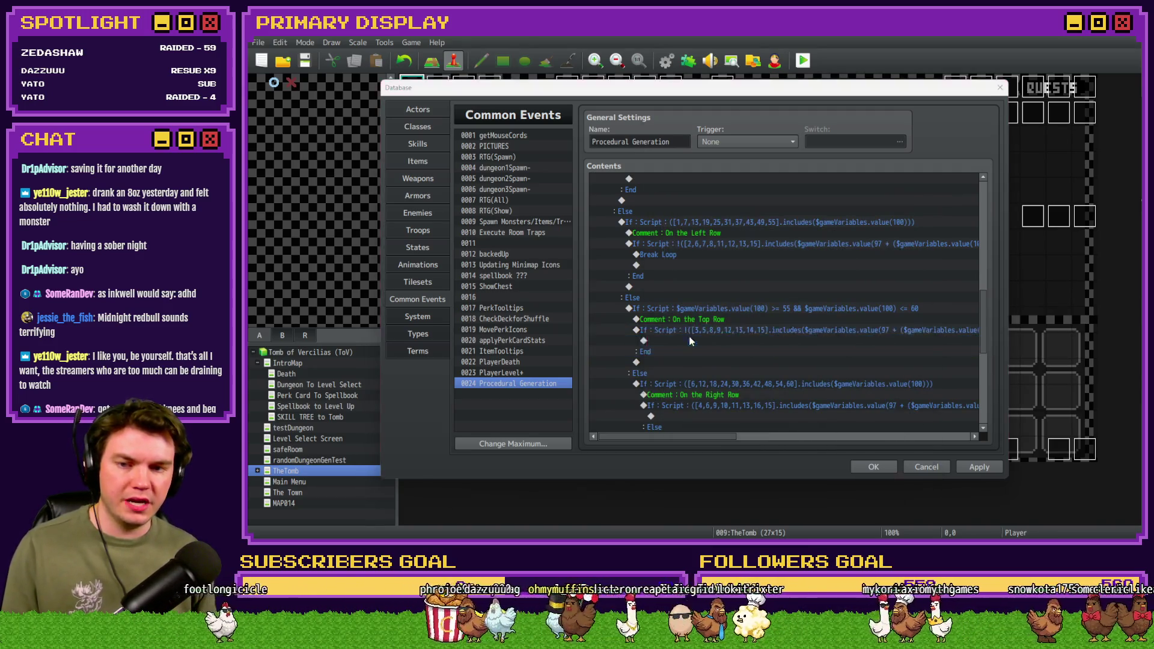
pyautogui.click(719, 368)
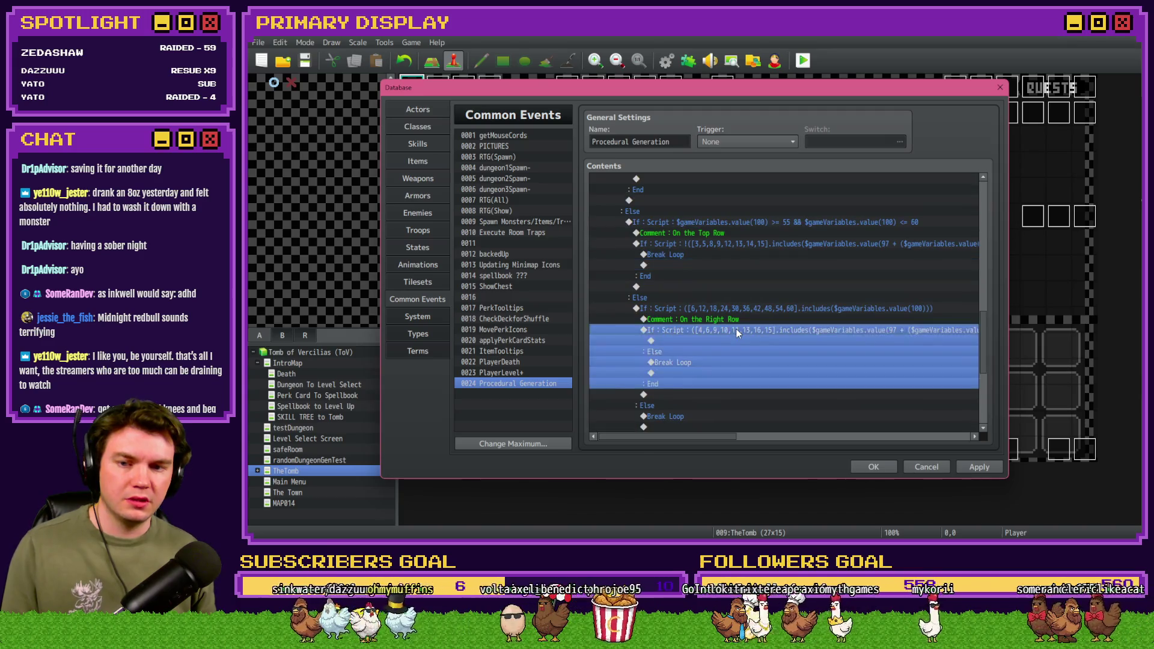
# Step: Prefix the right-row condition script with ! and insert Break Loop inside its If
pyautogui.doubleClick(736, 329)
pyautogui.click(760, 354)
pyautogui.press('Home')
pyautogui.write('!')
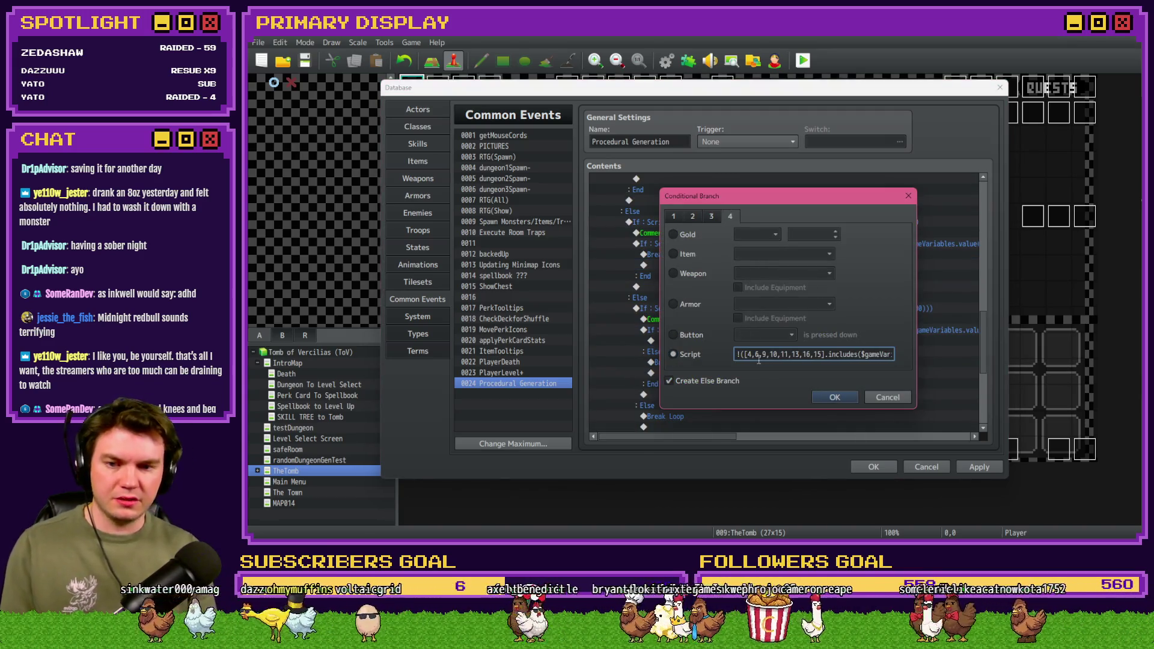
pyautogui.click(812, 394)
pyautogui.doubleClick(725, 372)
pyautogui.click(835, 396)
pyautogui.doubleClick(715, 341)
pyautogui.click(733, 373)
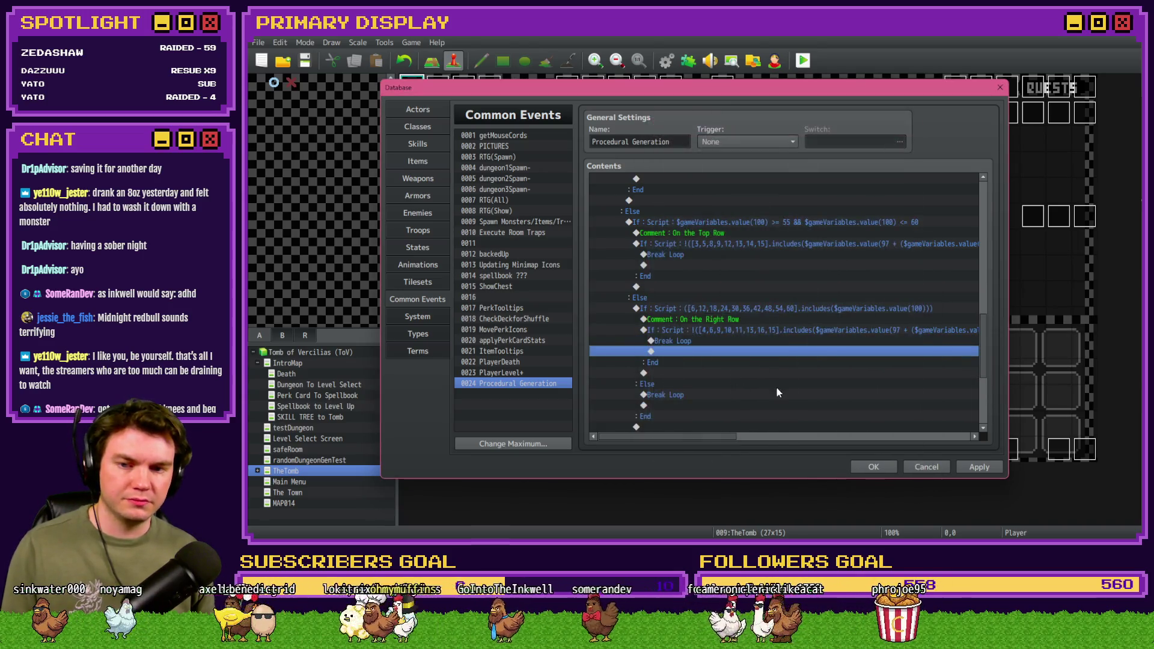
# Step: Save the Procedural Generation changes and close the Database
pyautogui.scroll(-2, 776, 389)
pyautogui.scroll(5, 723, 394)
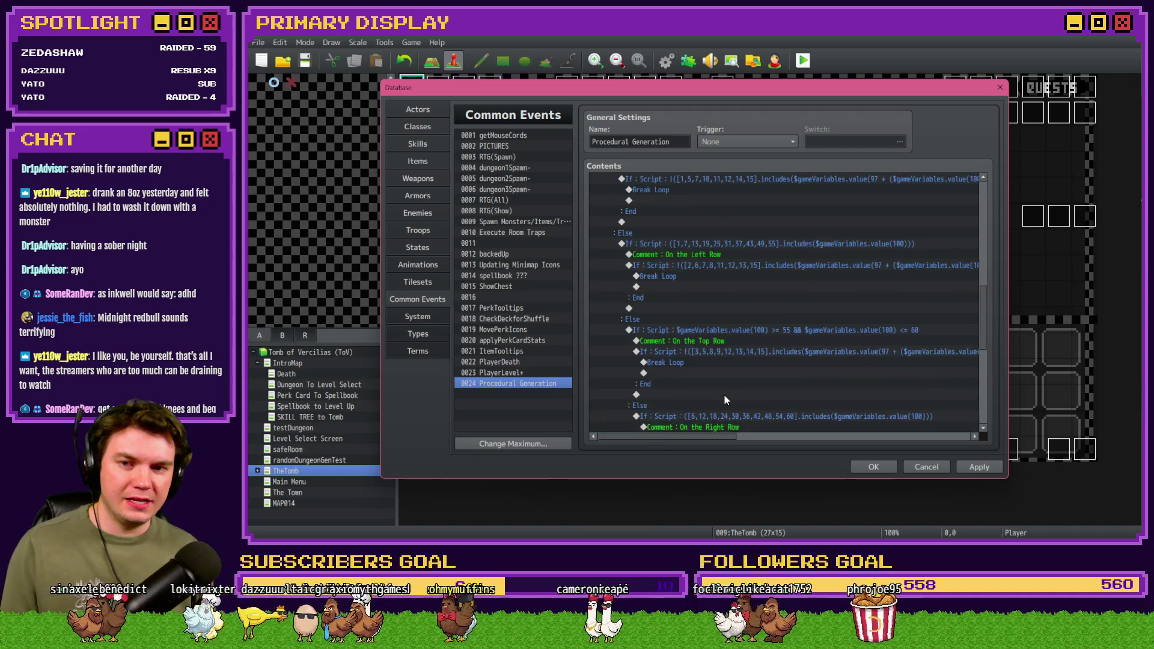
pyautogui.scroll(2, 817, 374)
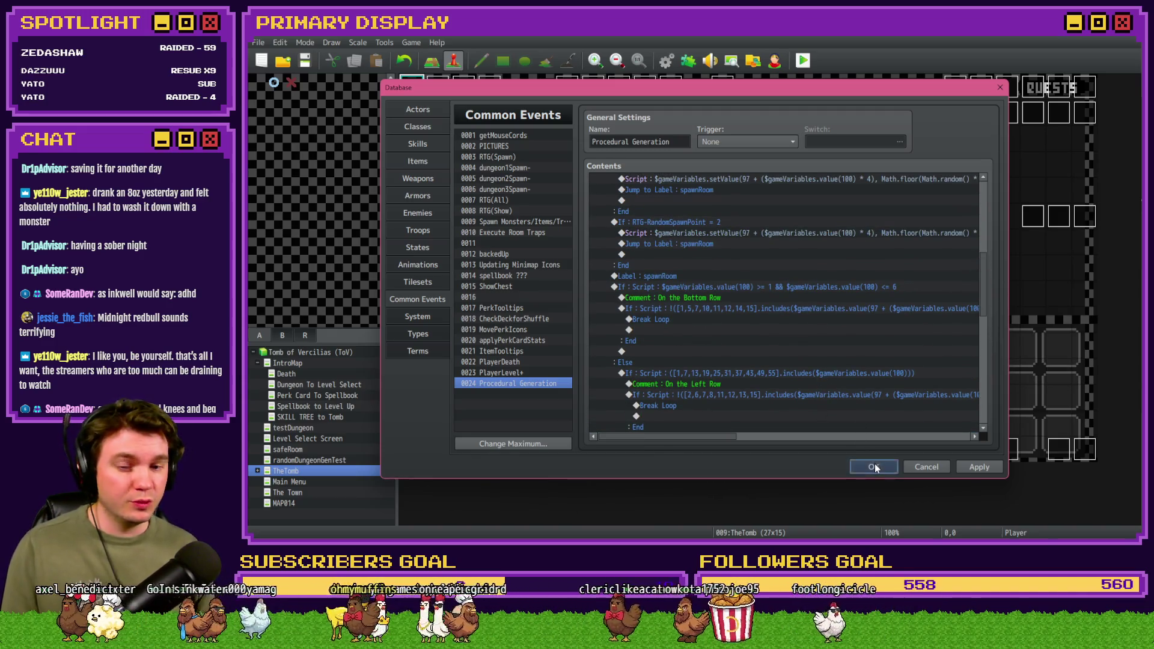
pyautogui.click(874, 468)
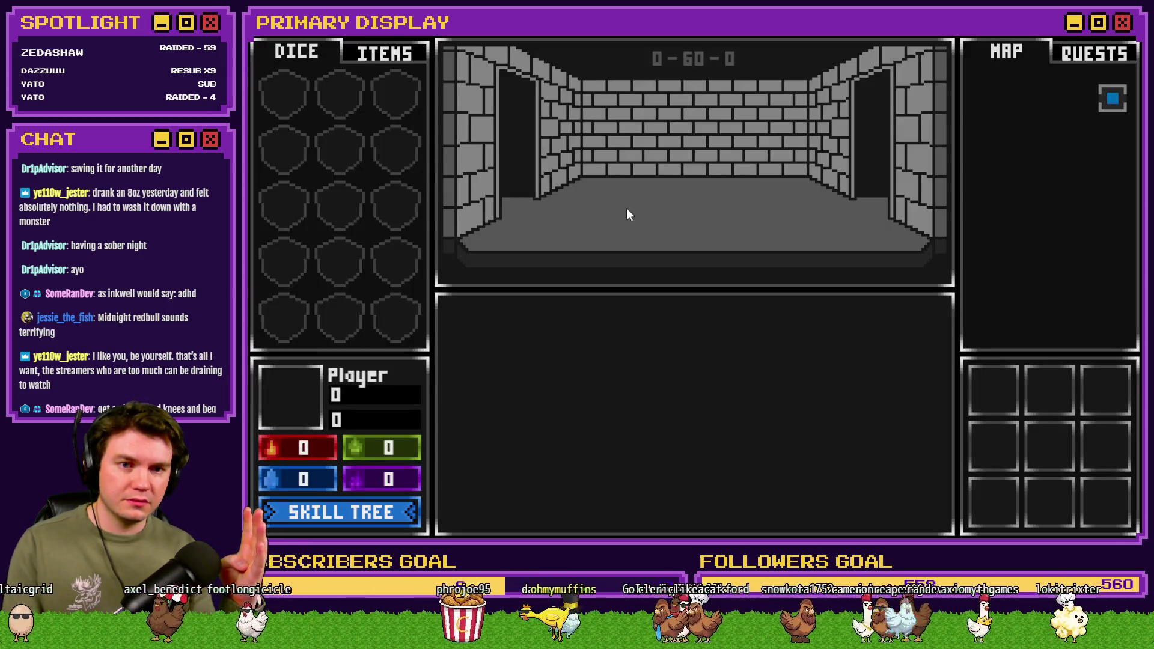
# Step: Close the playtest after viewing the spawned dungeon rooms and return to the editor
pyautogui.click(1088, 36)
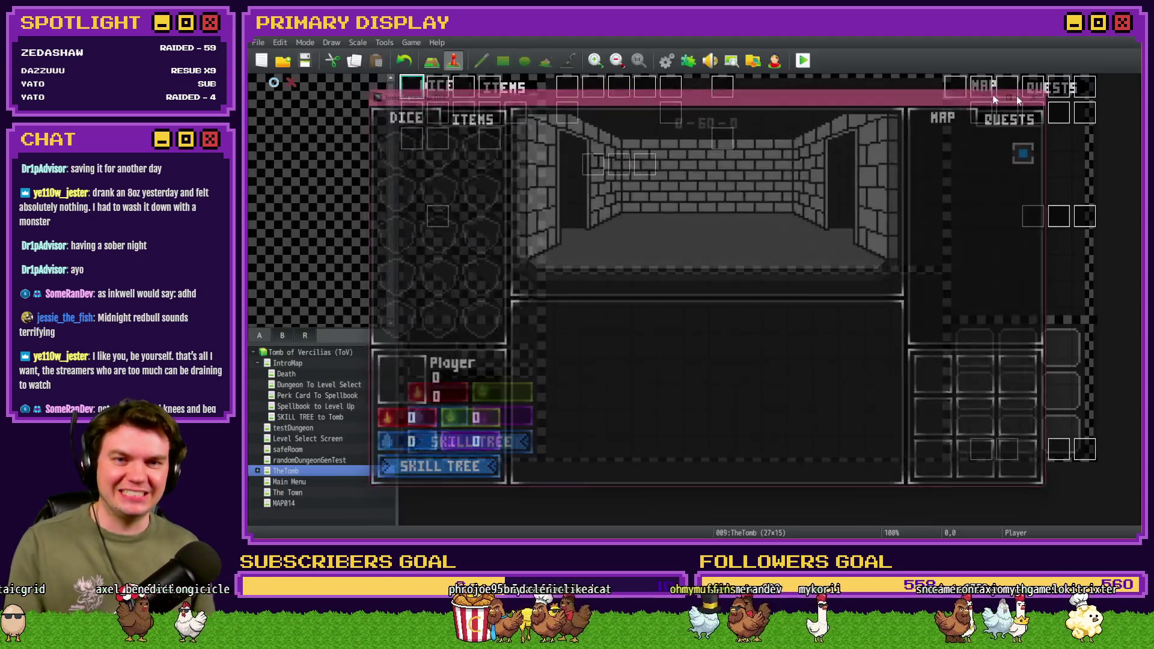
# Step: Reopen Procedural Generation and prefix the bottom-row and left-row condition scripts with (
pyautogui.click(665, 60)
pyautogui.scroll(-10, 754, 343)
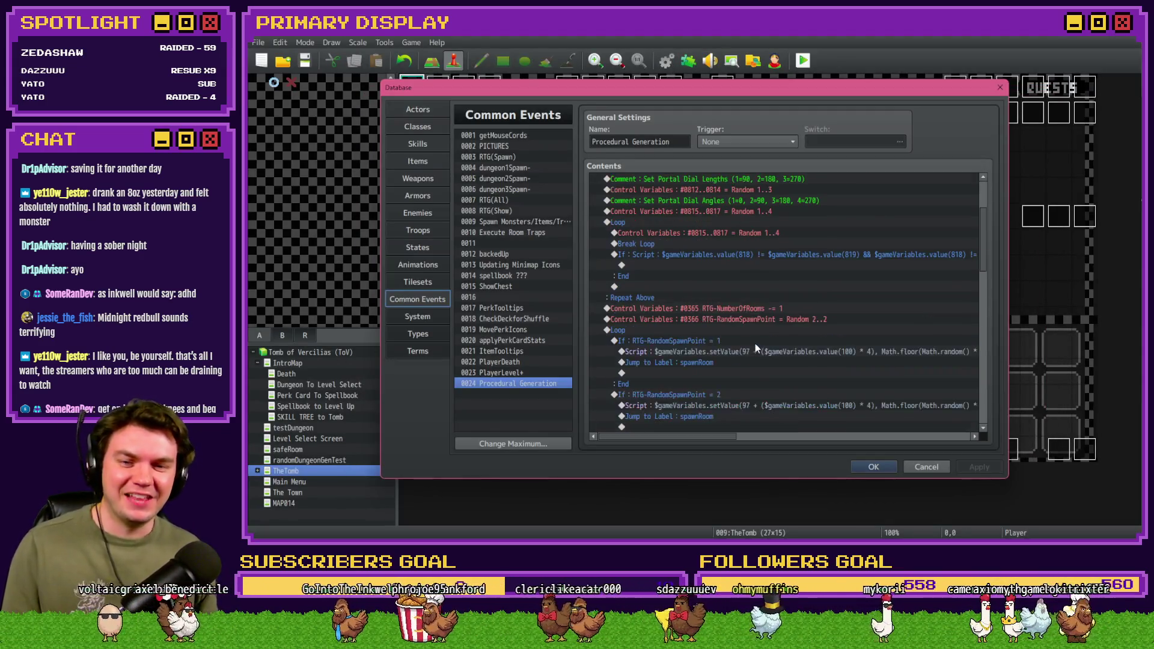
pyautogui.click(730, 298)
pyautogui.doubleClick(730, 297)
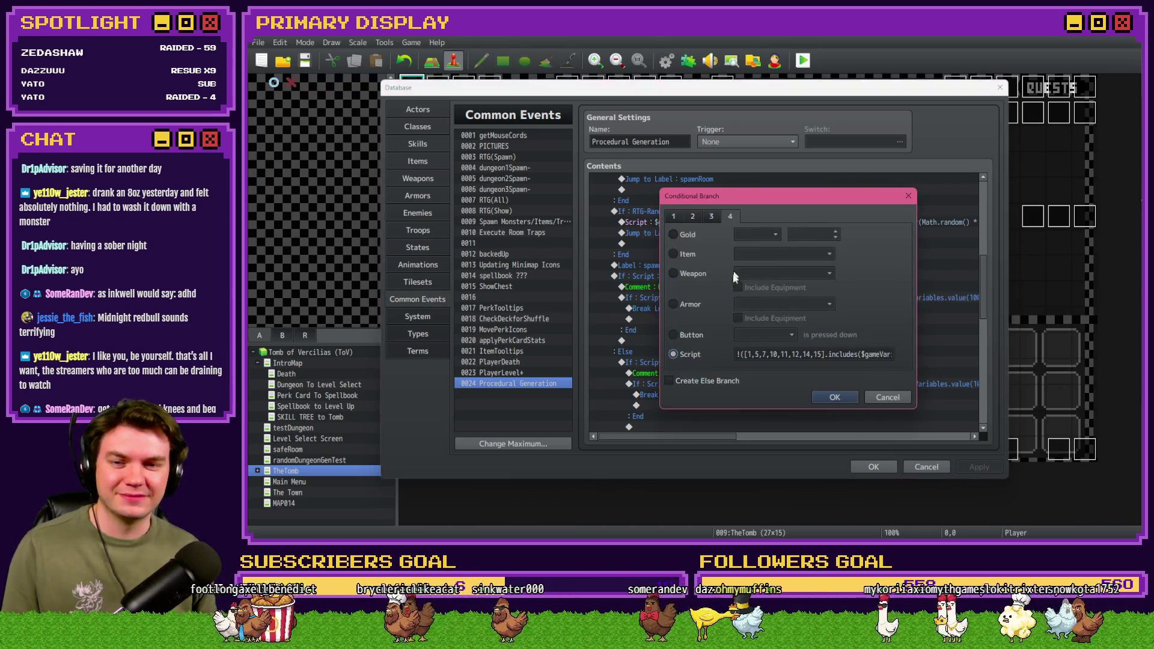
pyautogui.click(750, 355)
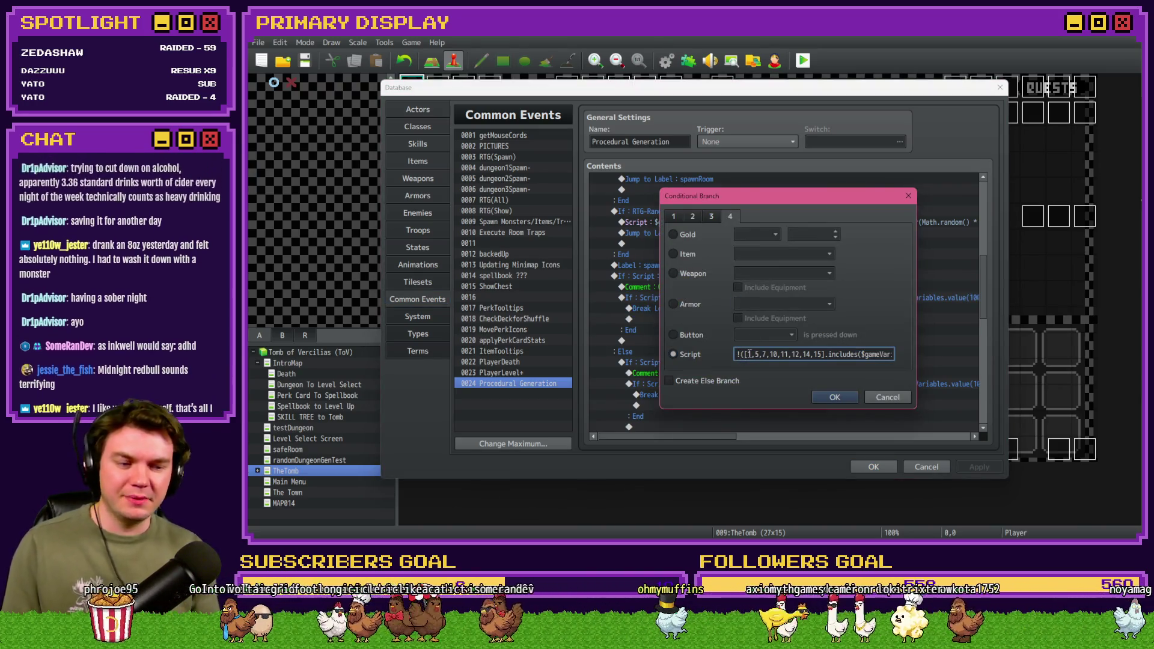
pyautogui.write('(')
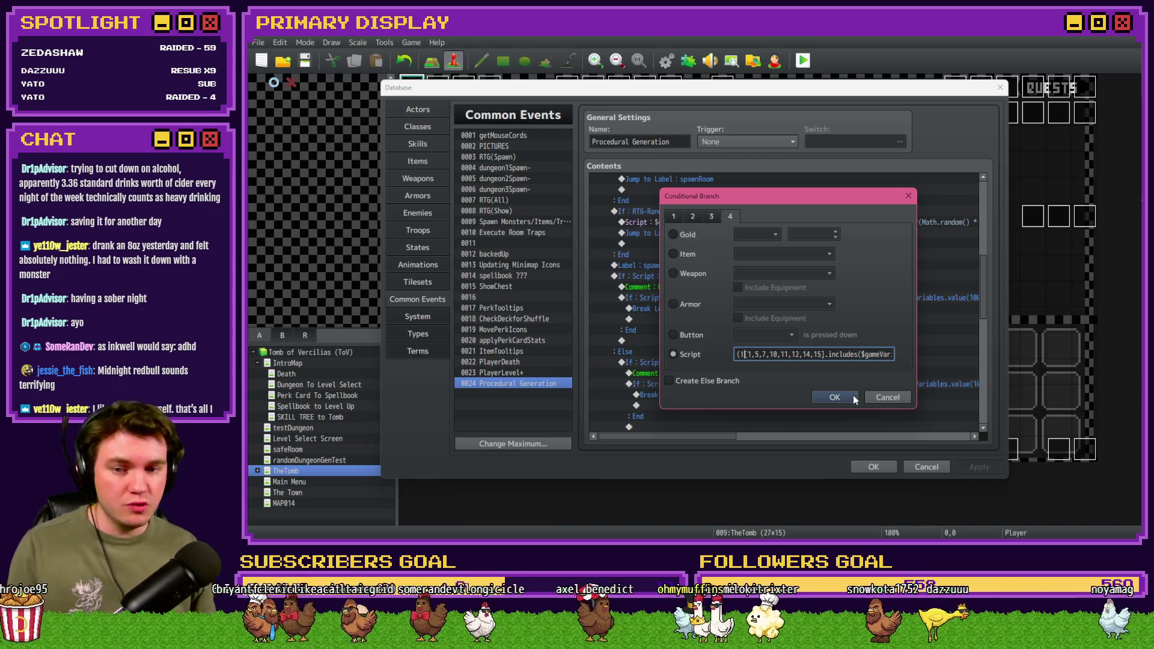
pyautogui.click(852, 396)
pyautogui.click(756, 394)
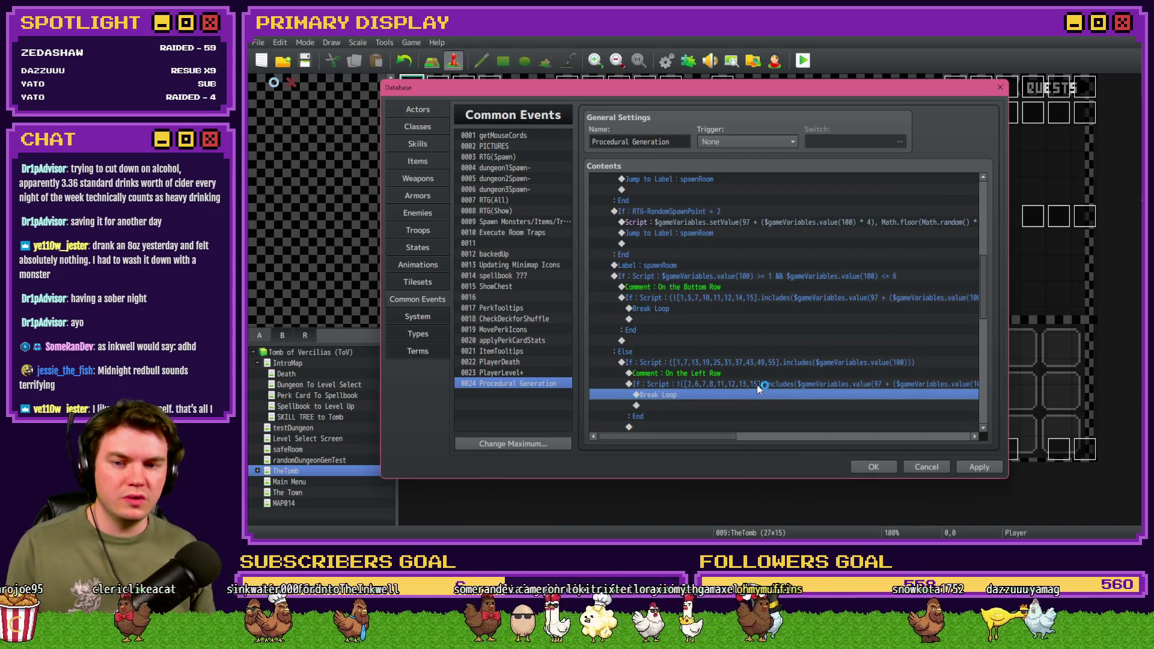
pyautogui.doubleClick(757, 384)
pyautogui.click(738, 354)
pyautogui.write('(')
pyautogui.click(842, 396)
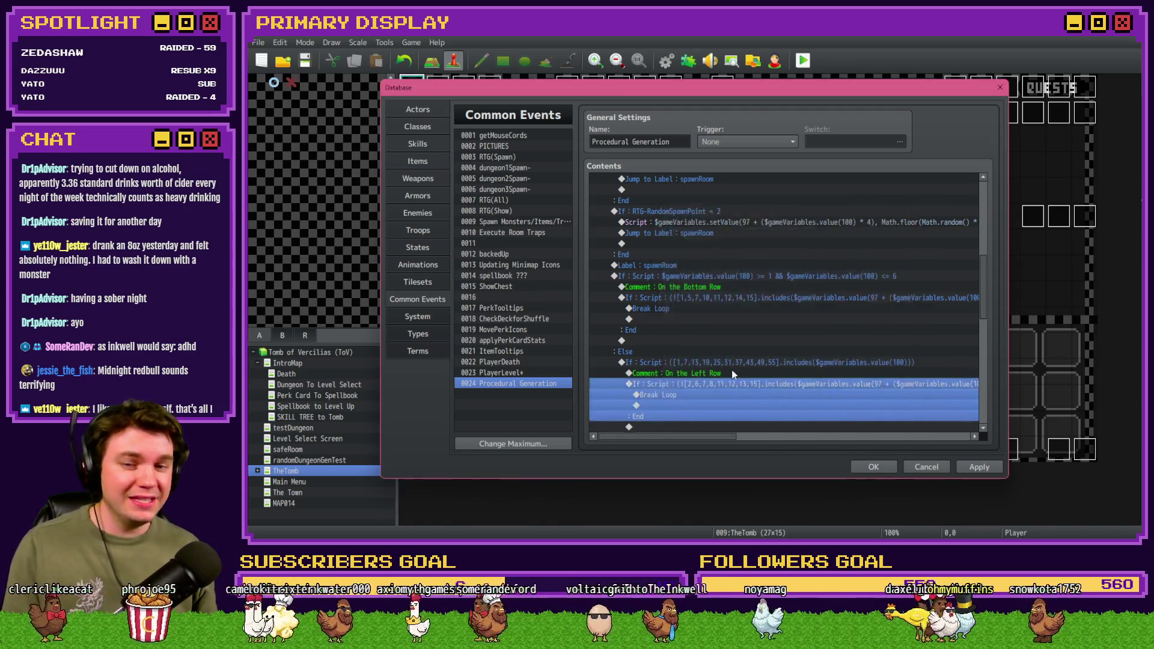
# Step: Prefix the top-row and right-row condition scripts with ( as well
pyautogui.scroll(1, 731, 370)
pyautogui.doubleClick(754, 311)
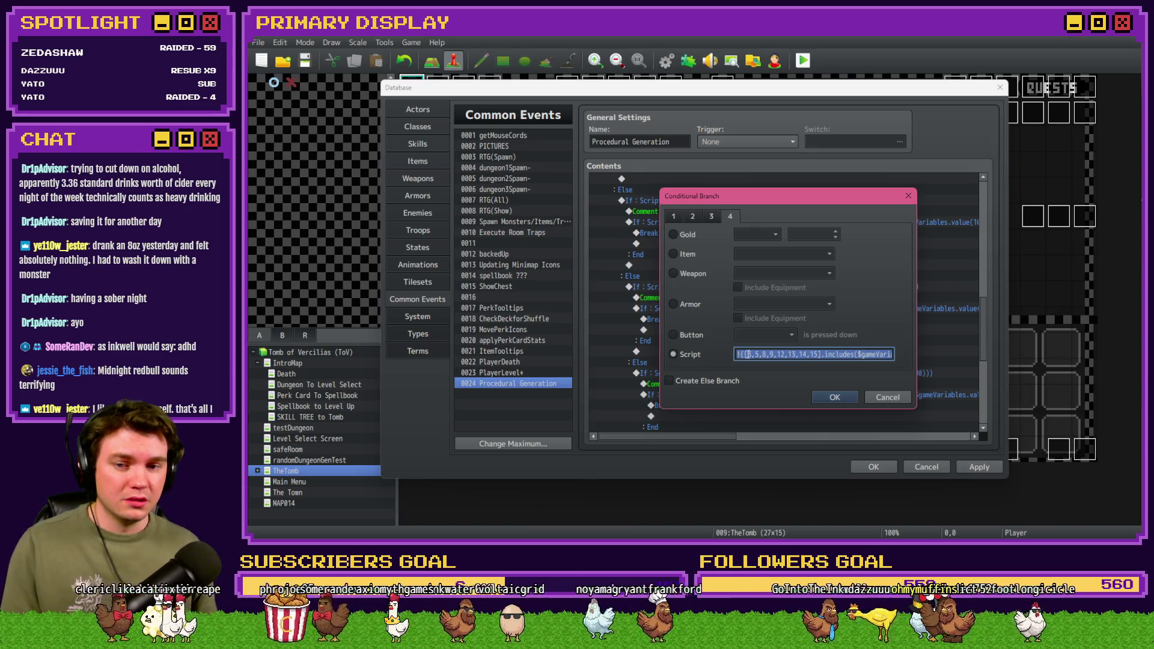
pyautogui.click(737, 353)
pyautogui.write('(')
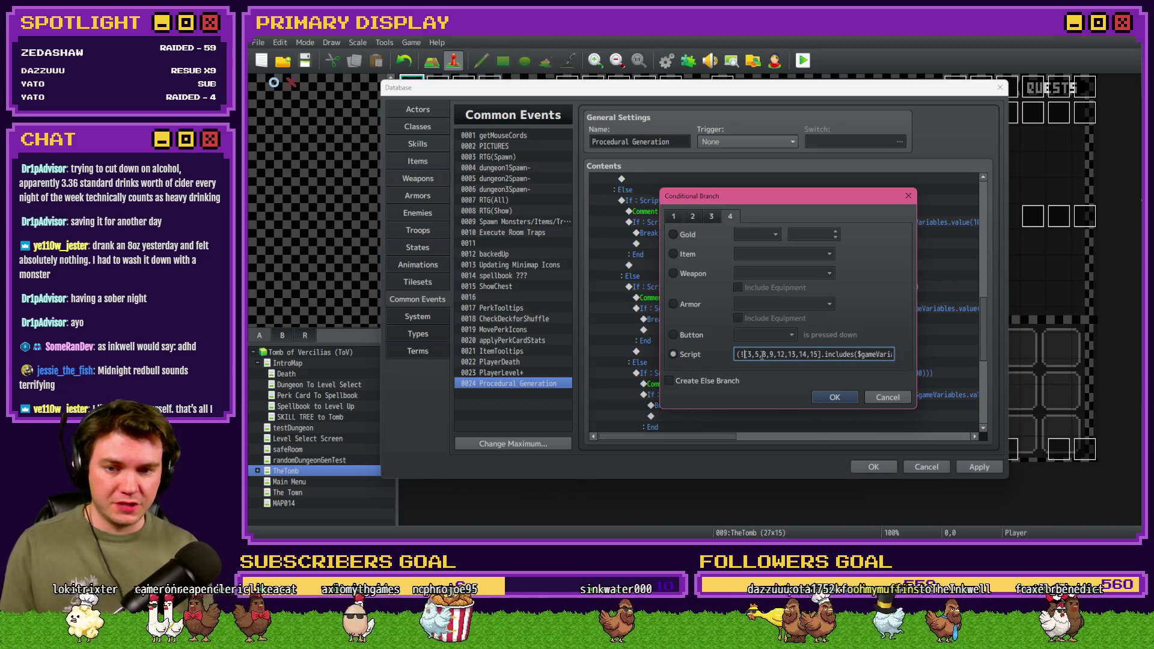
pyautogui.click(831, 397)
pyautogui.doubleClick(780, 310)
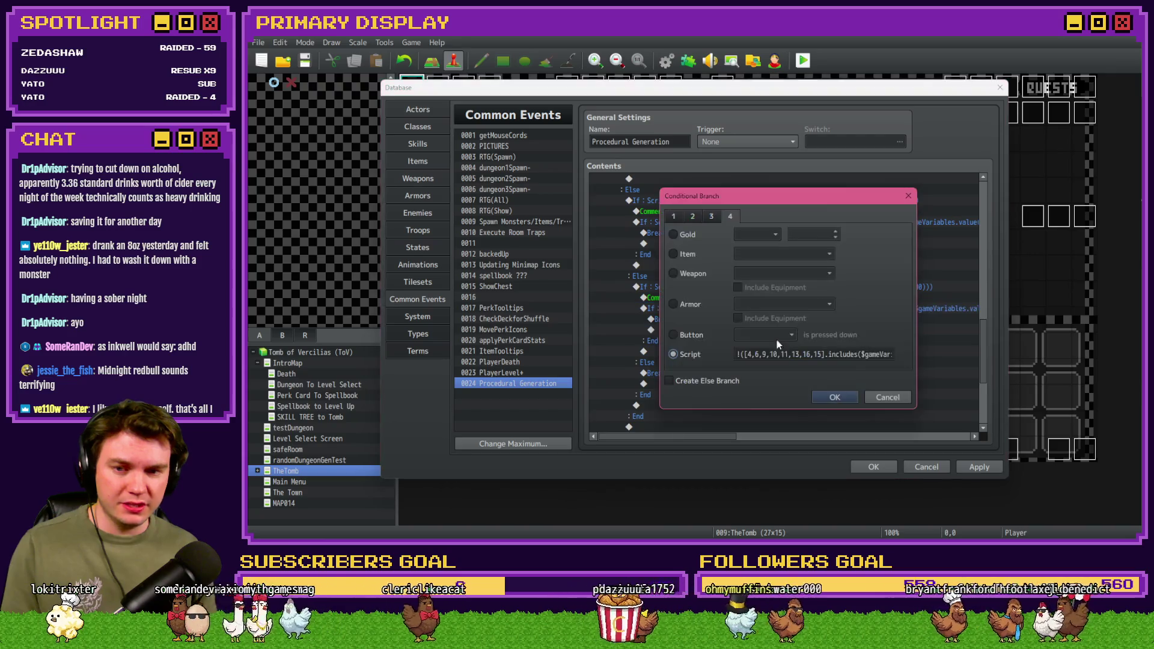
pyautogui.click(742, 356)
pyautogui.write('(')
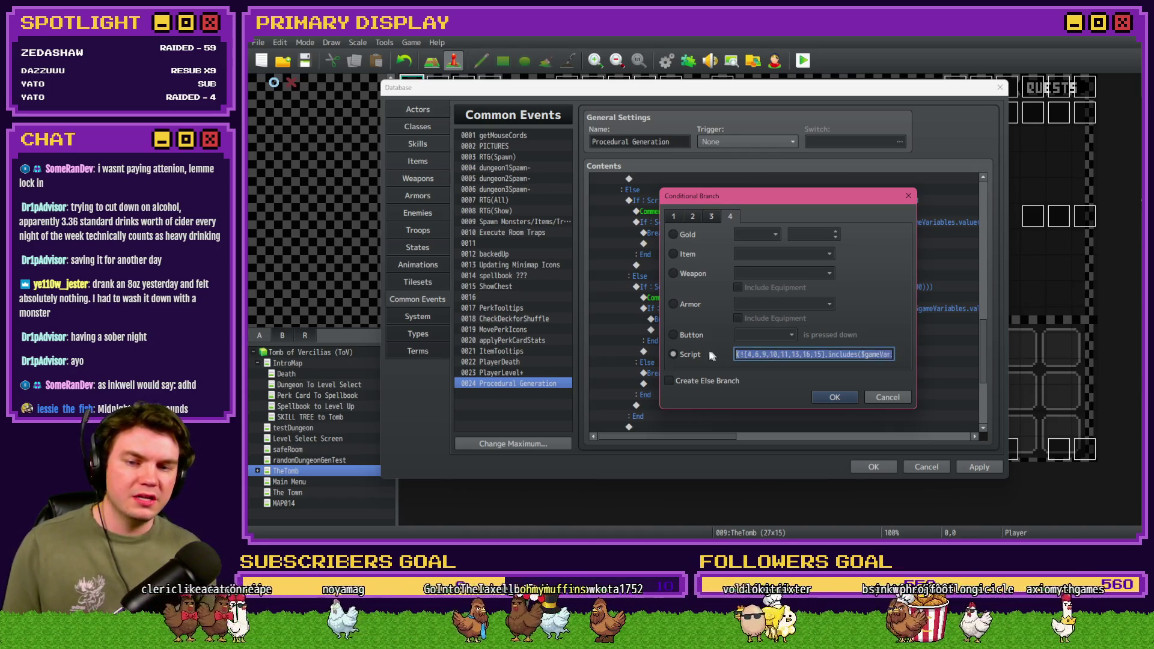
# Step: Delete 16 from the Right Row room list, leaving [4,6,9,10,11,13,15], and confirm
pyautogui.click(788, 354)
pyautogui.moveTo(745, 354); pyautogui.dragTo(785, 356)
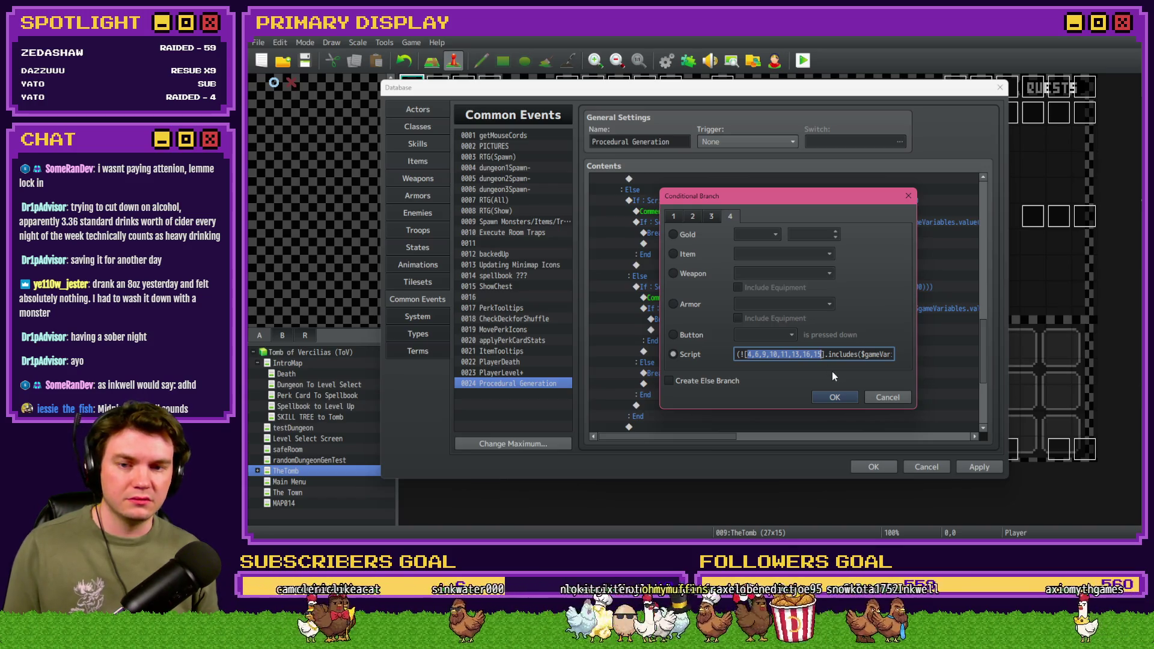
pyautogui.doubleClick(807, 354)
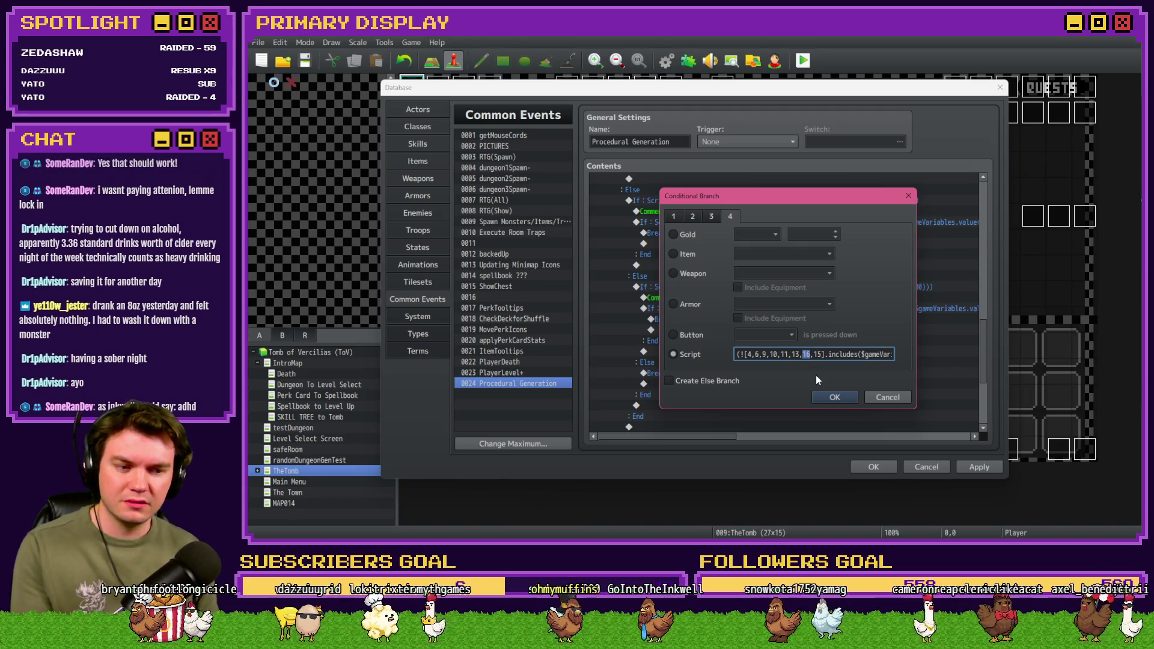
pyautogui.press('BackSpace')
pyautogui.press('BackSpace')
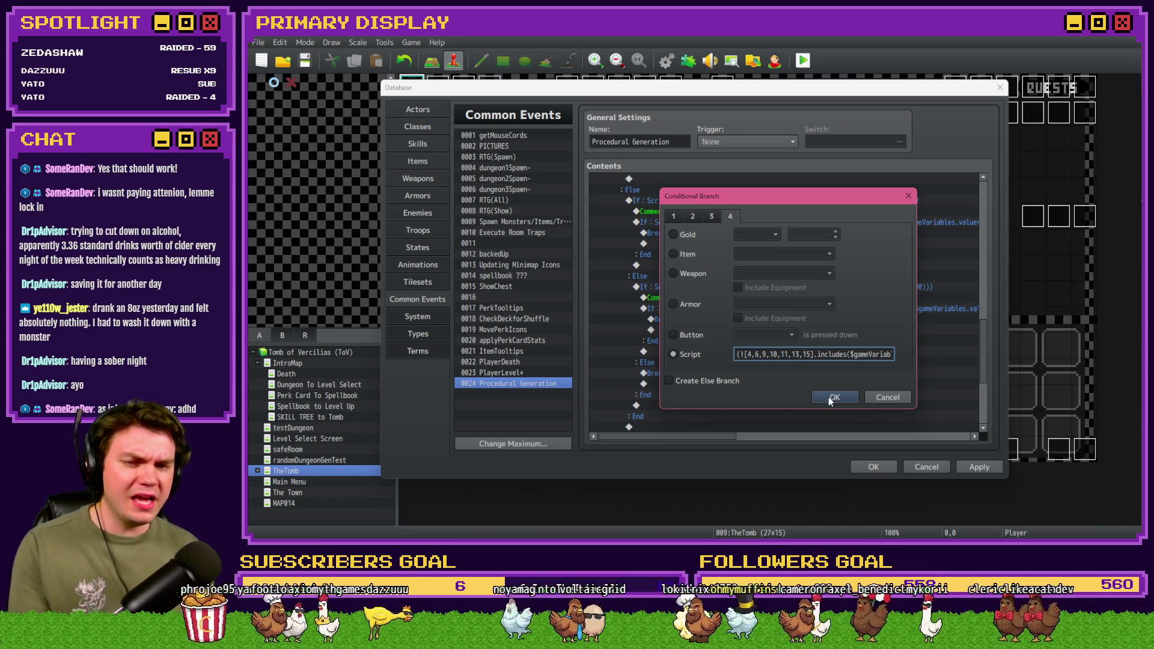
pyautogui.click(828, 397)
pyautogui.scroll(1, 760, 337)
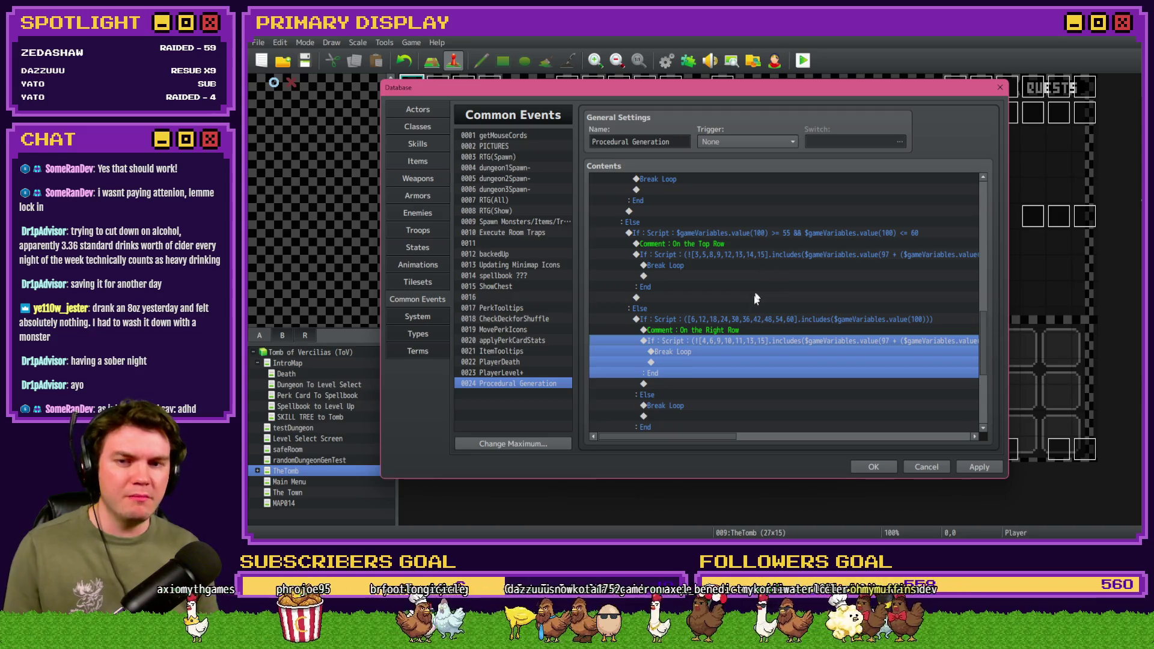
# Step: Close the Database with OK and start a playtest, saving changes when prompted
pyautogui.scroll(5, 745, 324)
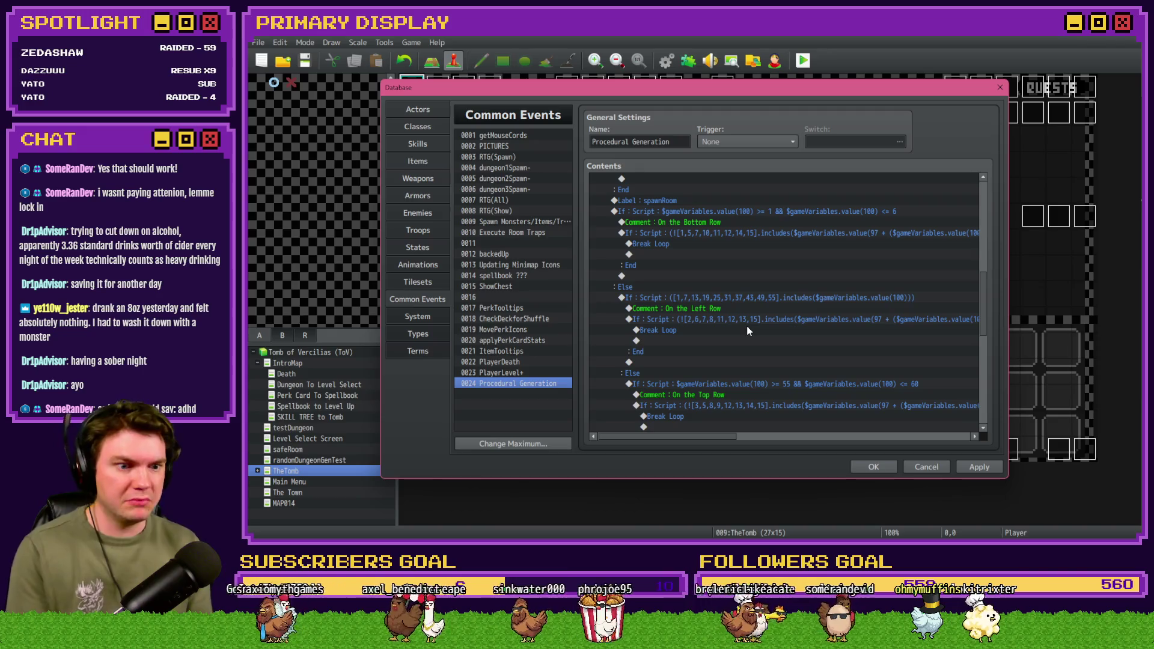
pyautogui.scroll(-2, 745, 325)
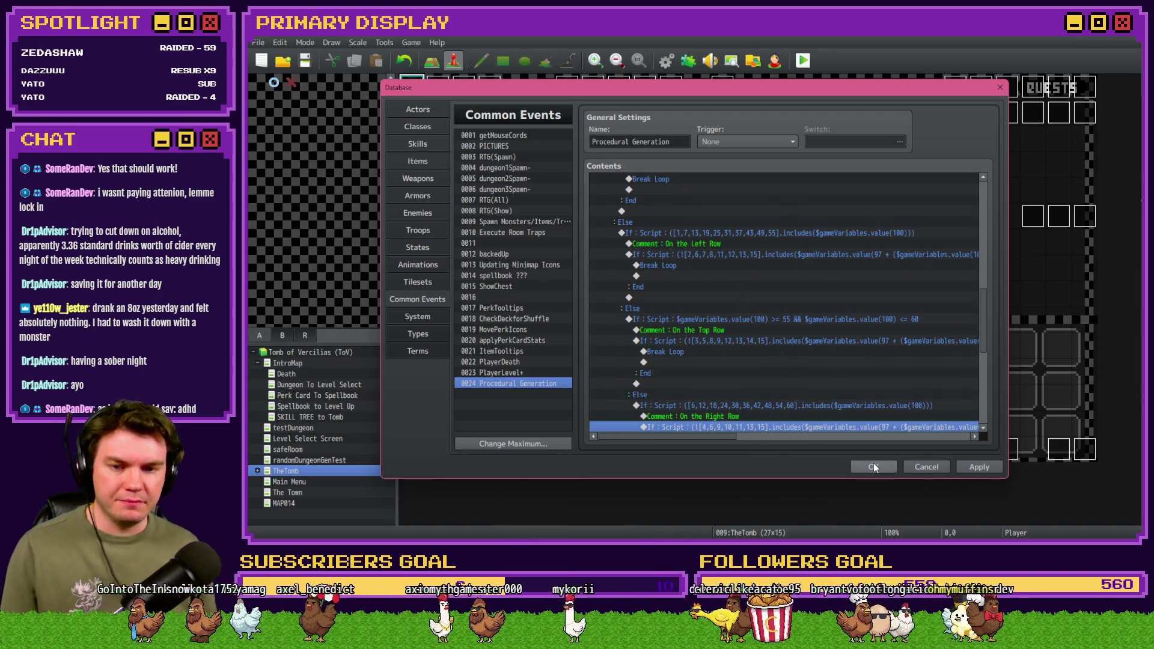
pyautogui.scroll(-2, 801, 414)
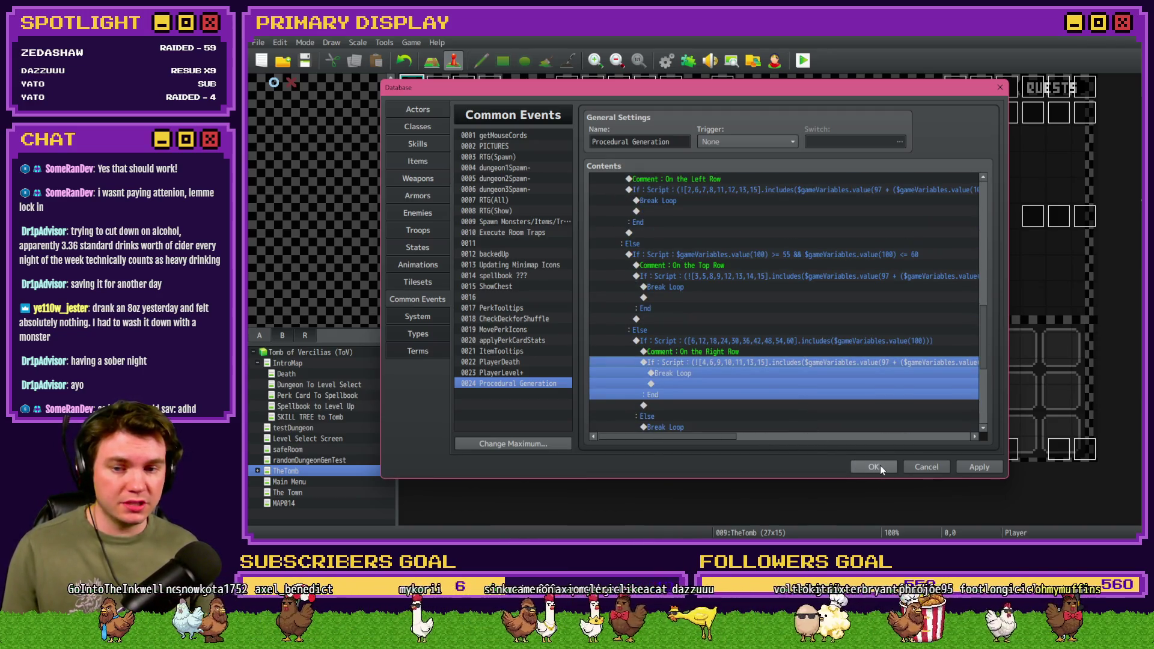
pyautogui.click(880, 467)
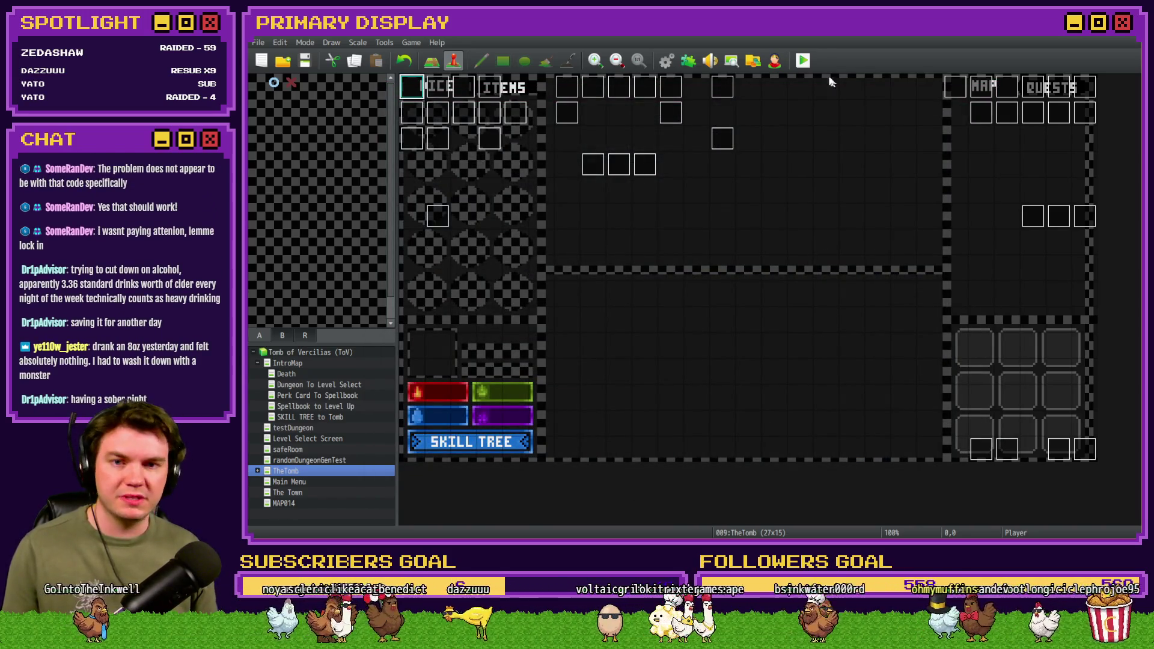
pyautogui.click(803, 60)
pyautogui.click(656, 301)
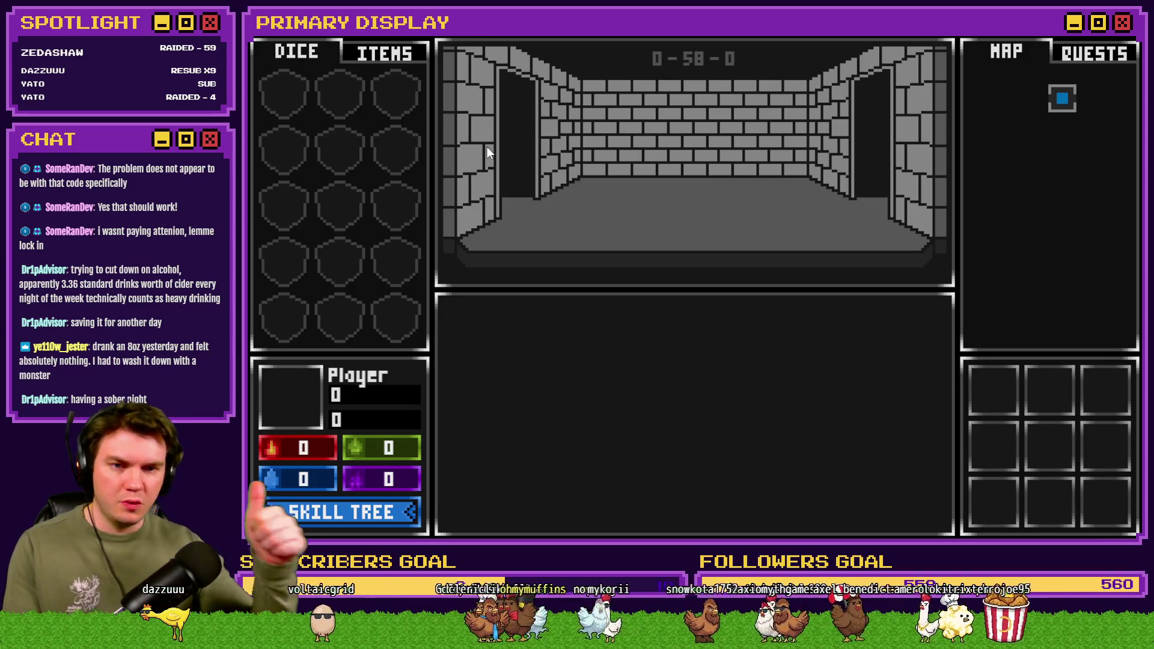
# Step: Walk forward with W into generated rooms 0-7-0 and 0-55-0, then close the playtest
pyautogui.press('w')
pyautogui.press('w')
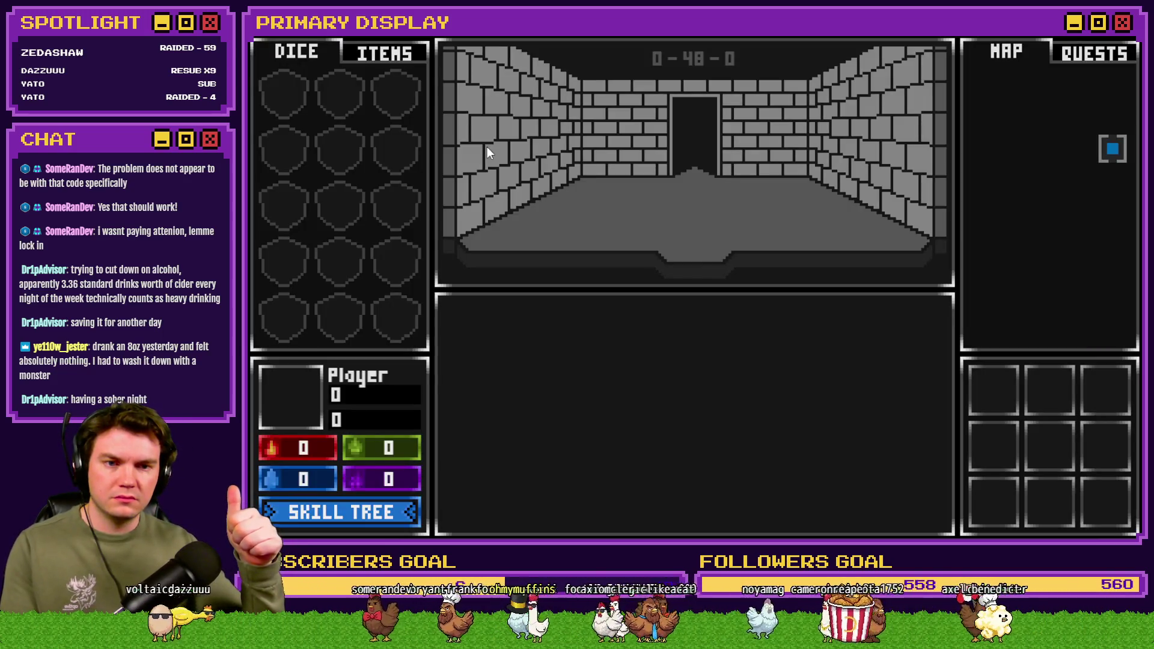
pyautogui.press('w')
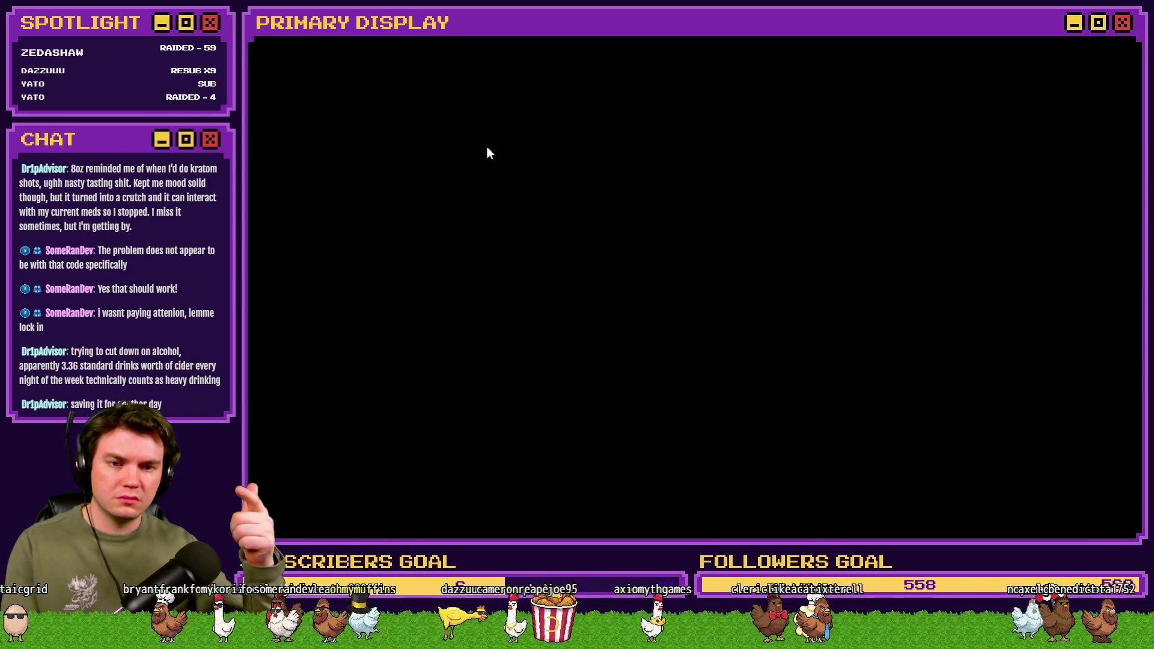
pyautogui.press('w')
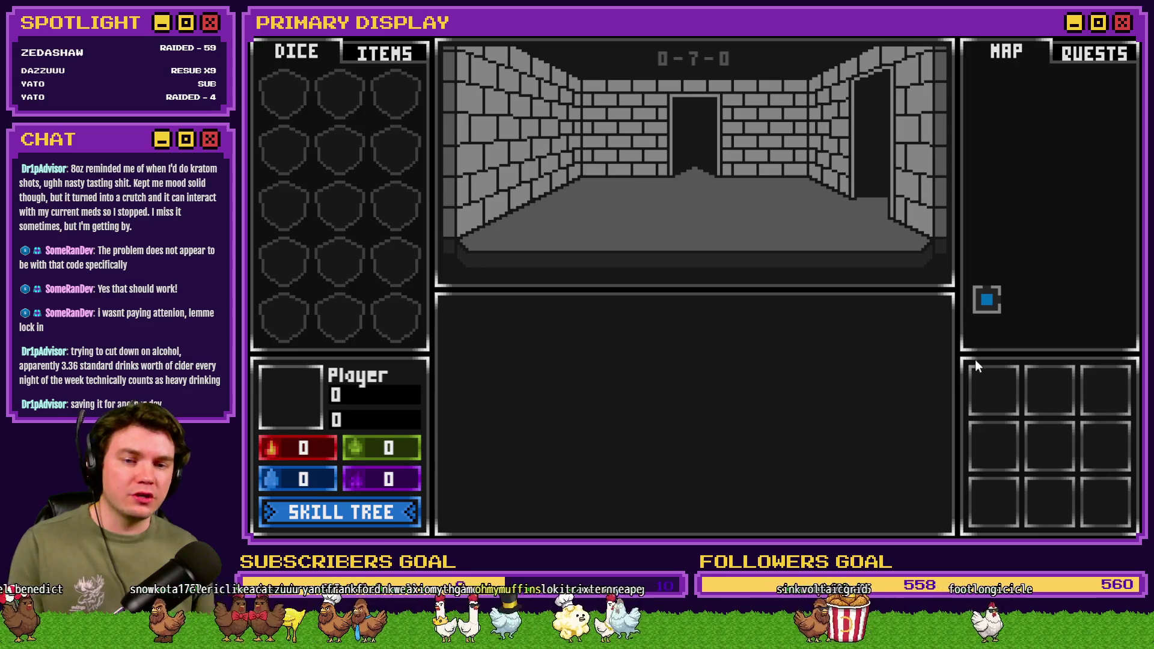
pyautogui.press('w')
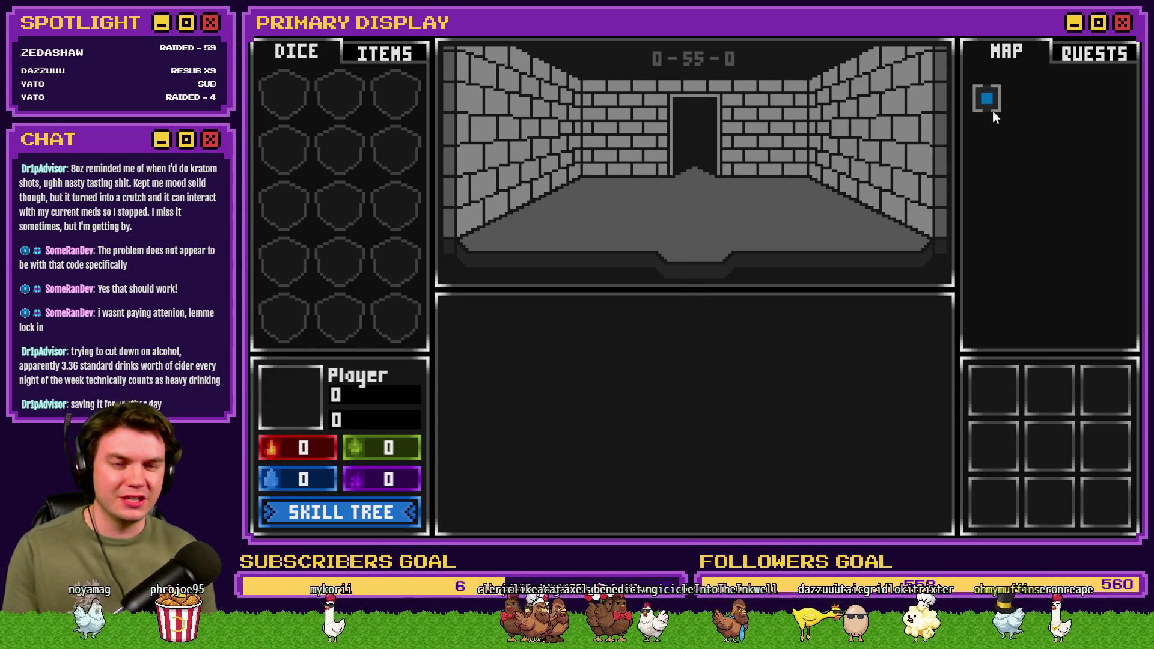
pyautogui.hotkey('alt', 'F4')
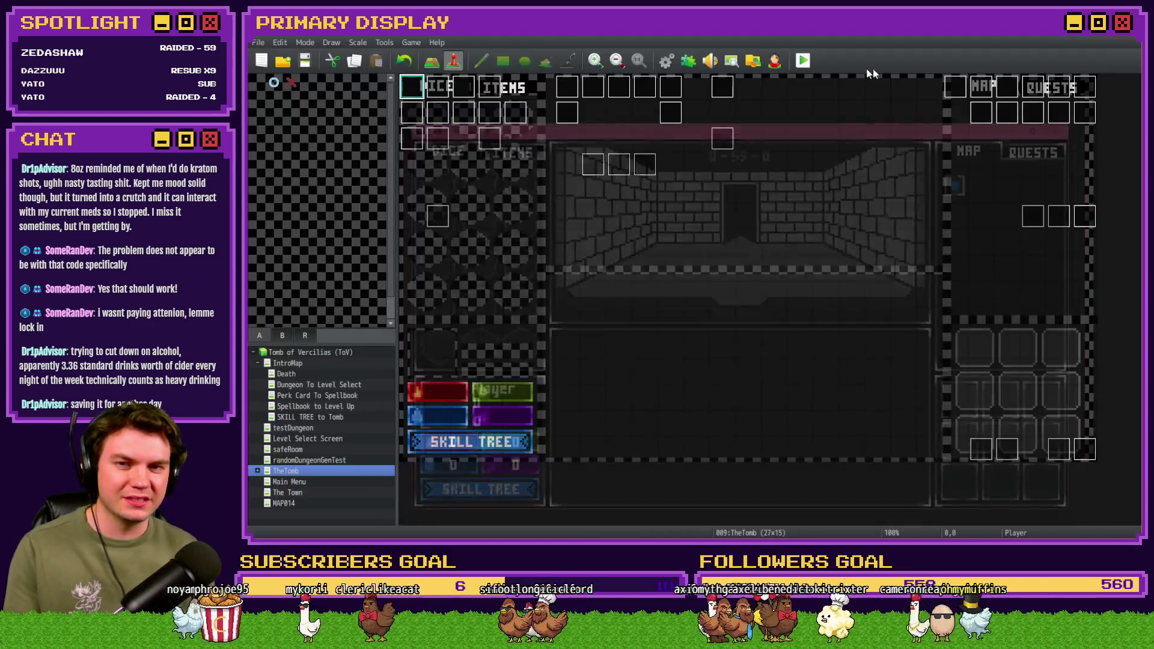
# Step: Reopen Procedural Generation, select and modify the spawnRoom condition block, then close the Database
pyautogui.click(665, 60)
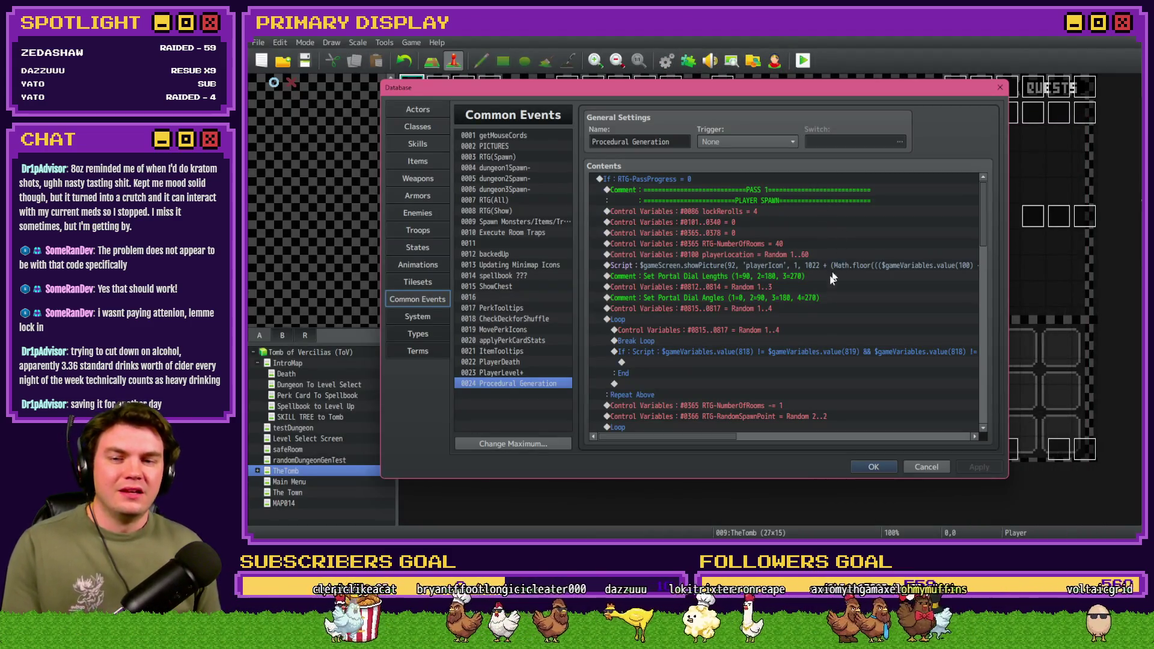
pyautogui.scroll(-6, 832, 277)
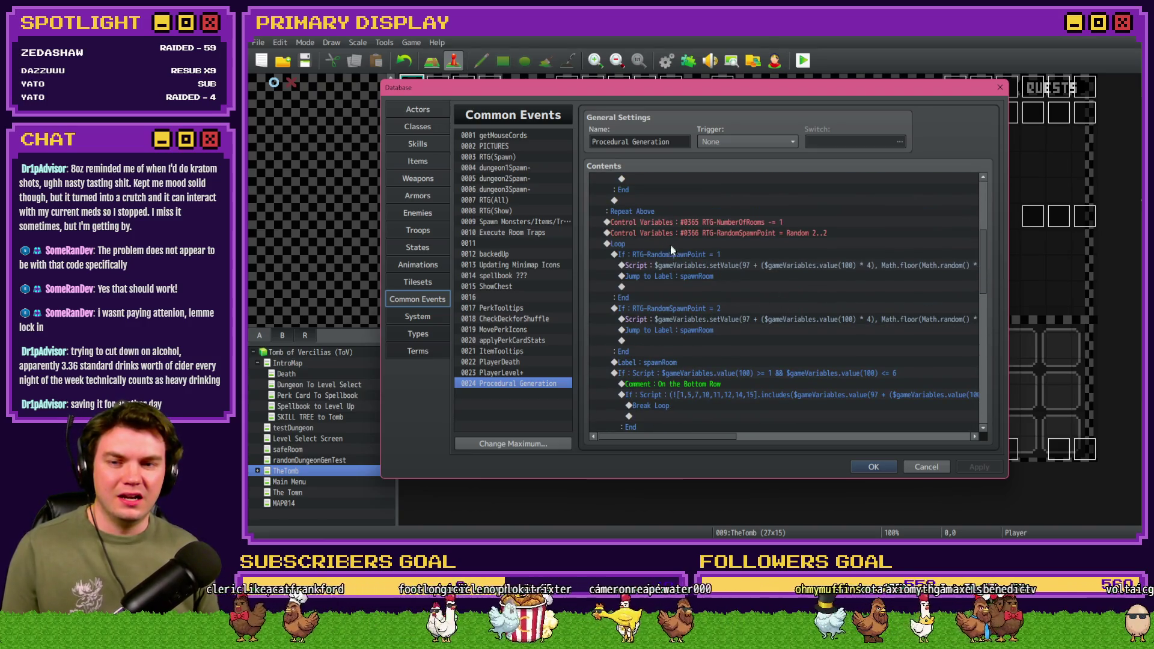
pyautogui.scroll(-2, 670, 246)
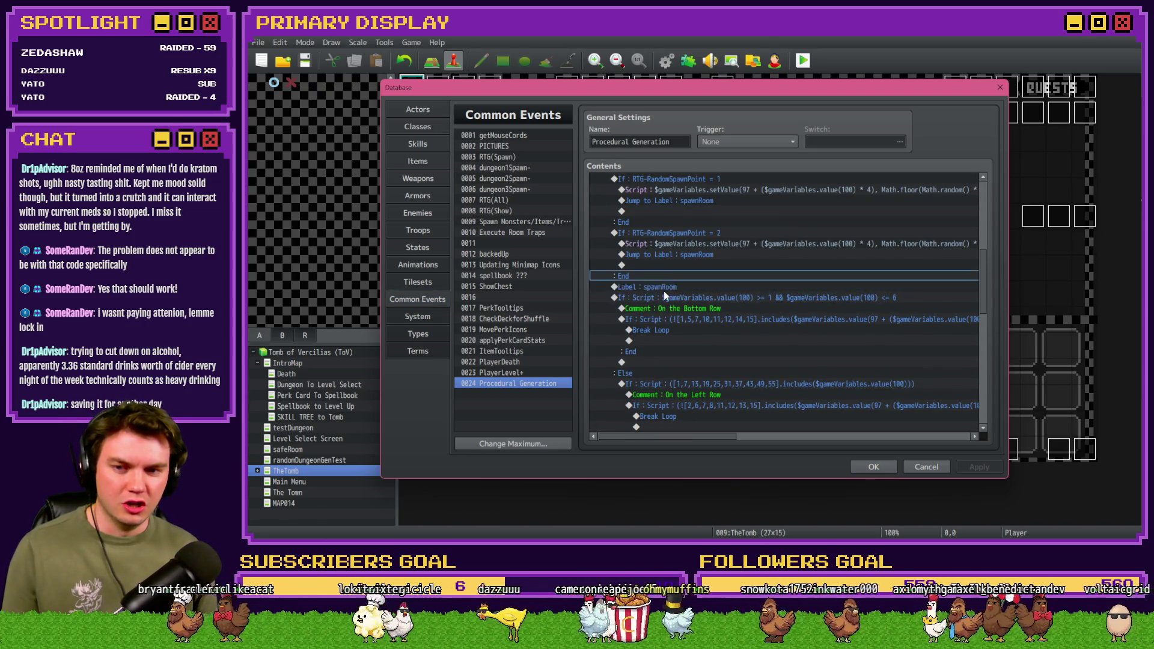
pyautogui.click(666, 297)
pyautogui.scroll(-2, 676, 309)
pyautogui.scroll(-2, 679, 315)
pyautogui.scroll(2, 679, 325)
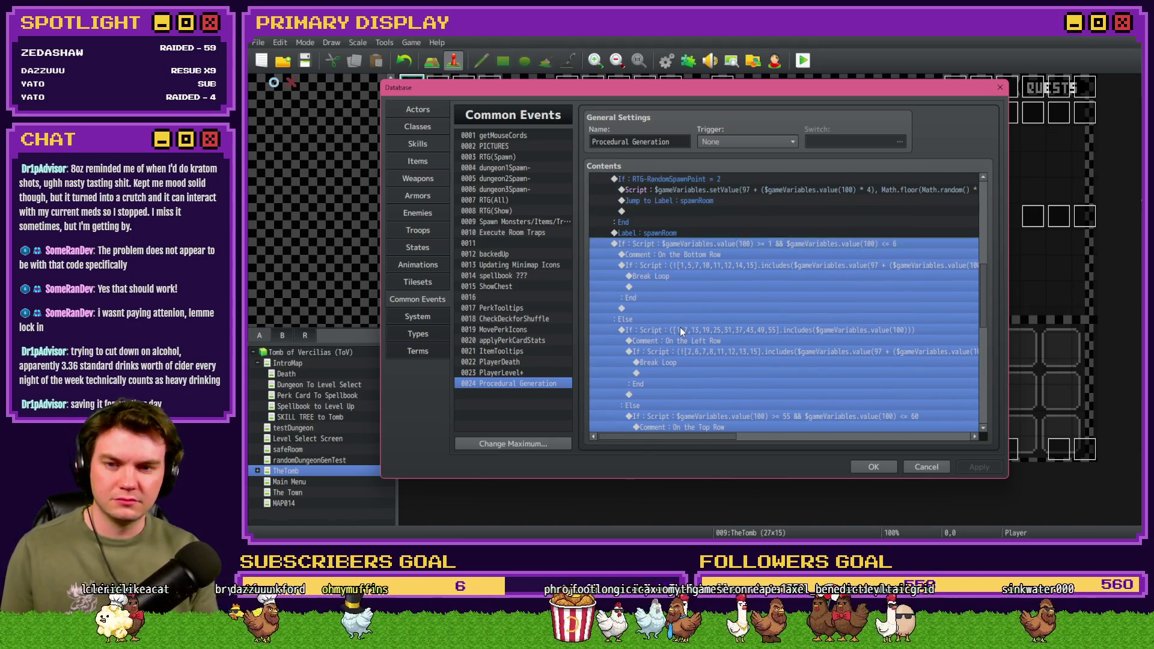
pyautogui.press('End')
pyautogui.click(879, 467)
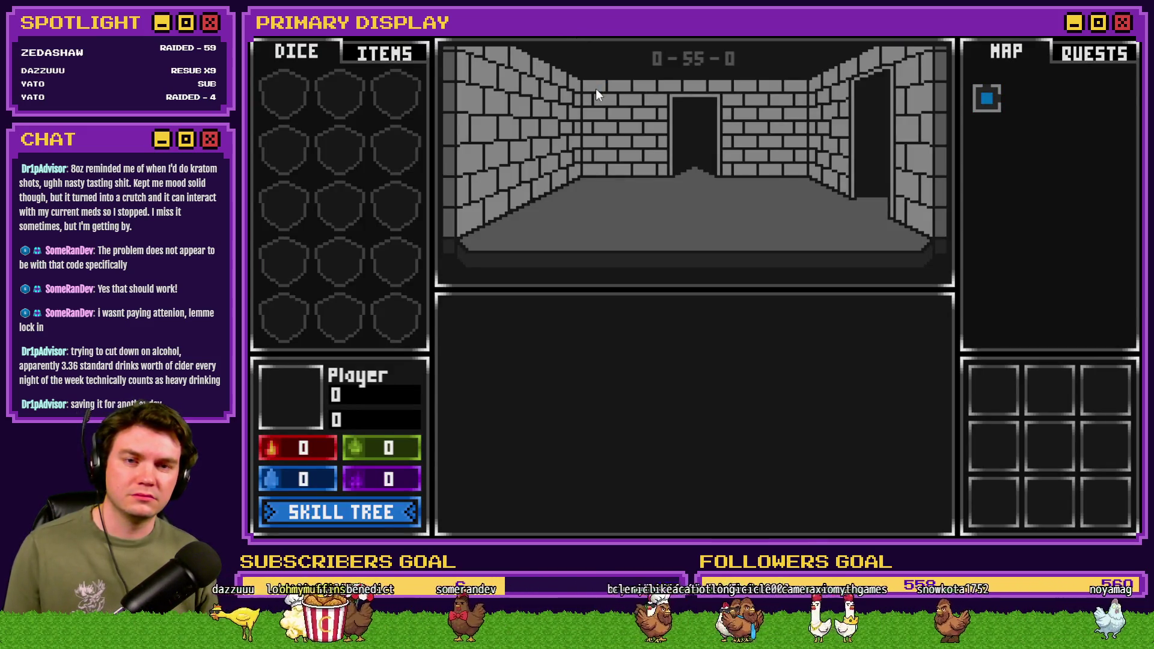
# Step: Close the game, review Procedural Generation via F9, then close the Database and playtest again
pyautogui.hotkey('alt', 'F4')
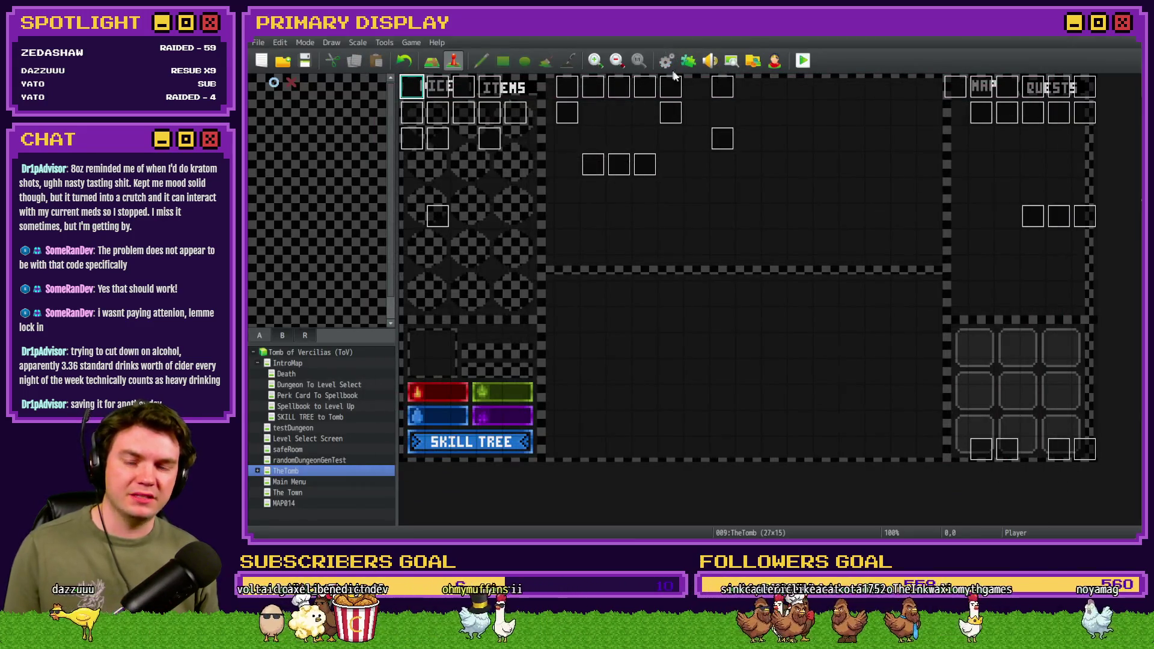
pyautogui.press('F9')
pyautogui.scroll(-7, 798, 392)
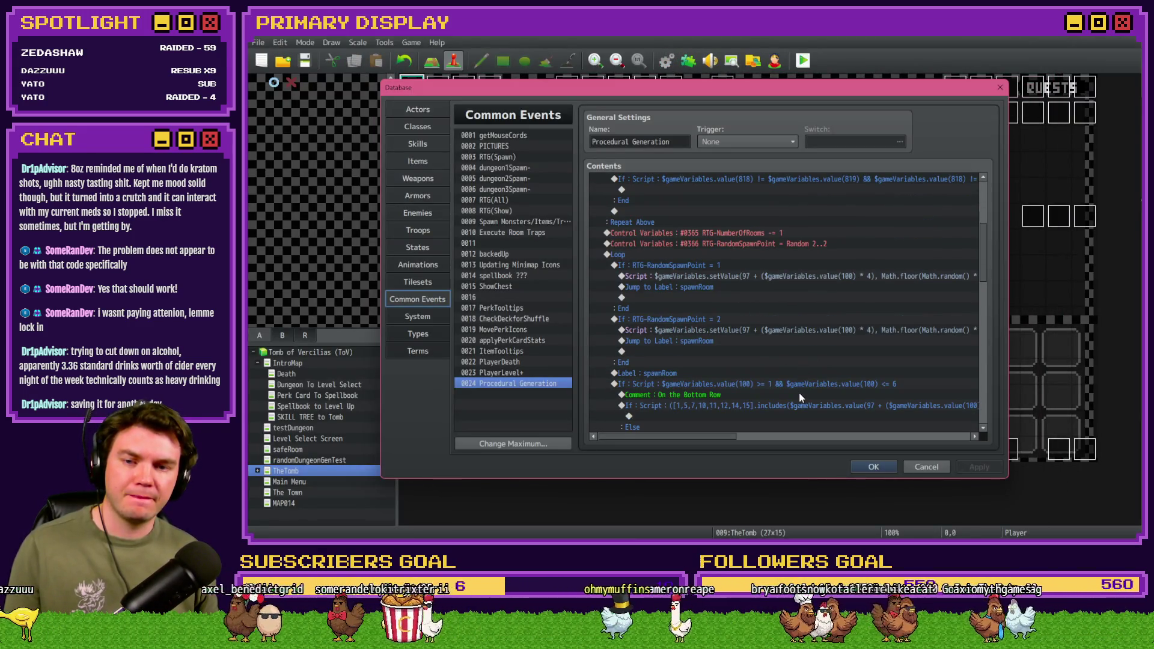
pyautogui.scroll(-2, 799, 397)
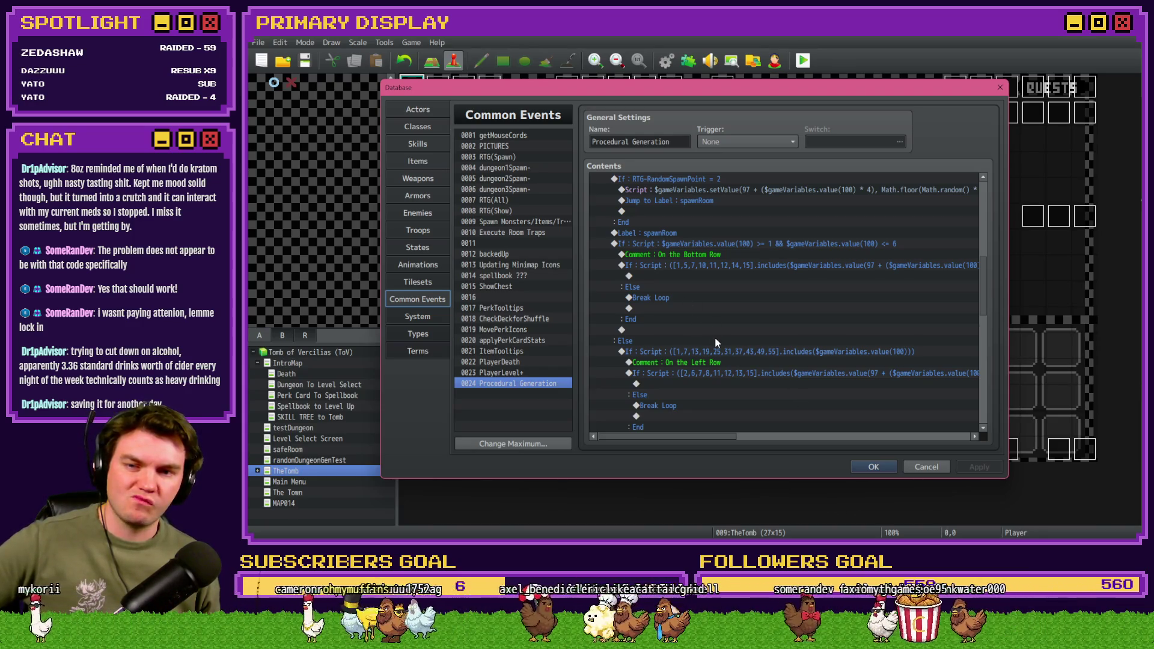
pyautogui.scroll(2, 715, 342)
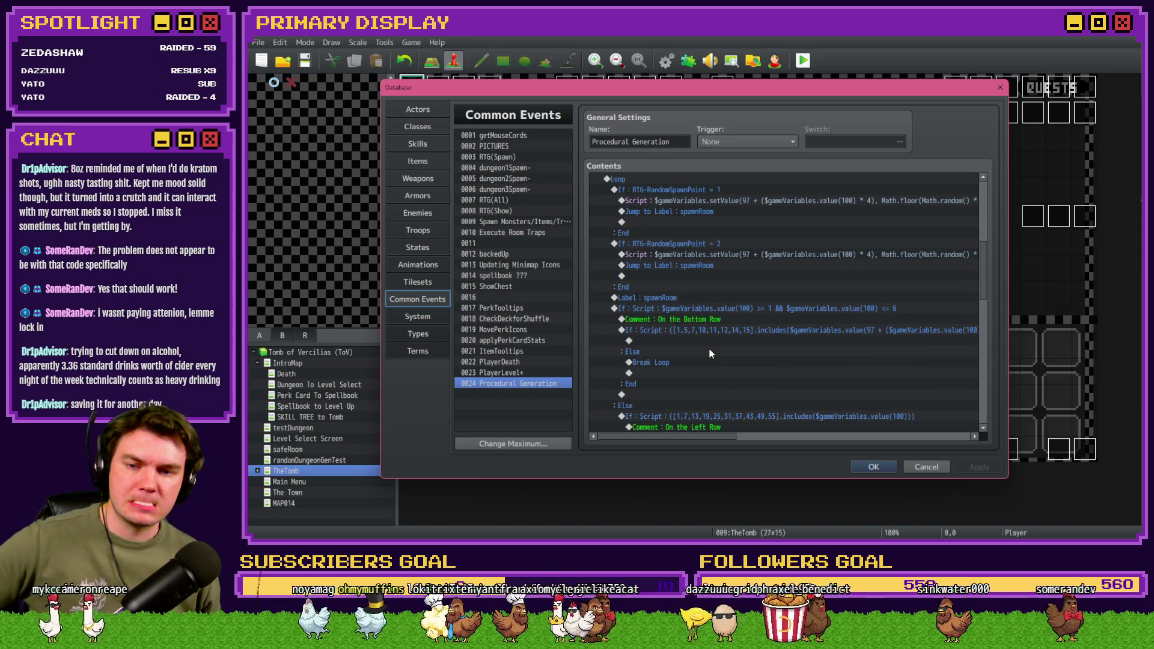
pyautogui.scroll(1, 709, 353)
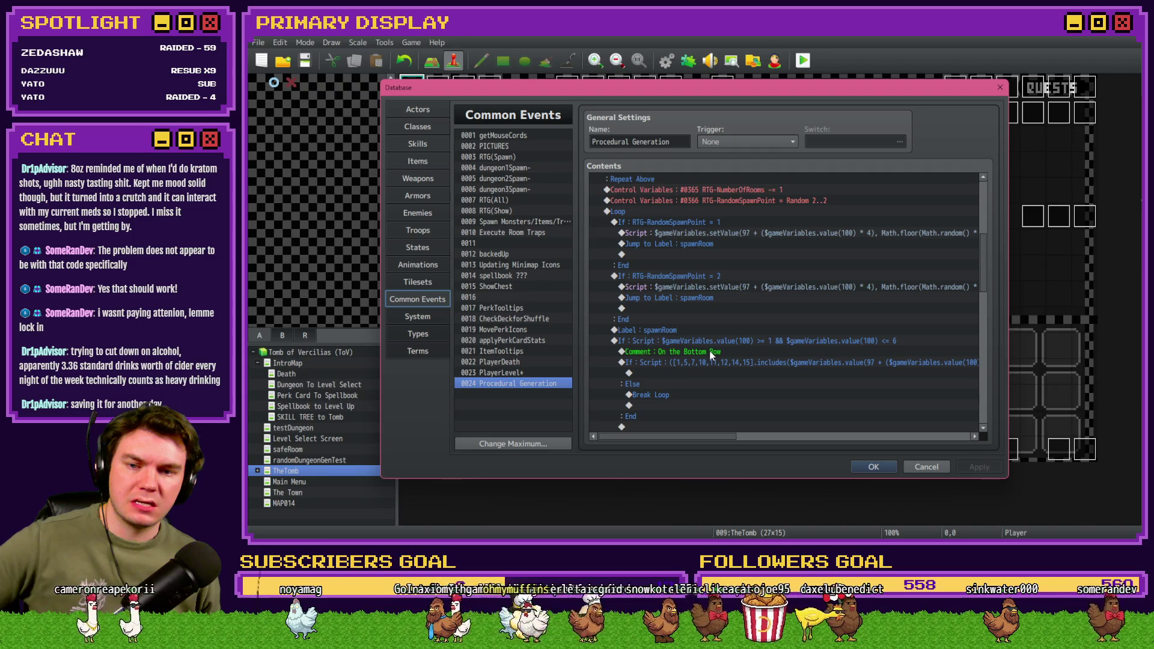
pyautogui.scroll(-3, 710, 354)
pyautogui.scroll(-6, 710, 354)
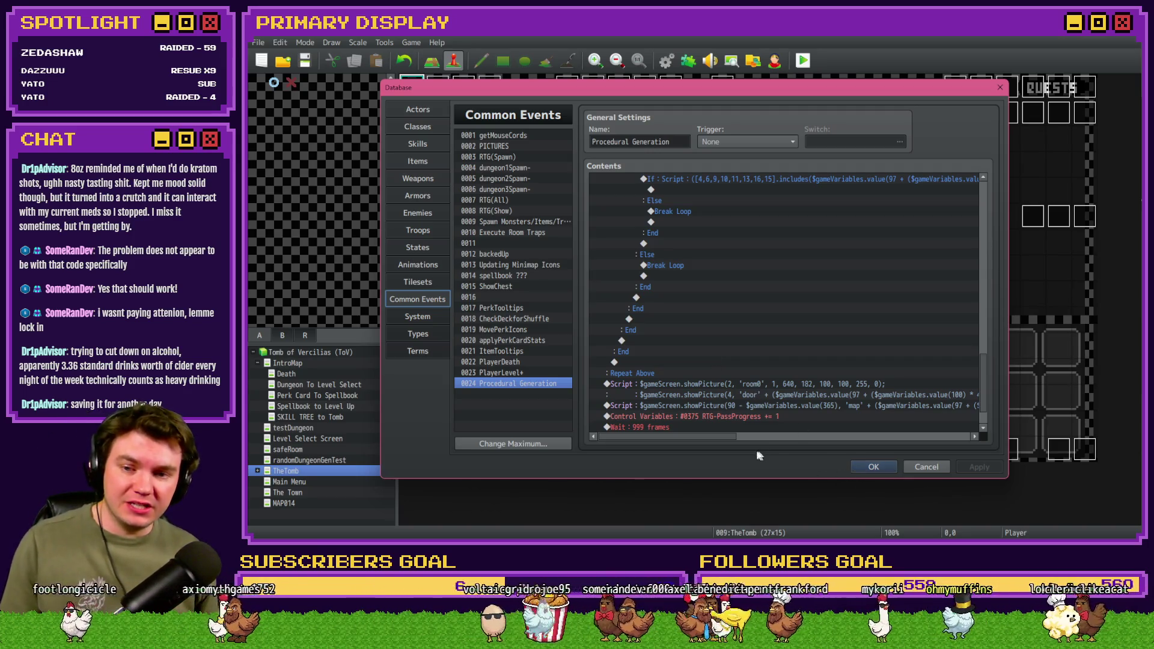
pyautogui.scroll(-2, 701, 407)
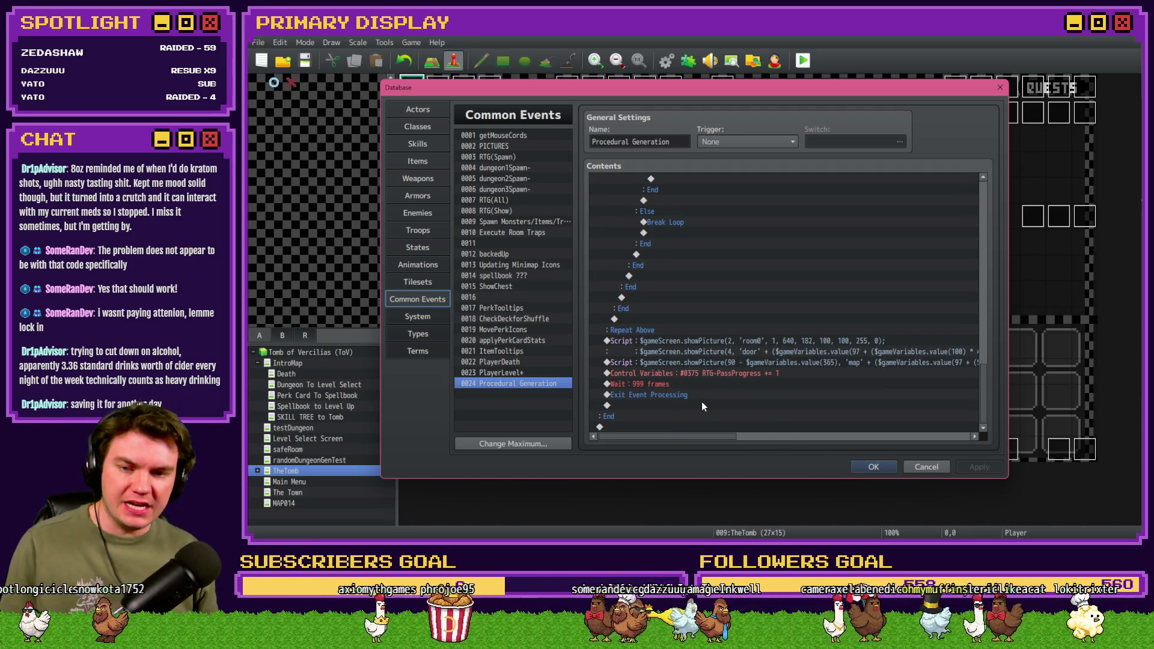
pyautogui.click(873, 467)
pyautogui.click(802, 60)
# Step: Save, launch the playtest, and walk through the generated rooms, including rooms 0-52-0, 0-8-0 and 0-28-0
pyautogui.press('Return')
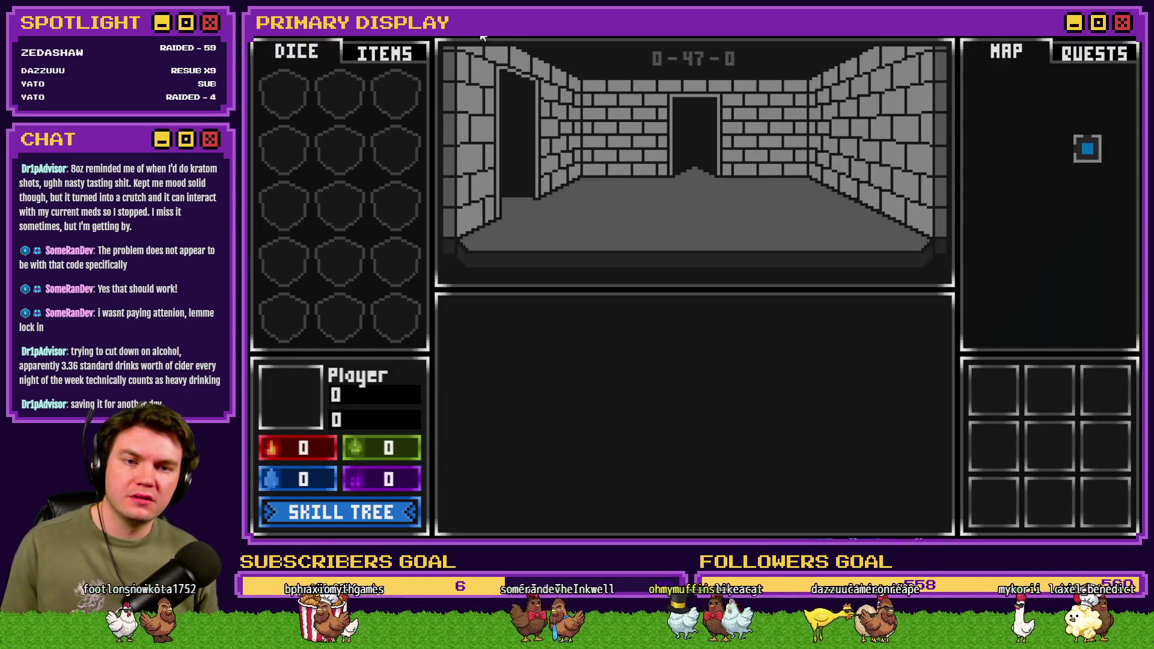
pyautogui.press('Up')
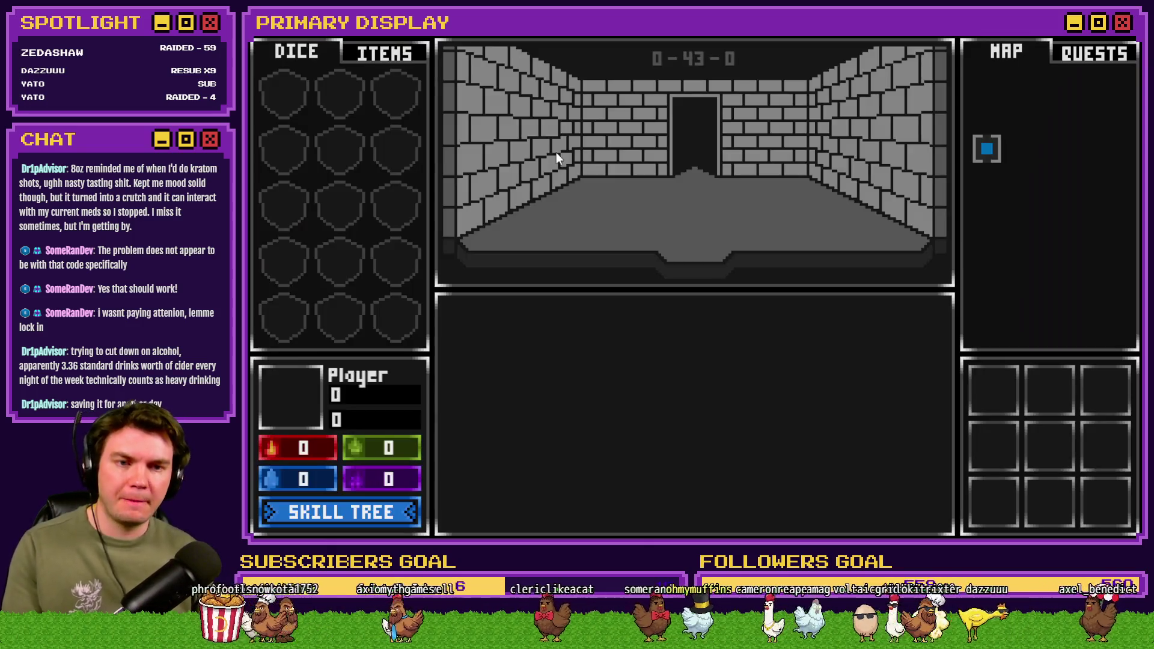
pyautogui.press('Up')
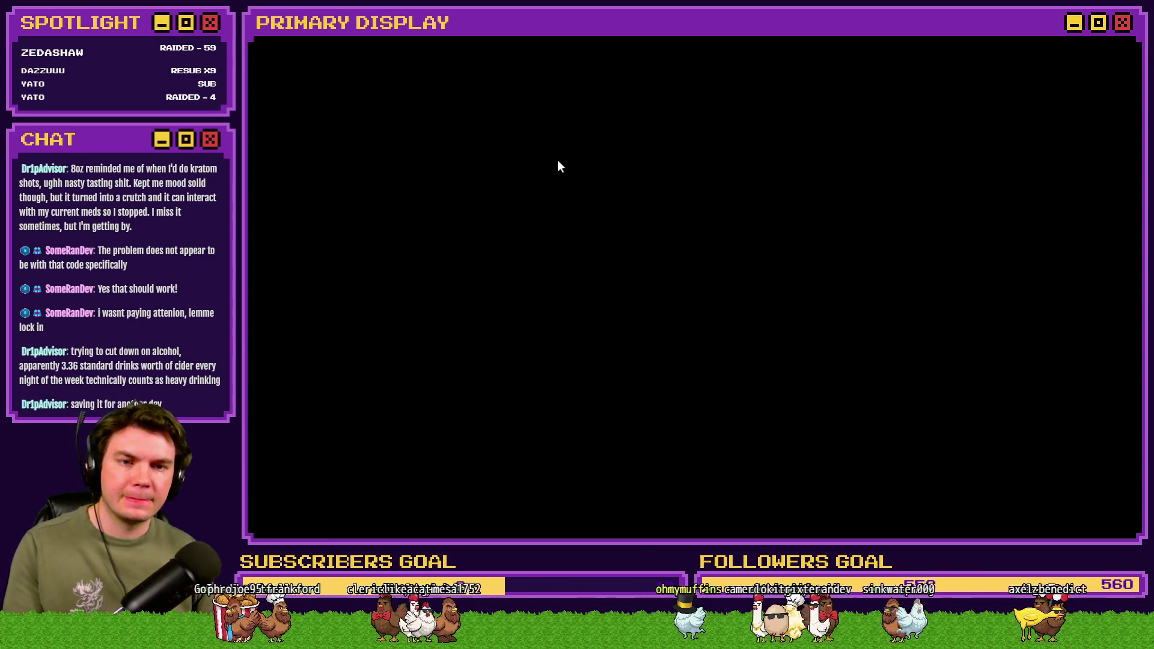
pyautogui.press('Up')
pyautogui.press('Up')
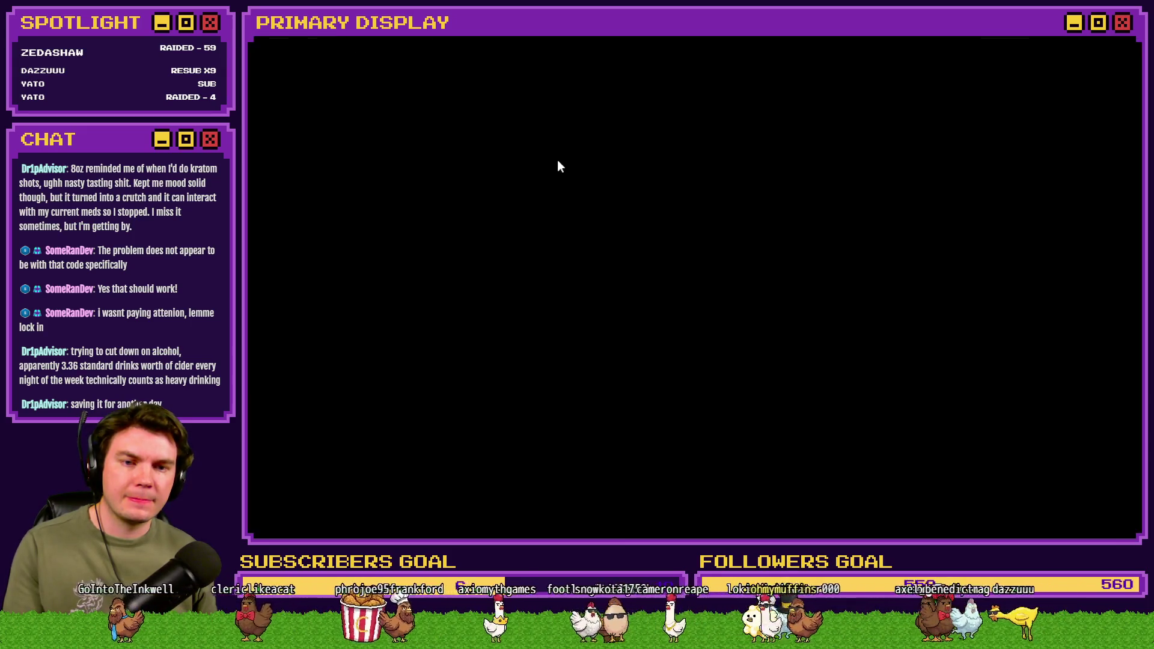
pyautogui.press('Up')
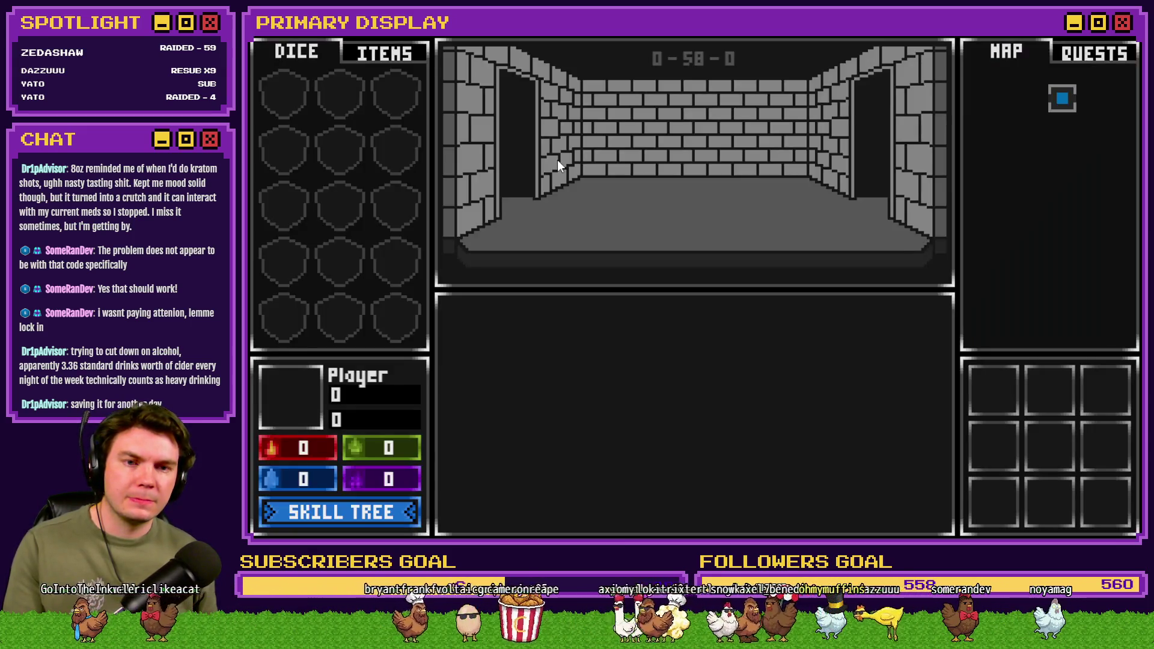
pyautogui.press('Up')
pyautogui.press('Up')
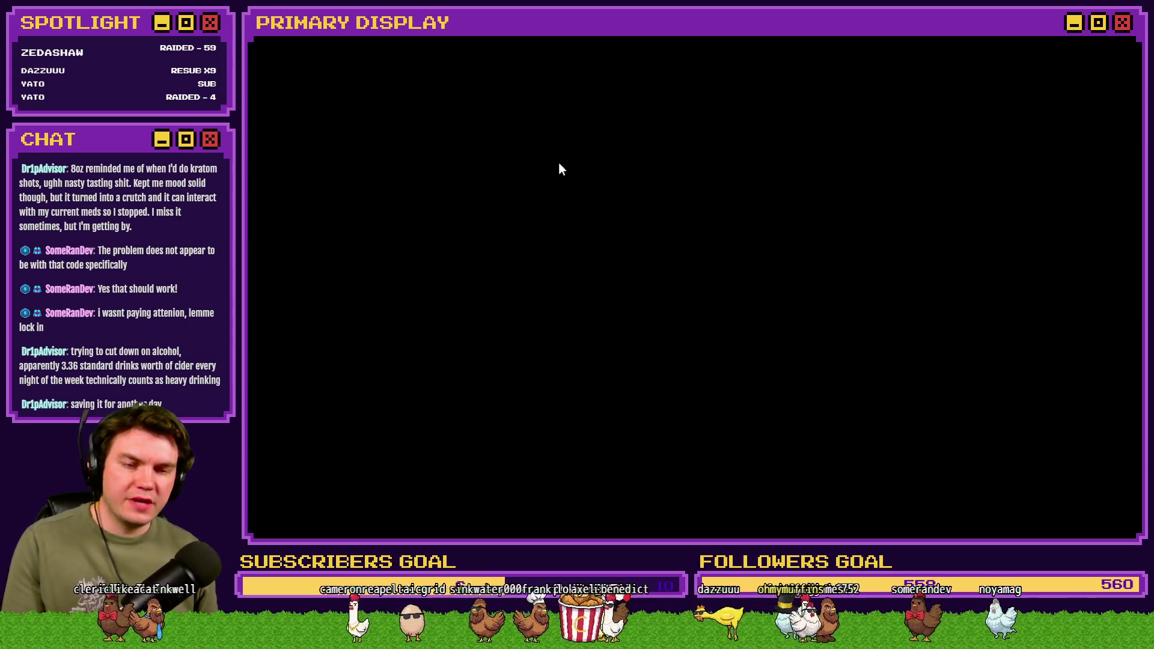
pyautogui.press('Up')
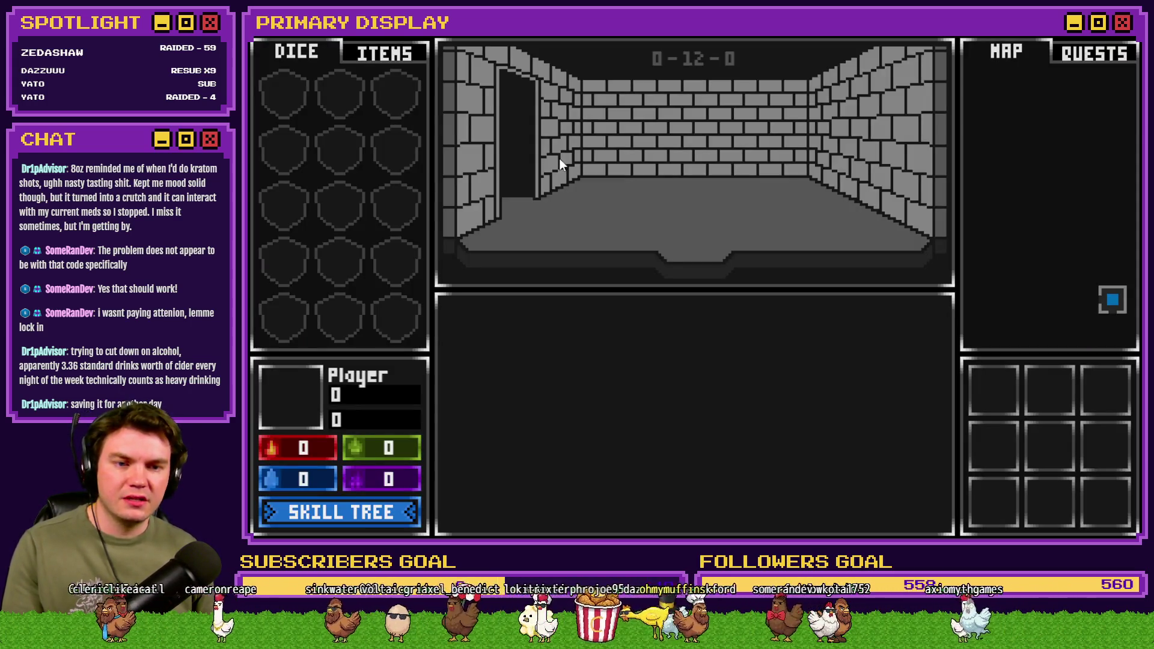
pyautogui.press('Up')
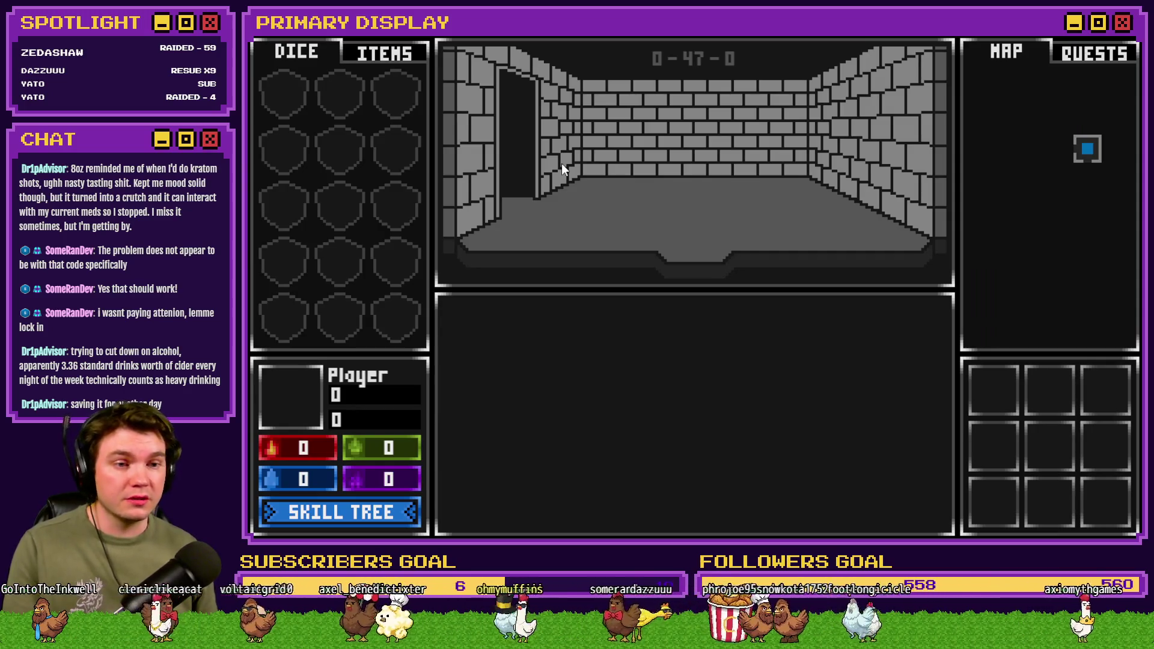
pyautogui.press('Up')
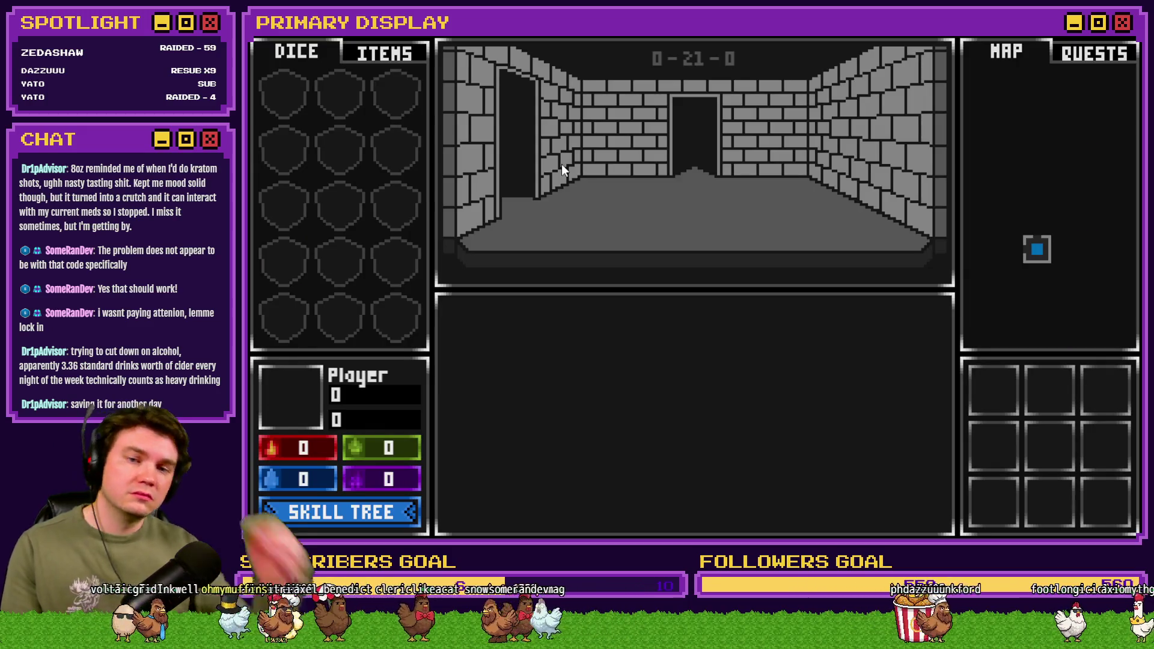
pyautogui.press('Up')
pyautogui.press('Up')
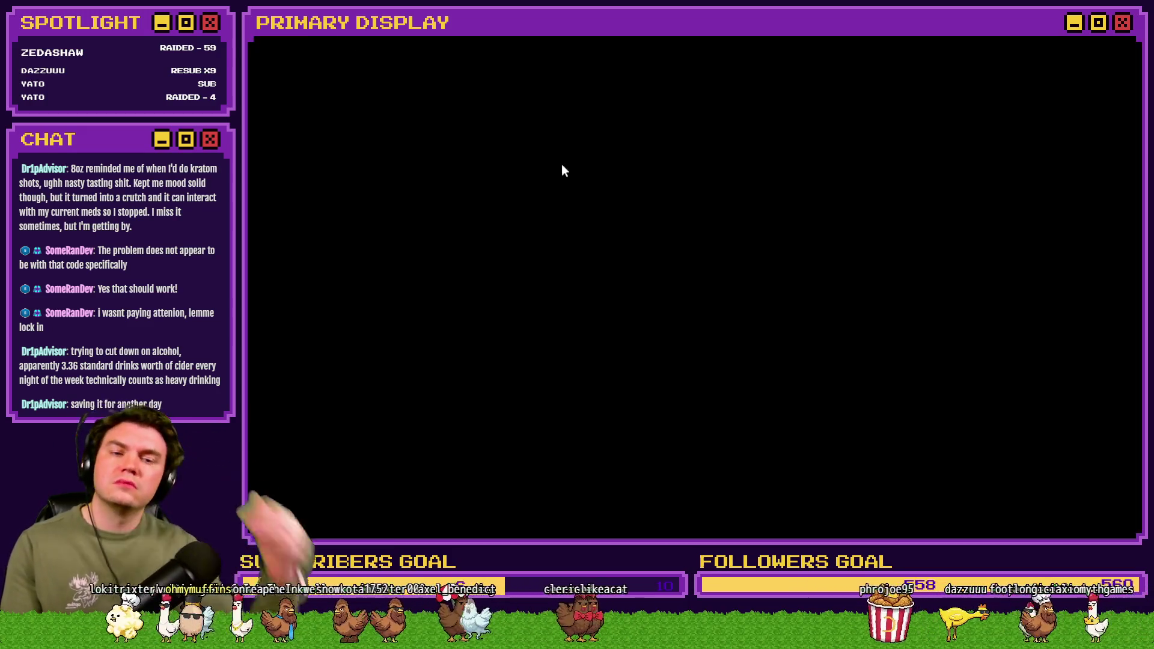
pyautogui.press('Up')
pyautogui.press('Up')
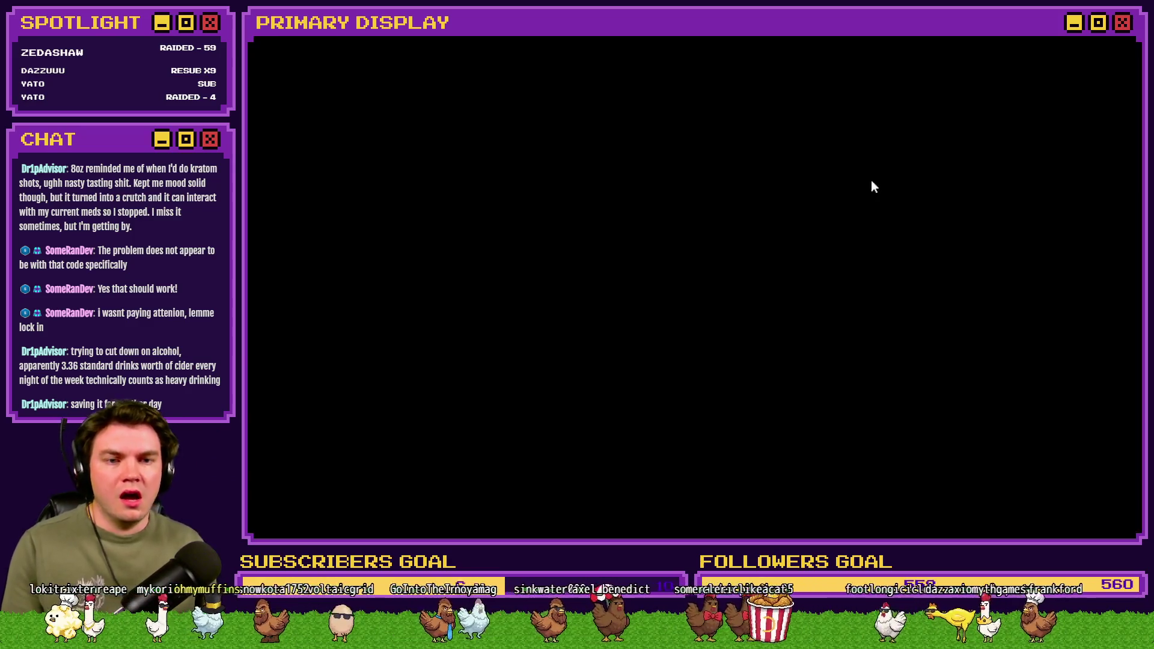
pyautogui.press('Up')
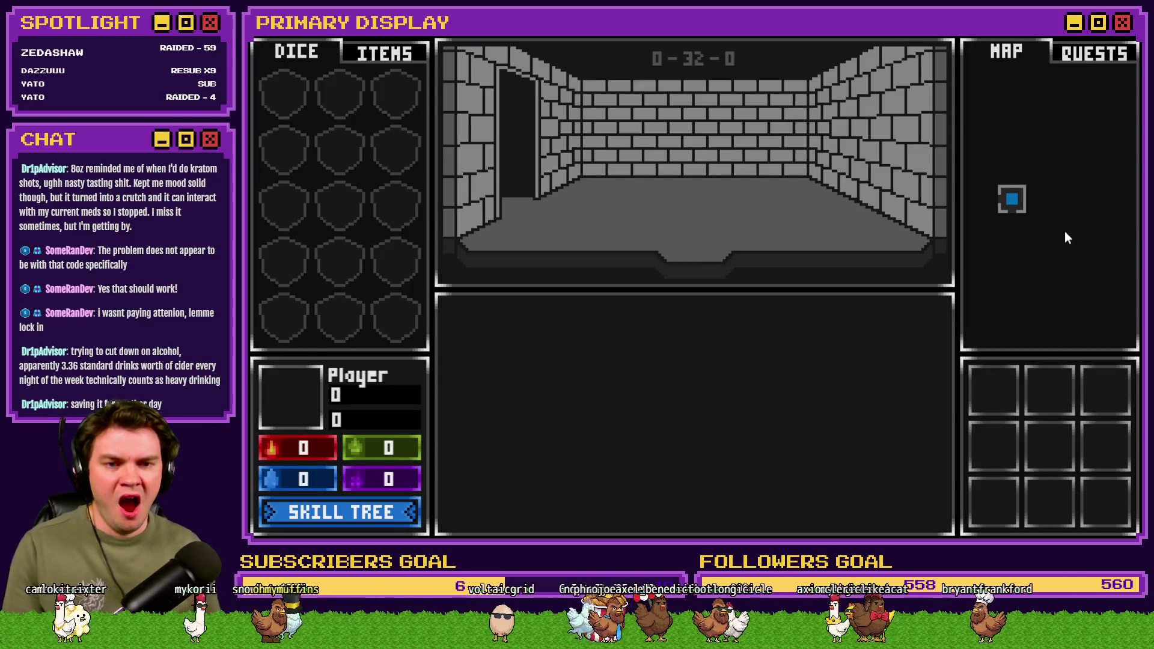
pyautogui.press('Up')
pyautogui.press('Up')
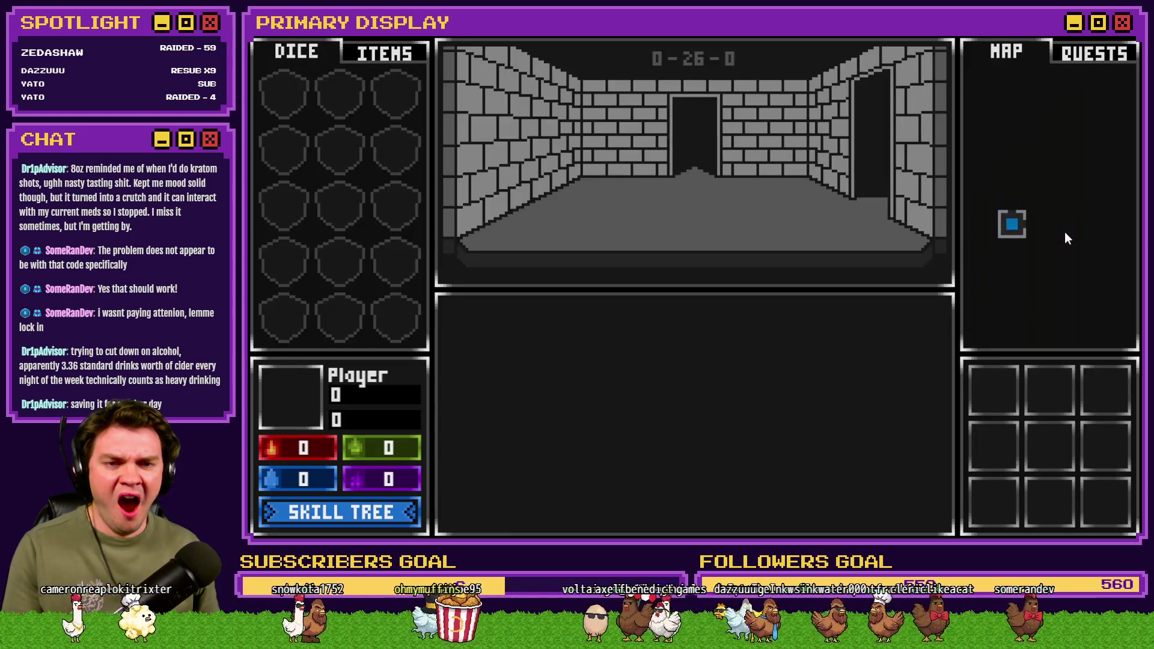
pyautogui.press('Up')
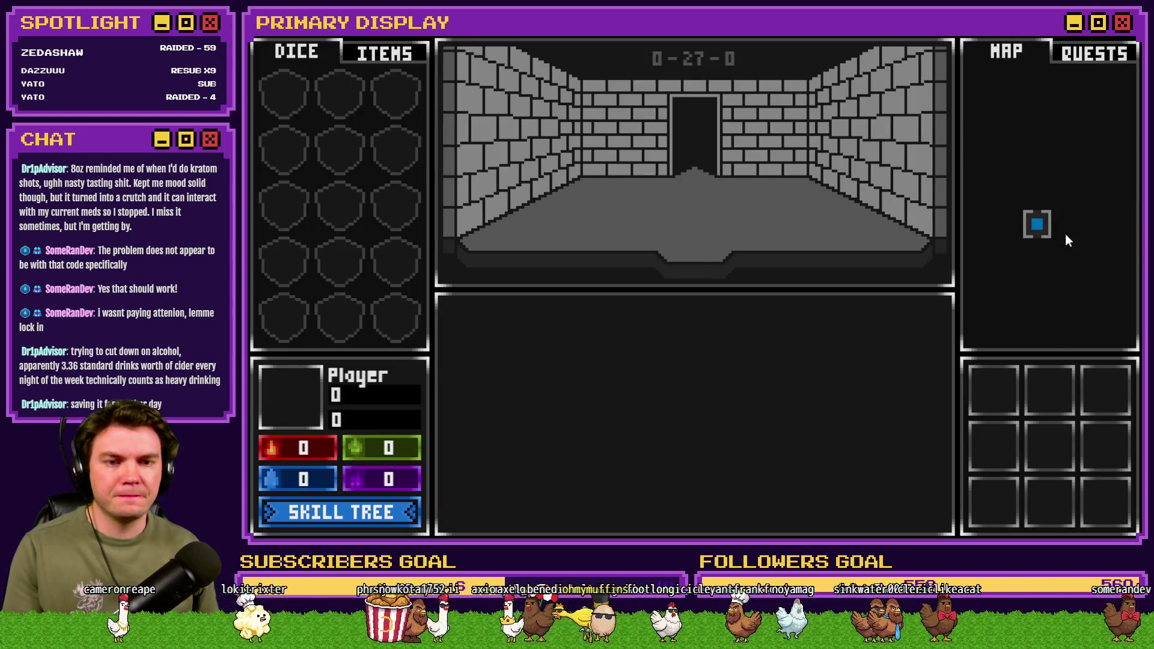
pyautogui.press('Up')
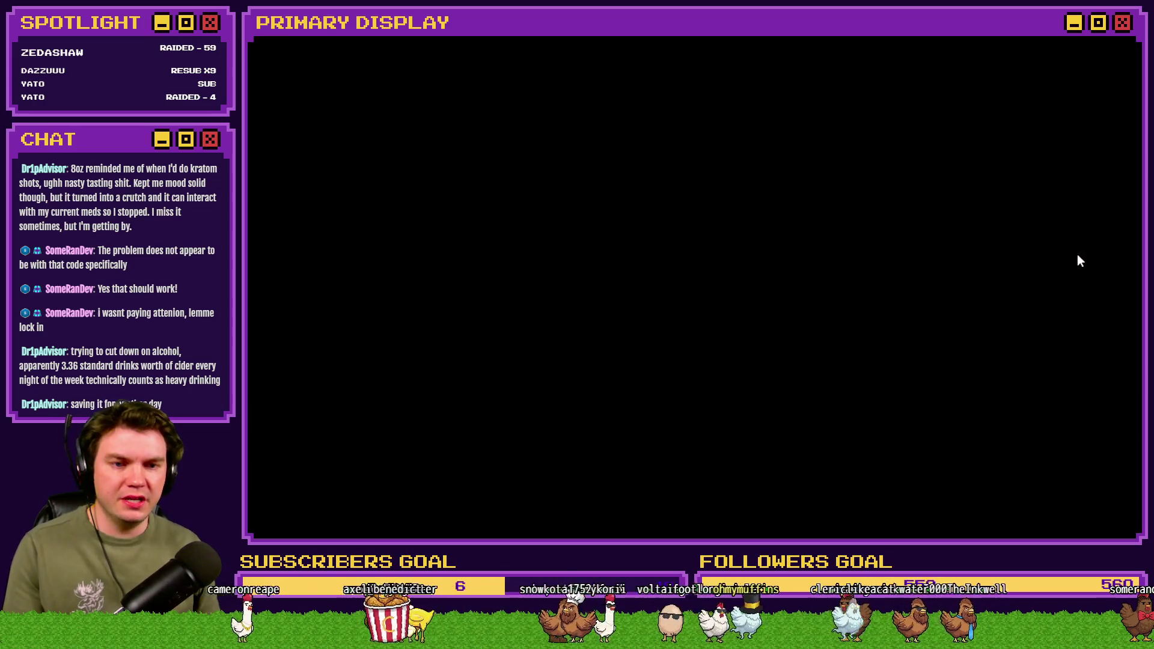
pyautogui.press('Up')
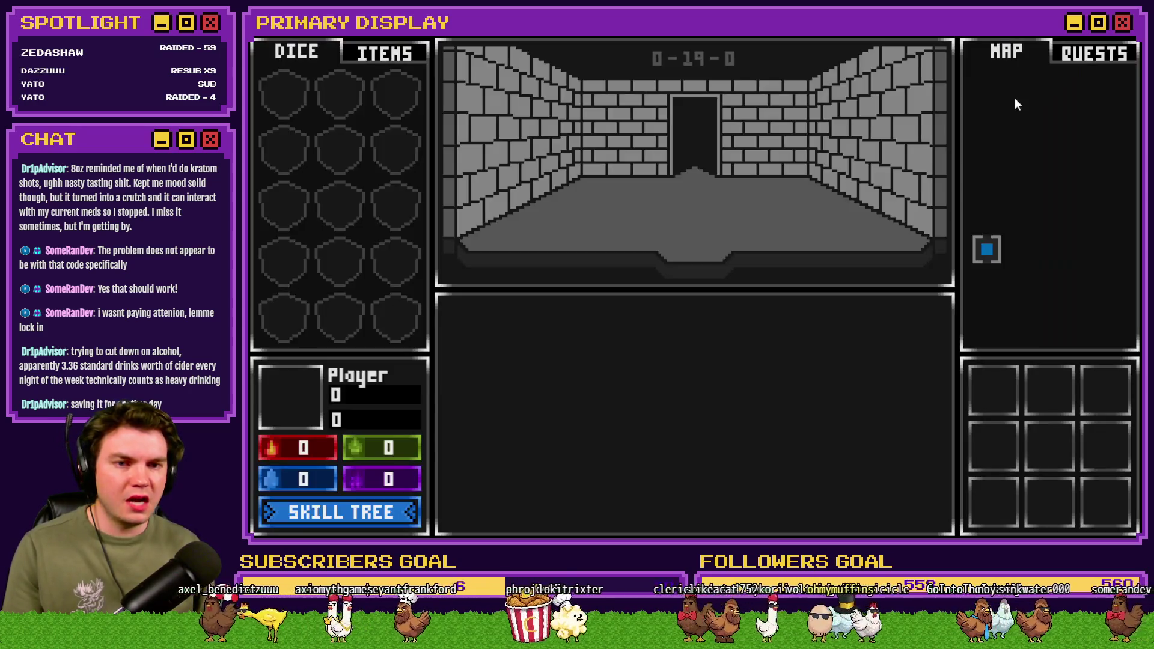
pyautogui.press('Up')
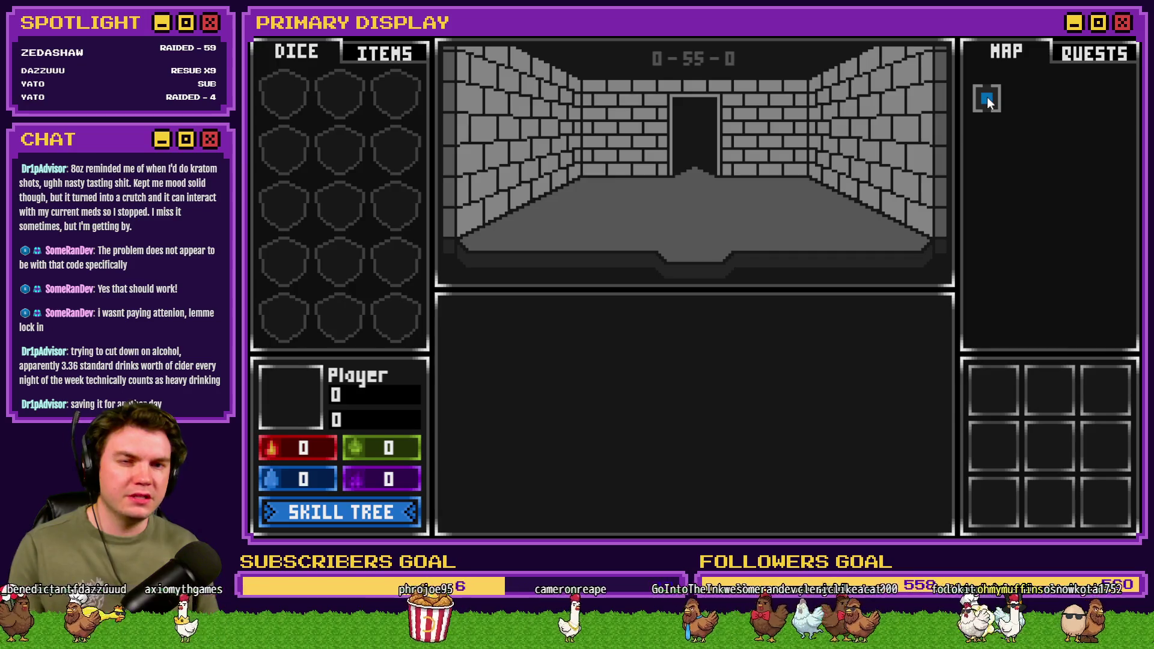
pyautogui.press('Right')
pyautogui.press('Down')
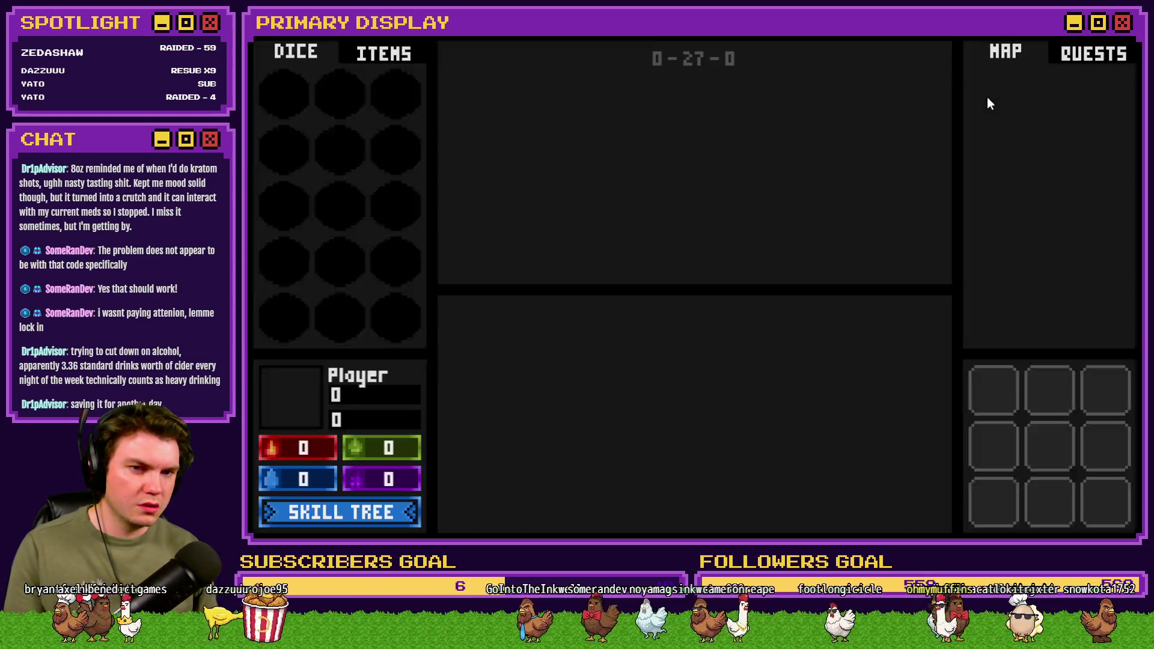
pyautogui.press('Up')
pyautogui.press('Up')
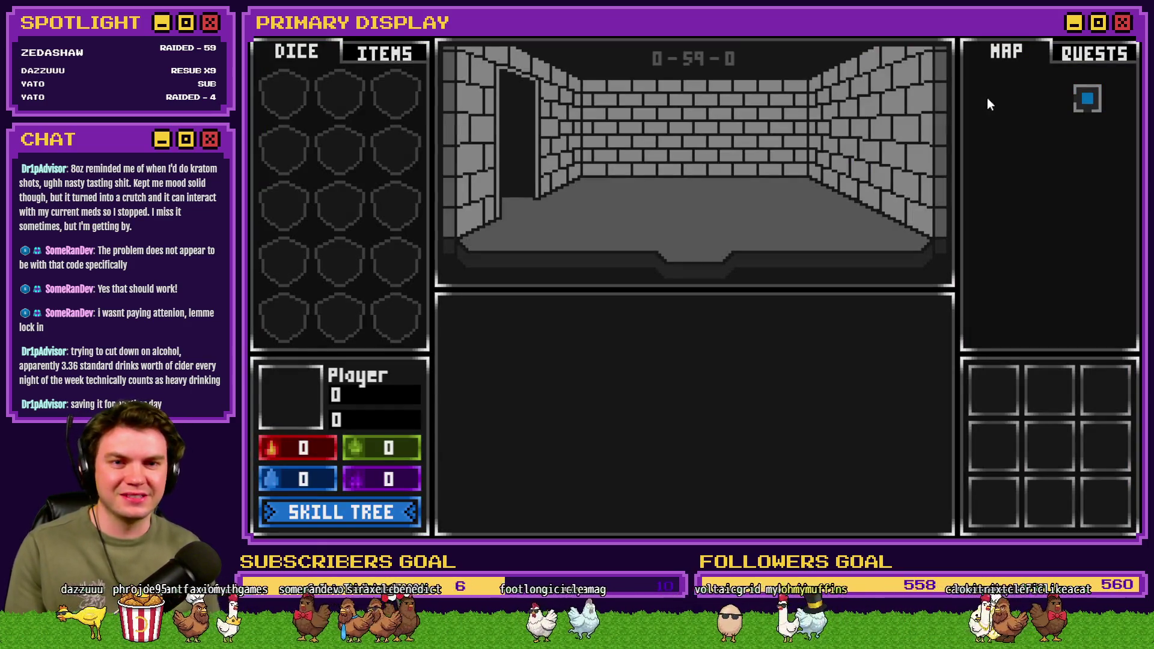
pyautogui.press('Left')
pyautogui.press('Left')
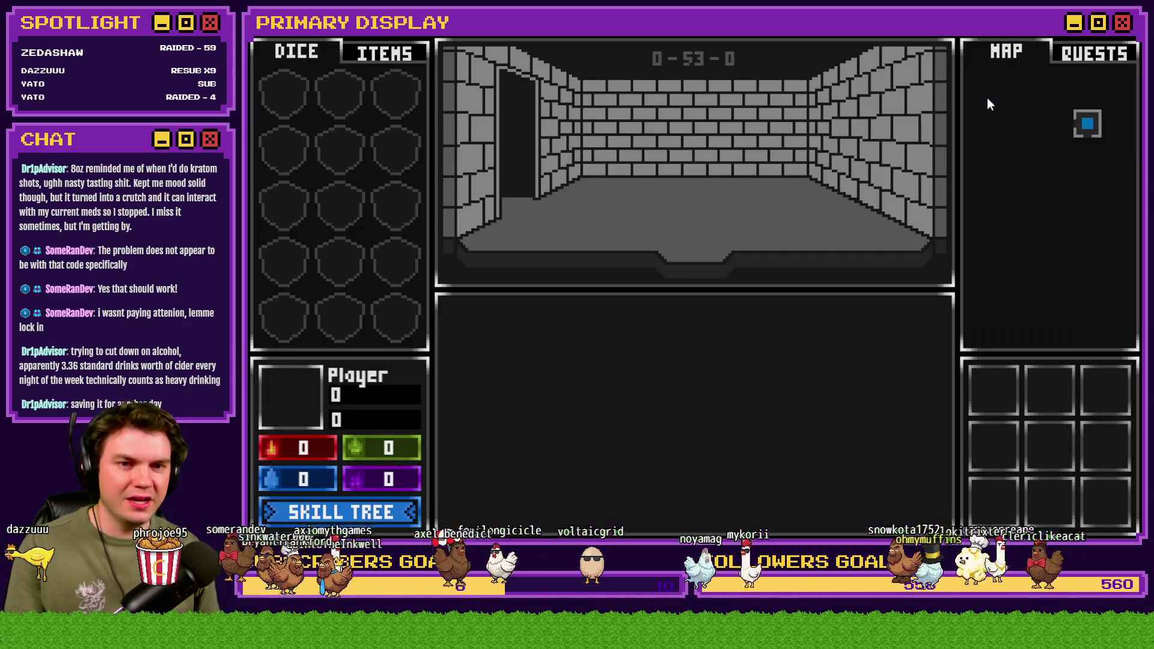
pyautogui.press('Down')
pyautogui.press('Up')
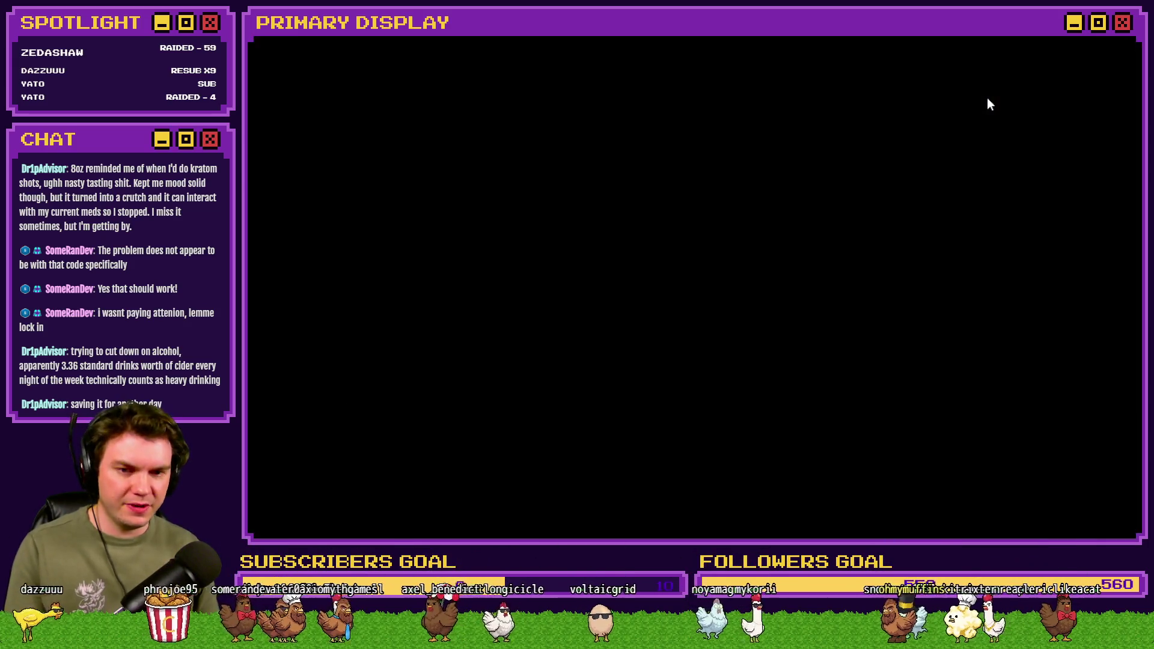
pyautogui.press('Left')
pyautogui.press('Up')
pyautogui.press('Up')
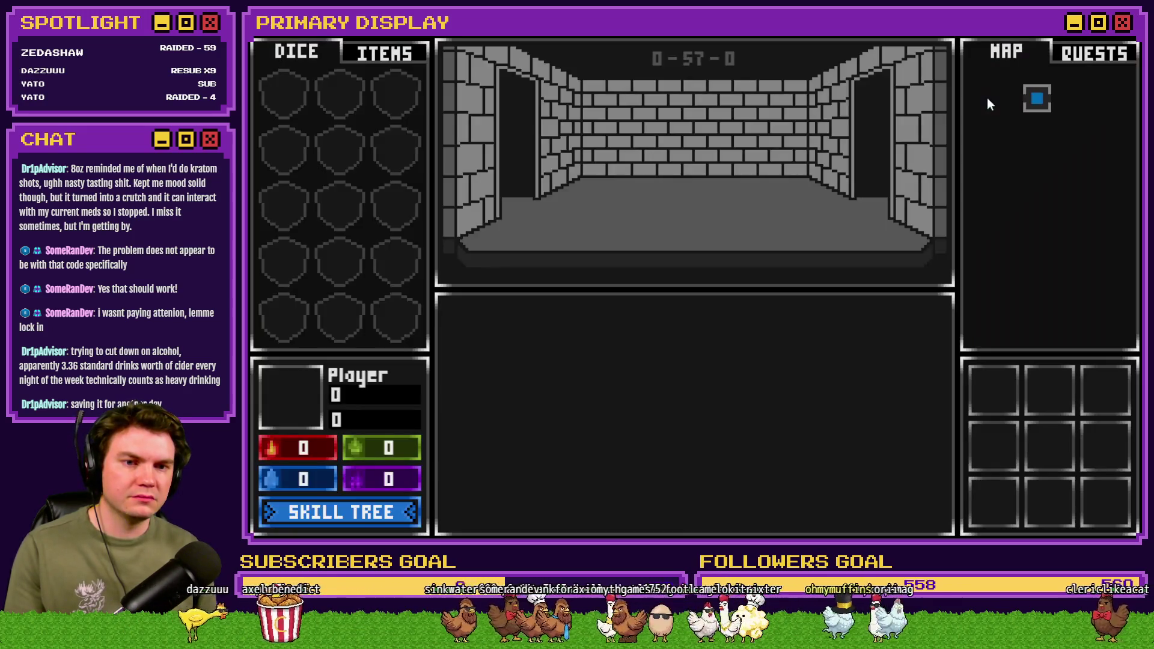
pyautogui.press('Down')
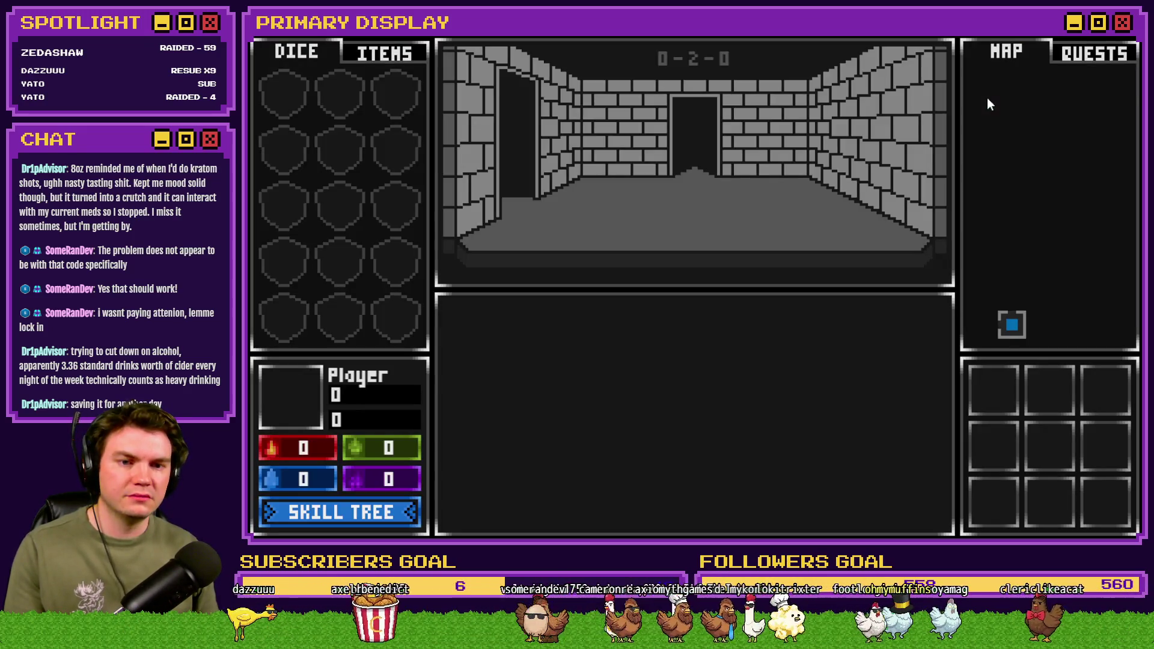
pyautogui.press('Up')
pyautogui.press('Up')
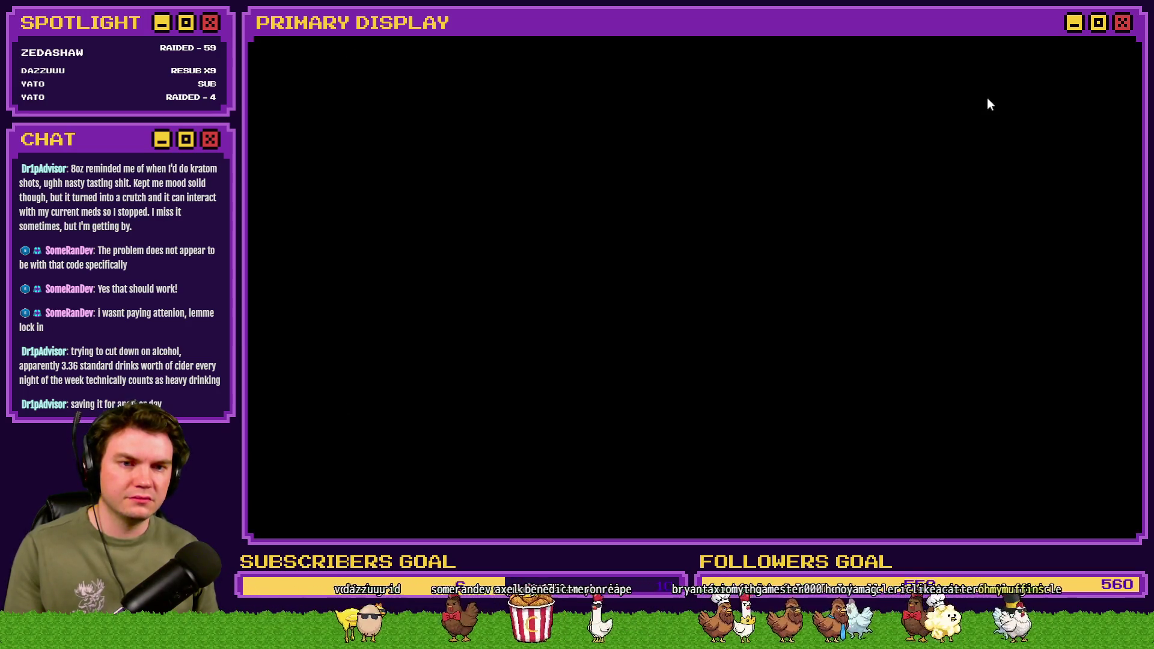
pyautogui.press('Up')
pyautogui.press('Left')
pyautogui.press('Up')
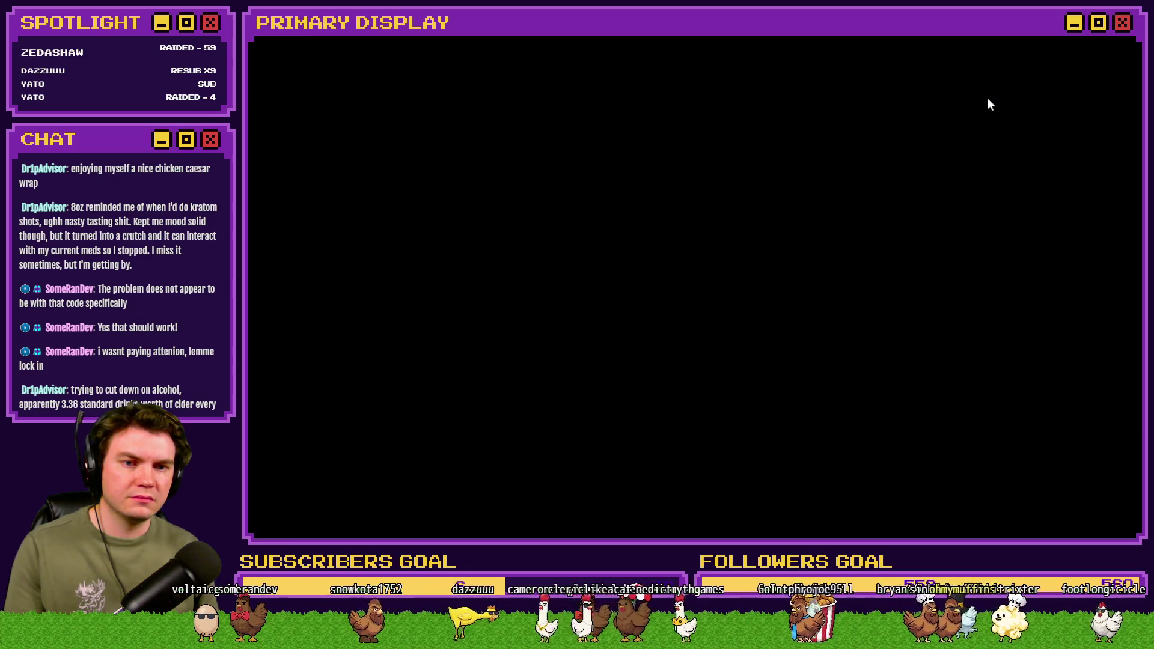
pyautogui.press('Up')
pyautogui.press('Left')
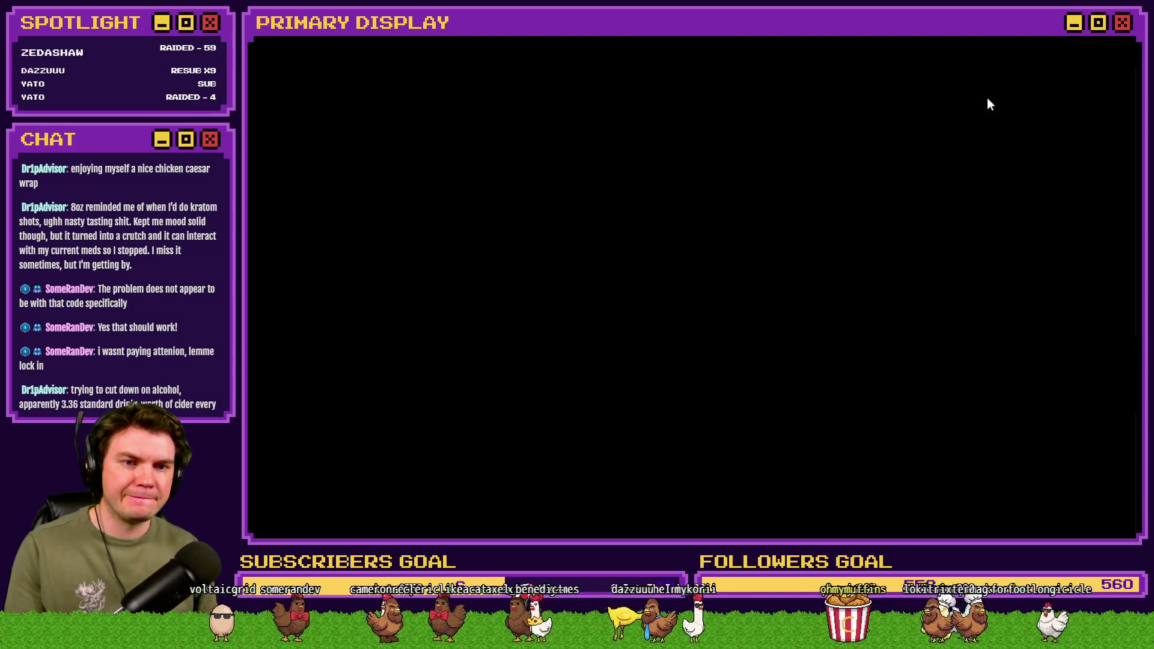
pyautogui.press('Down')
pyautogui.press('Down')
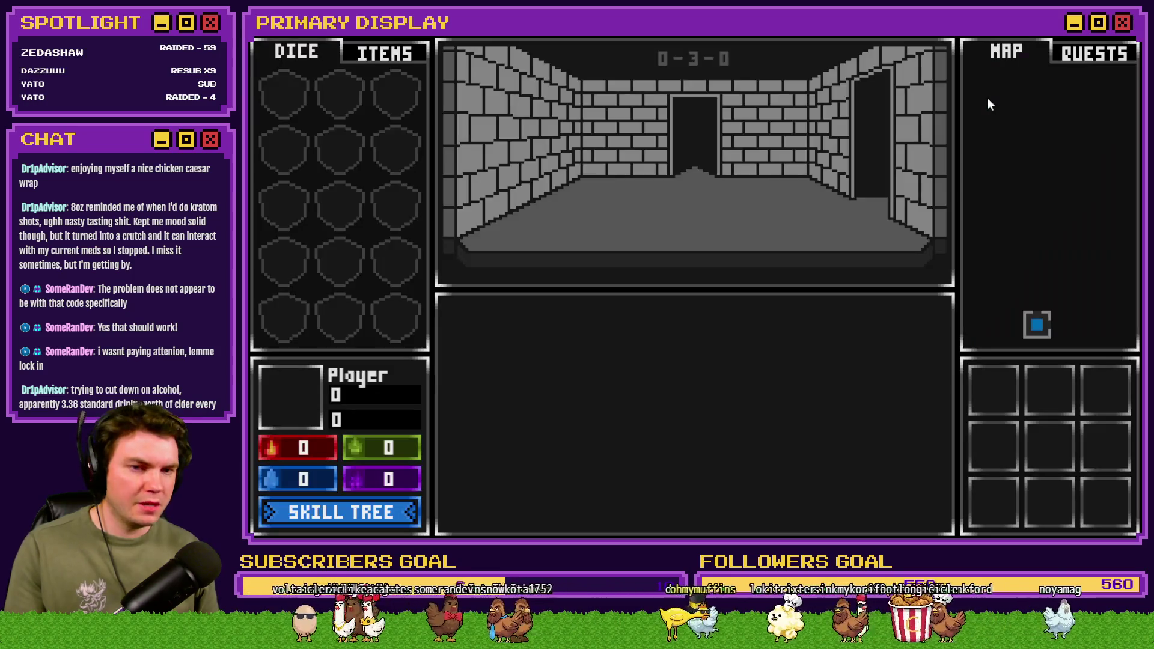
pyautogui.press('Up')
pyautogui.press('Right')
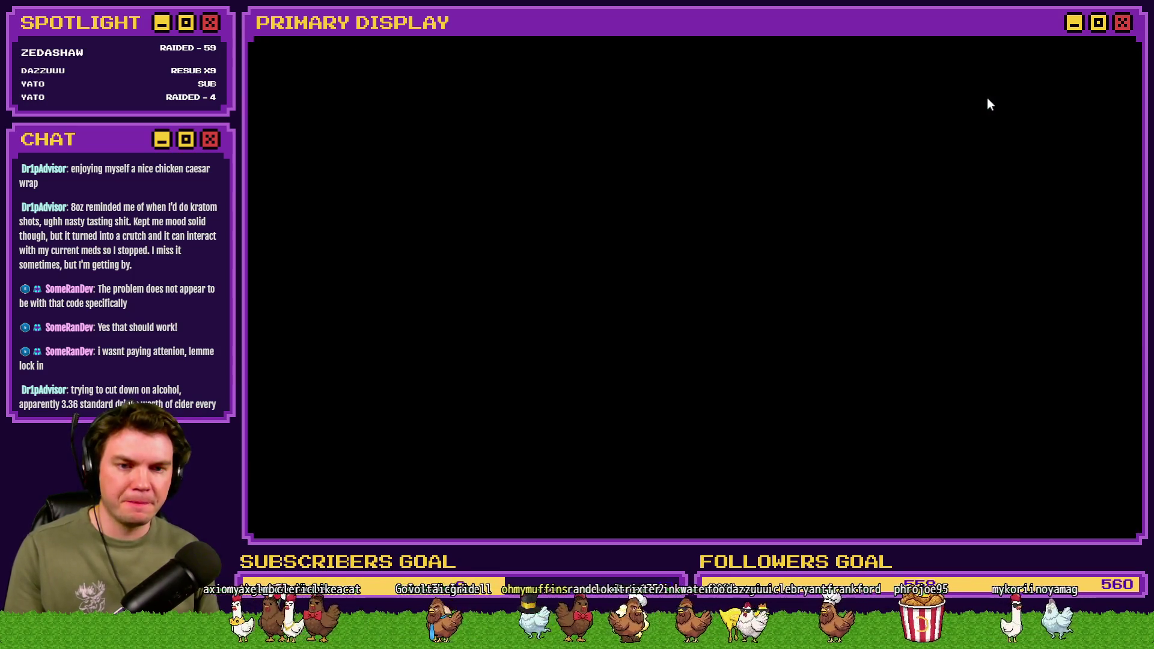
pyautogui.press('Right')
pyautogui.press('Up')
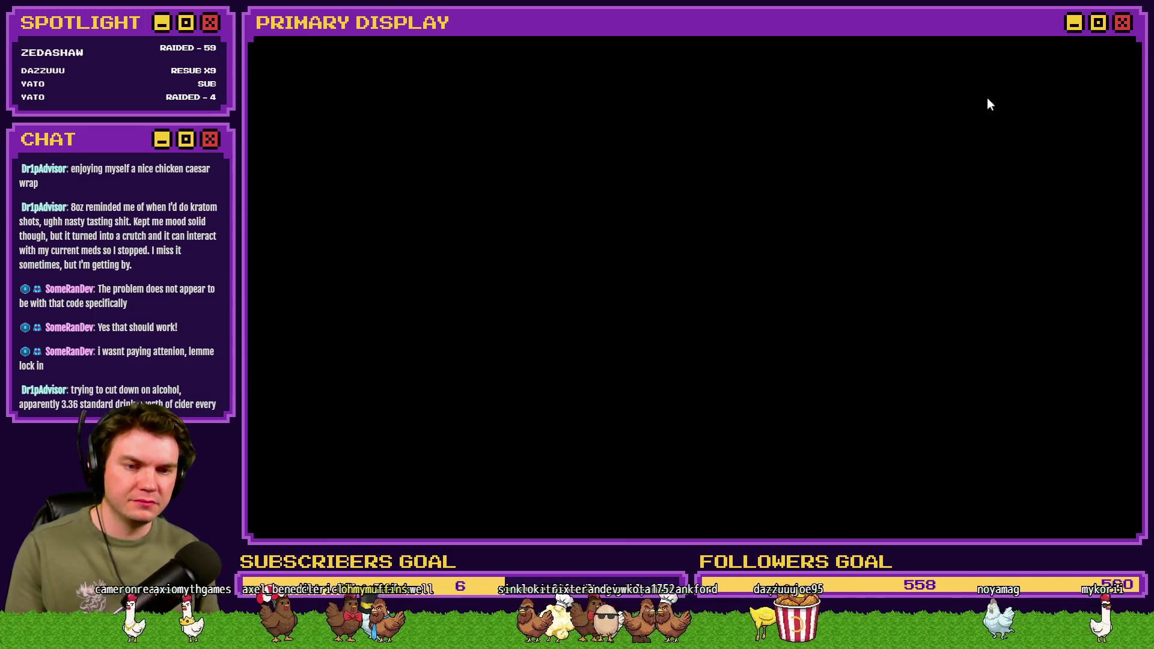
pyautogui.press('Up')
pyautogui.press('Left')
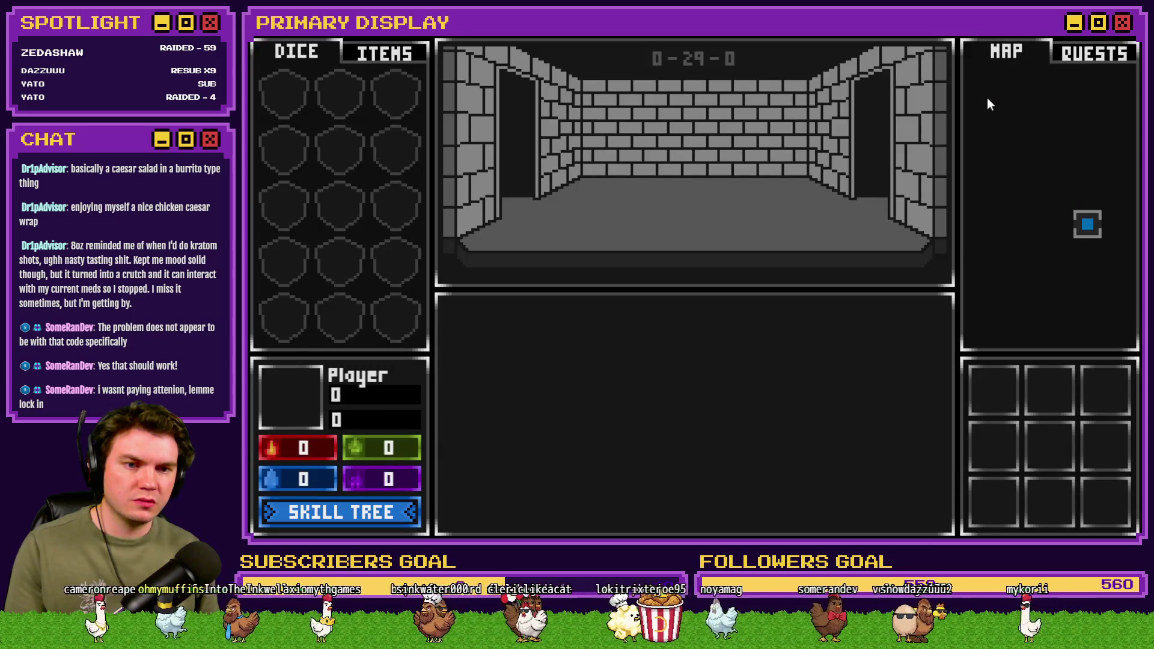
pyautogui.press('Down')
pyautogui.press('Down')
pyautogui.press('Right')
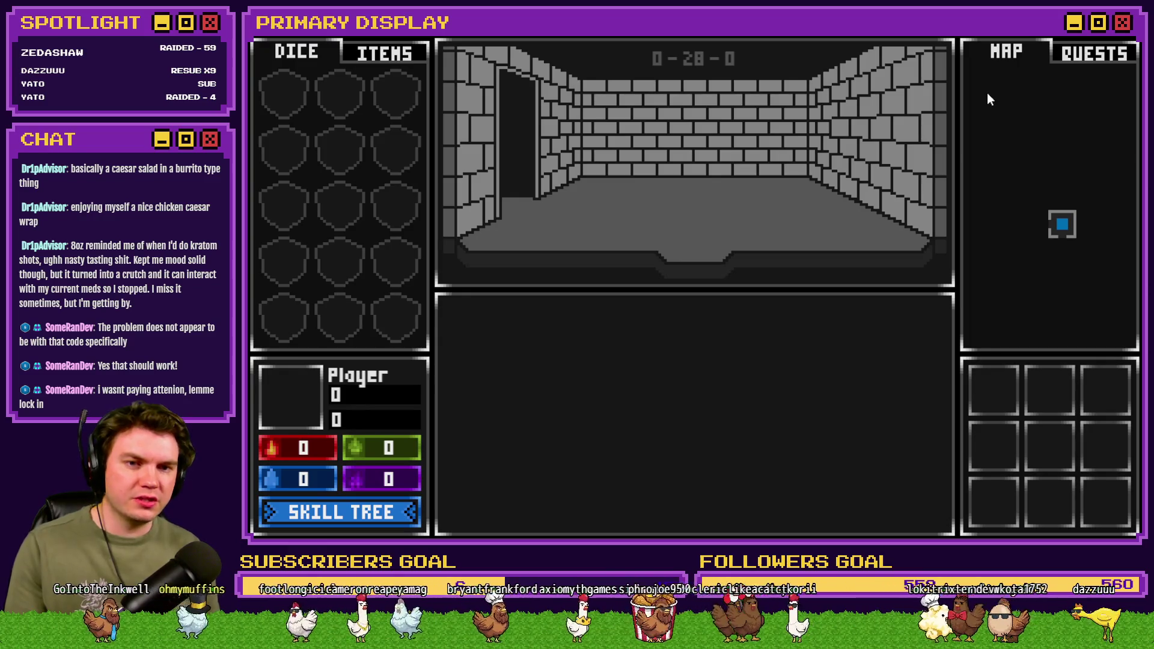
# Step: Keep regenerating the dungeon until the player spawns in top-left room 0-55-0
pyautogui.press('Up')
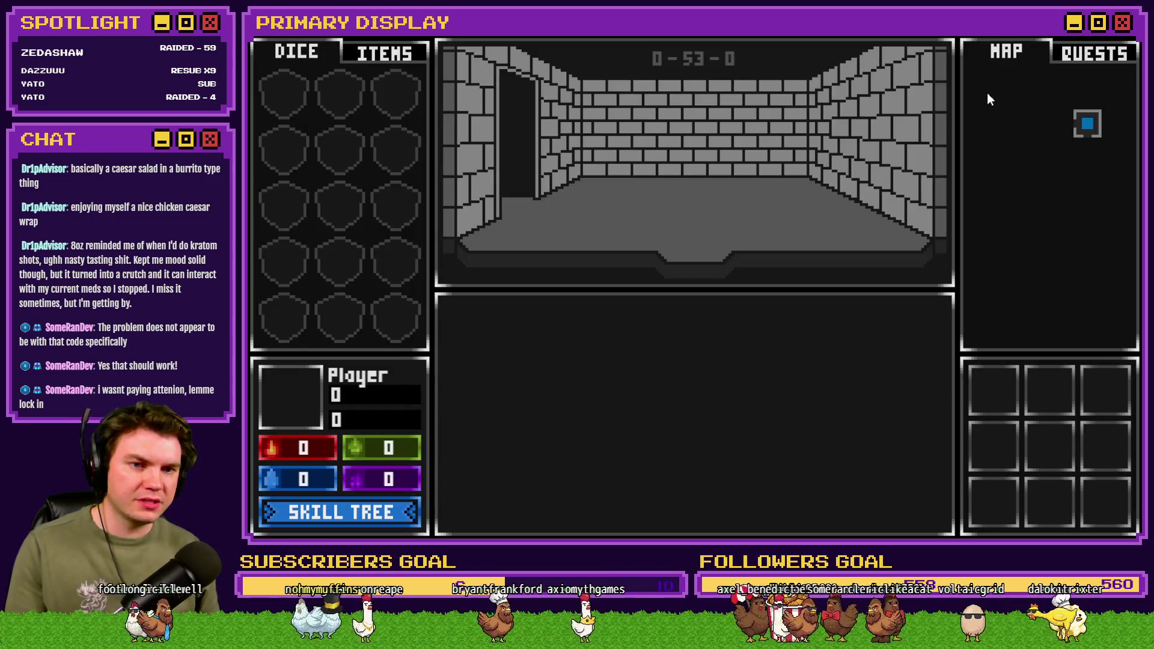
pyautogui.press('Down')
pyautogui.press('Right')
pyautogui.press('Down')
pyautogui.press('Left')
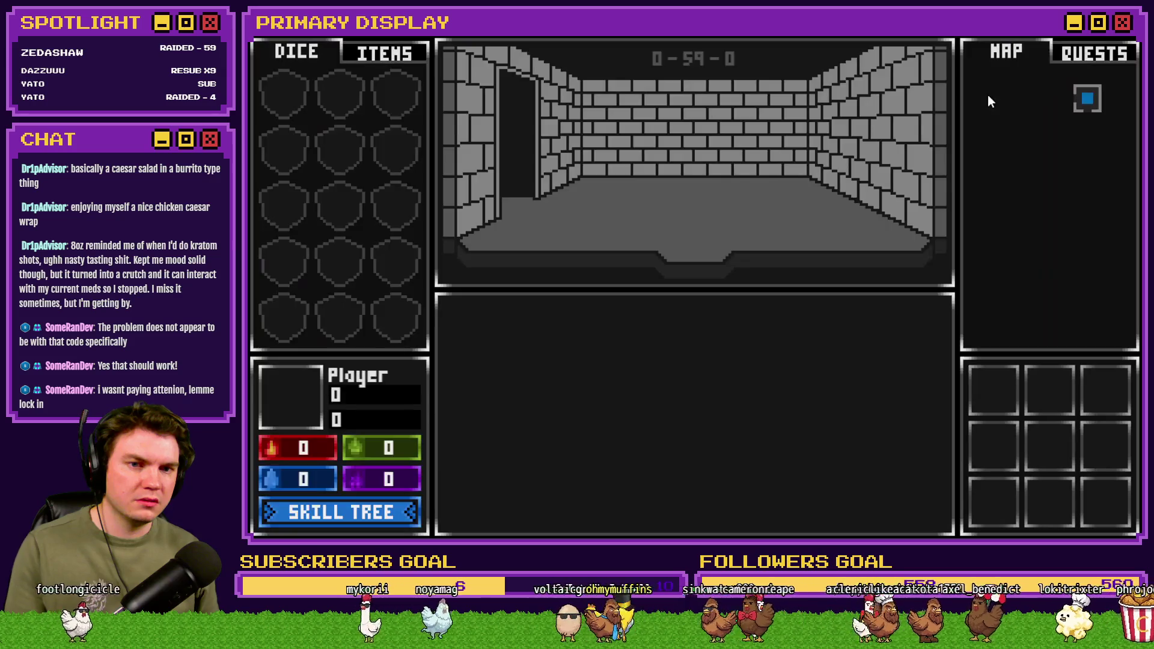
pyautogui.press('Down')
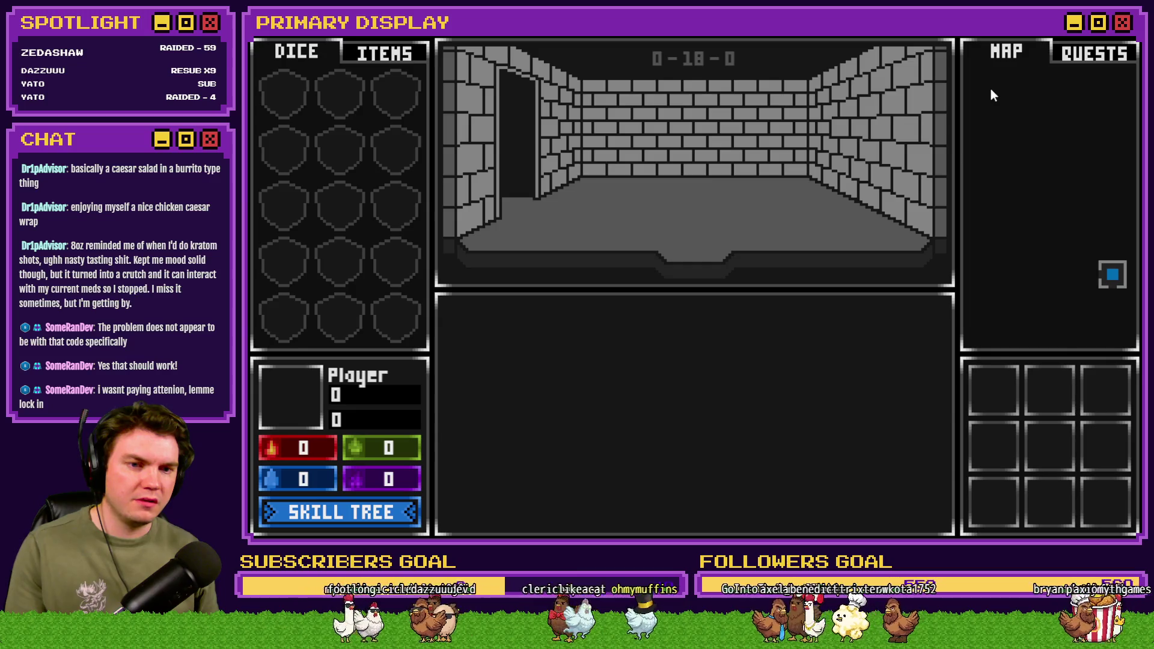
pyautogui.press('Left')
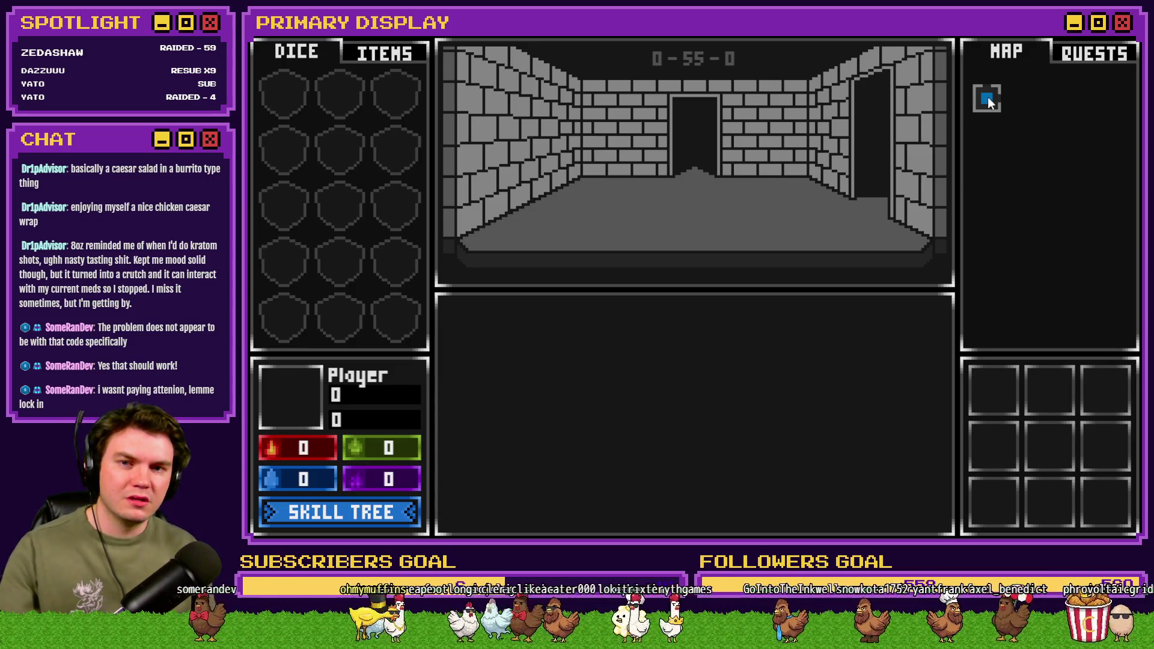
# Step: In the F9 debug list, confirm room 55-layout in V[0311-0320] reads 9, then reopen Common Event 0024
pyautogui.press('F9')
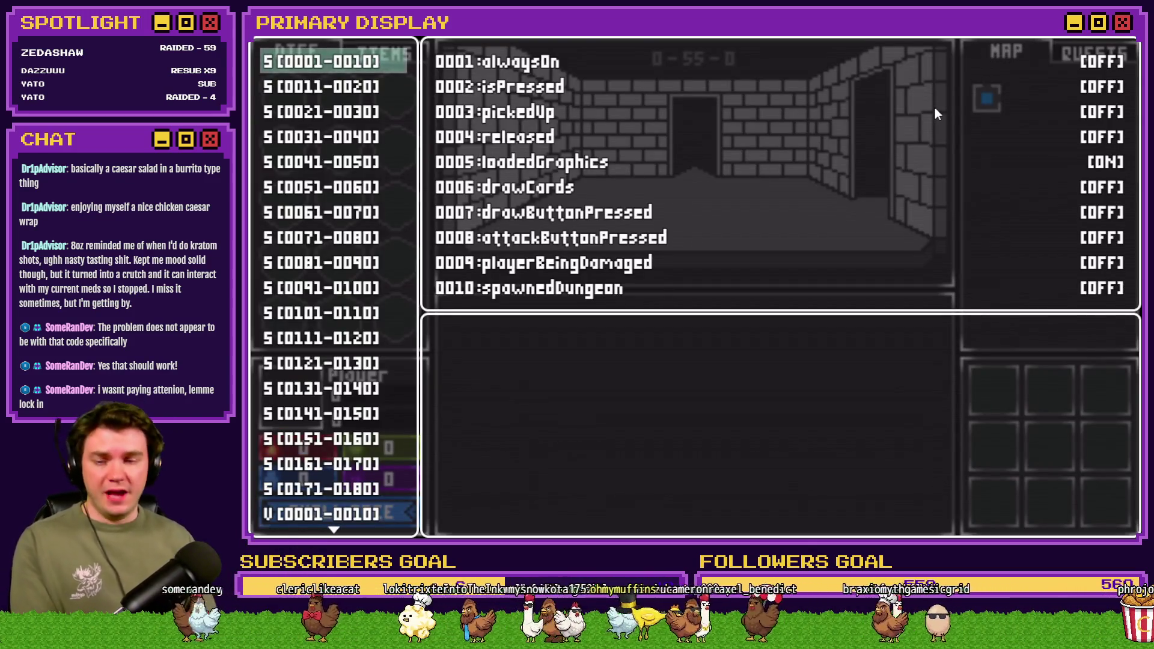
pyautogui.scroll(-10, 301, 430)
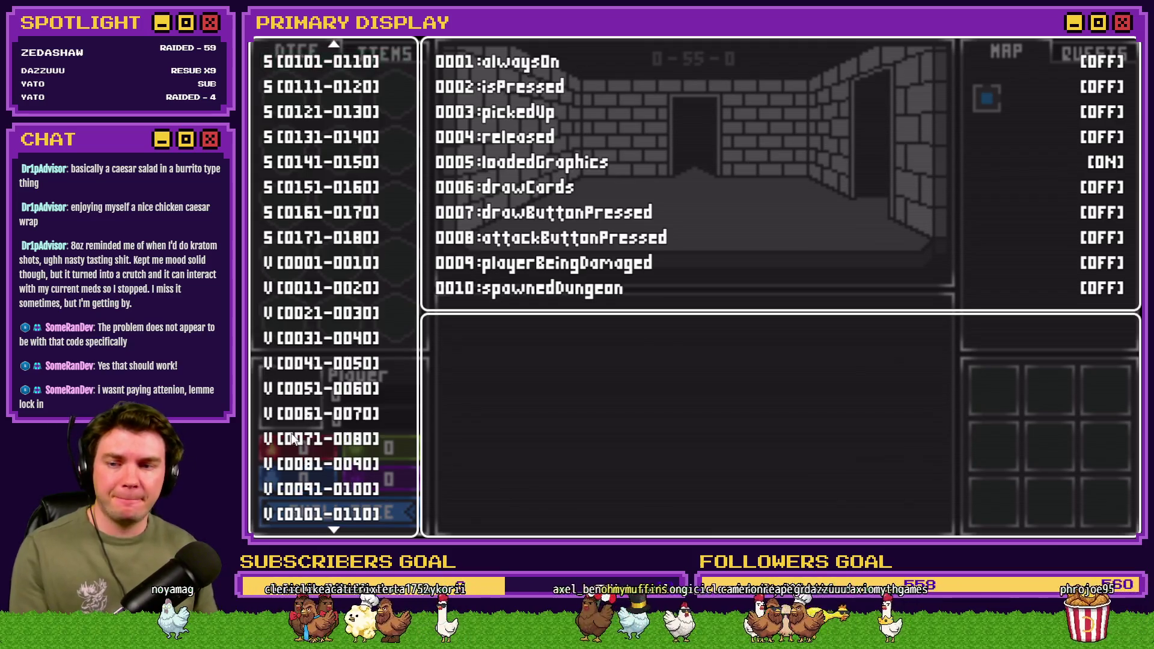
pyautogui.scroll(-13, 303, 426)
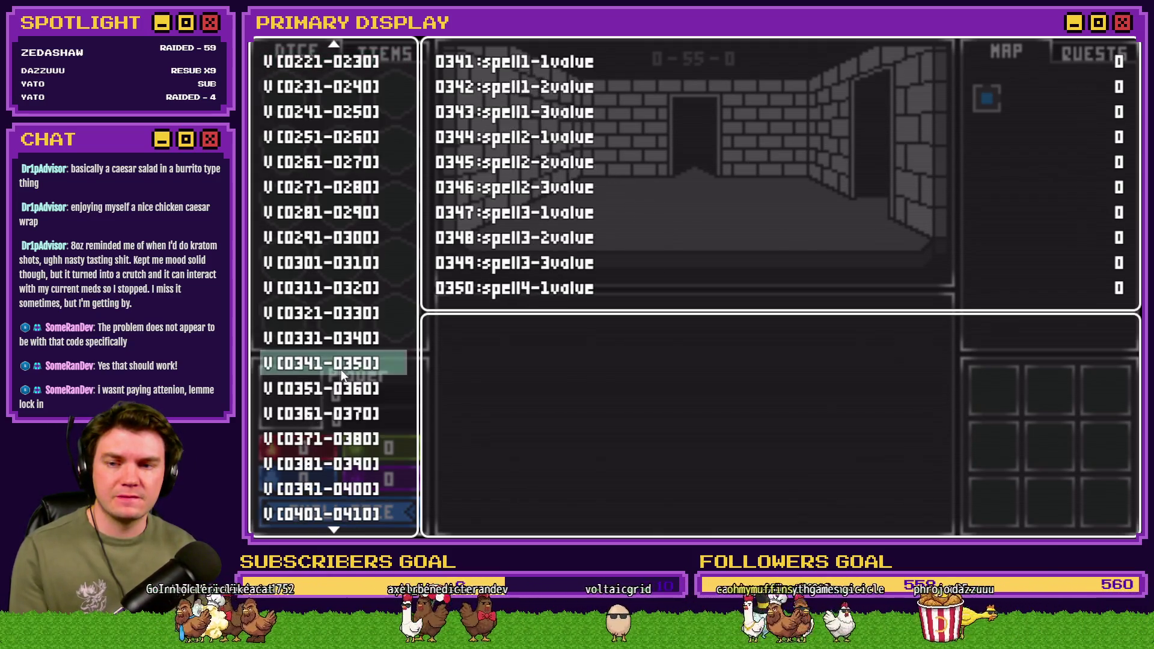
pyautogui.press('Up')
pyautogui.press('Up')
pyautogui.press('Up')
pyautogui.press('Down')
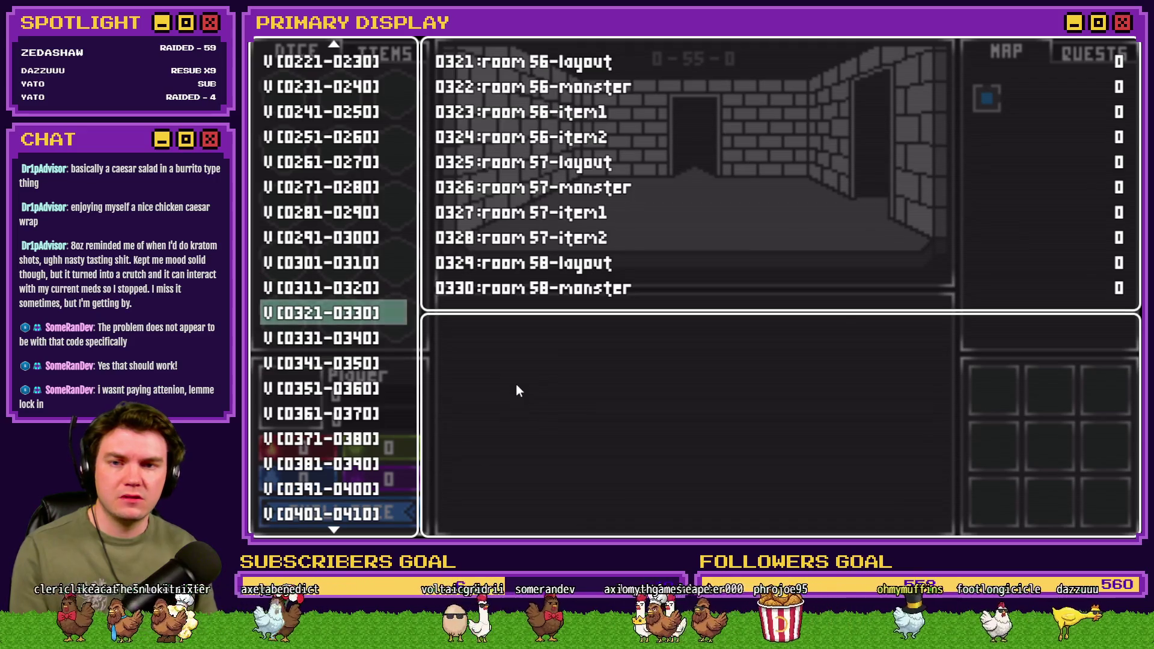
pyautogui.press('Up')
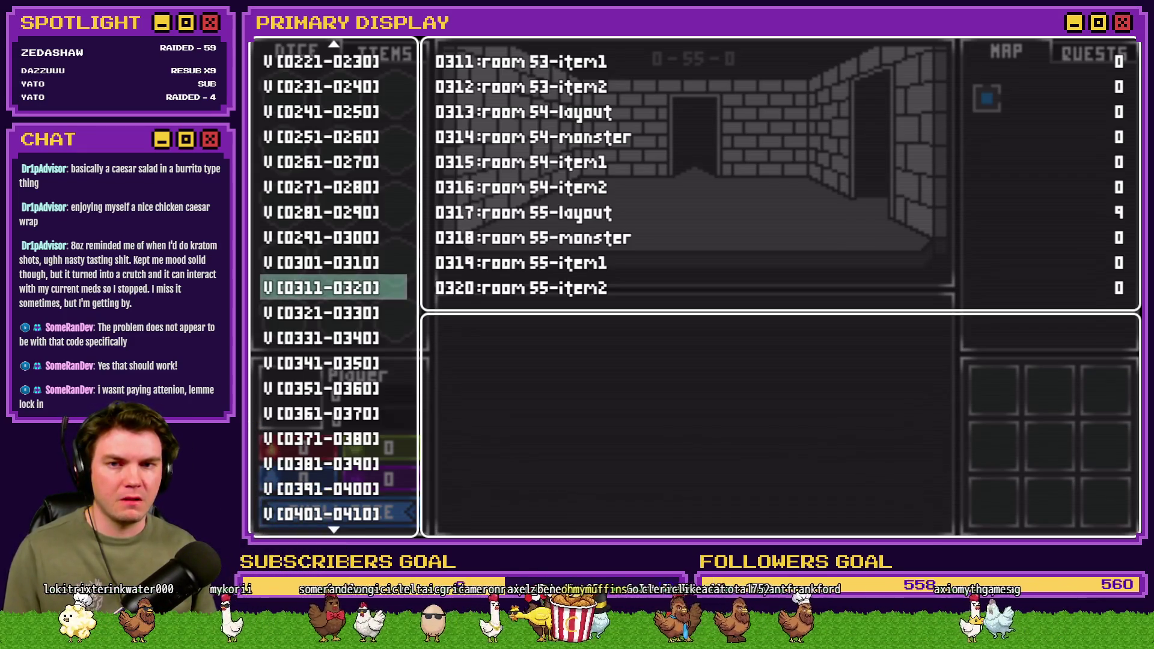
pyautogui.hotkey('alt', 'F4')
pyautogui.click(666, 61)
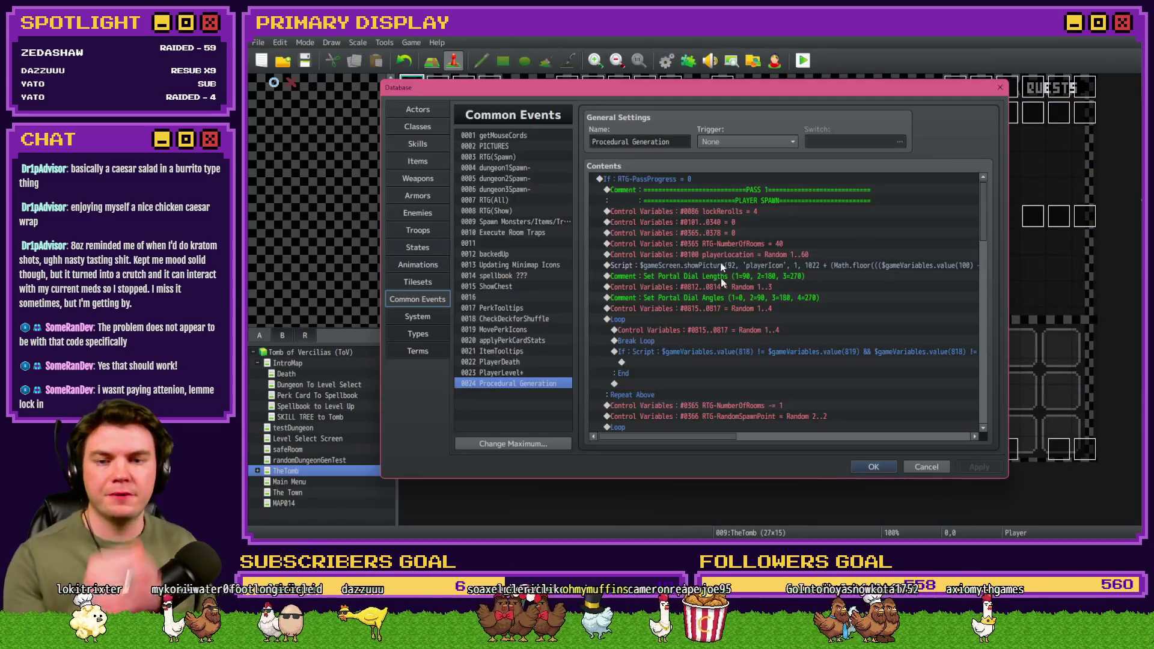
pyautogui.scroll(-5, 763, 354)
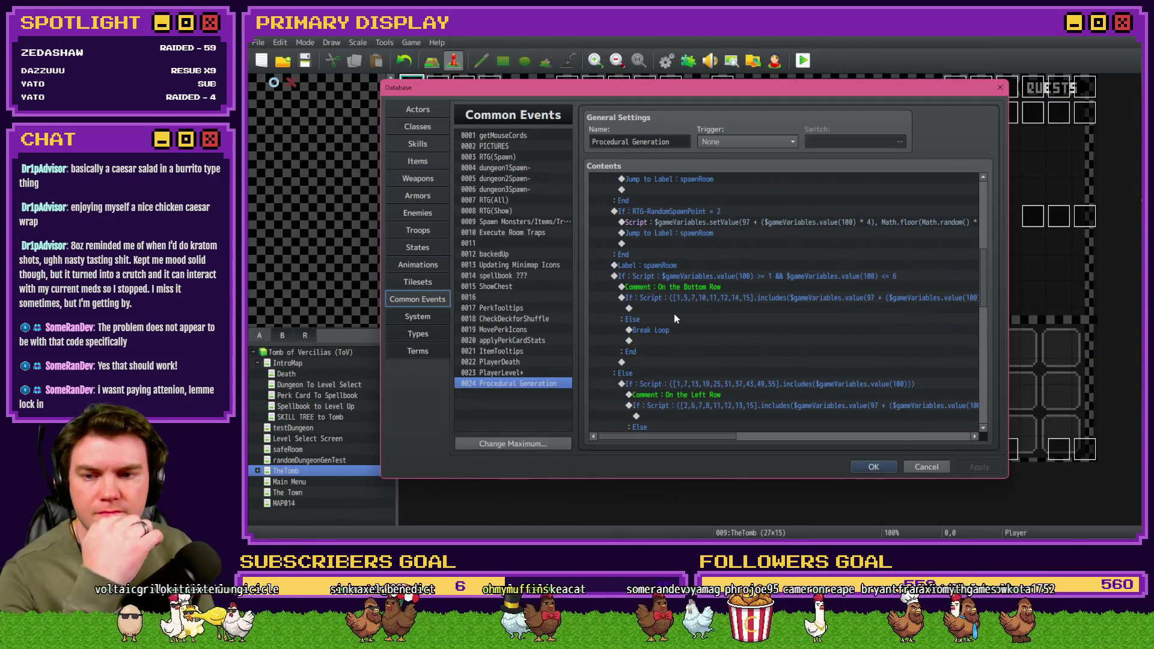
pyautogui.scroll(-7, 675, 309)
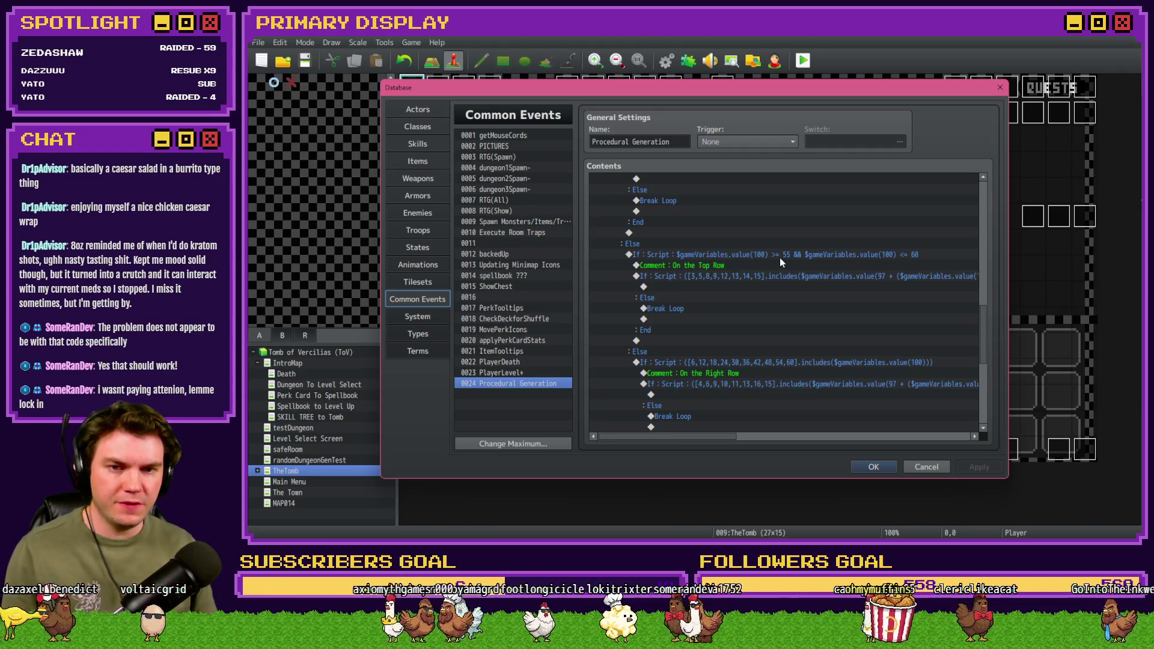
pyautogui.hotkey('alt', 'Tab')
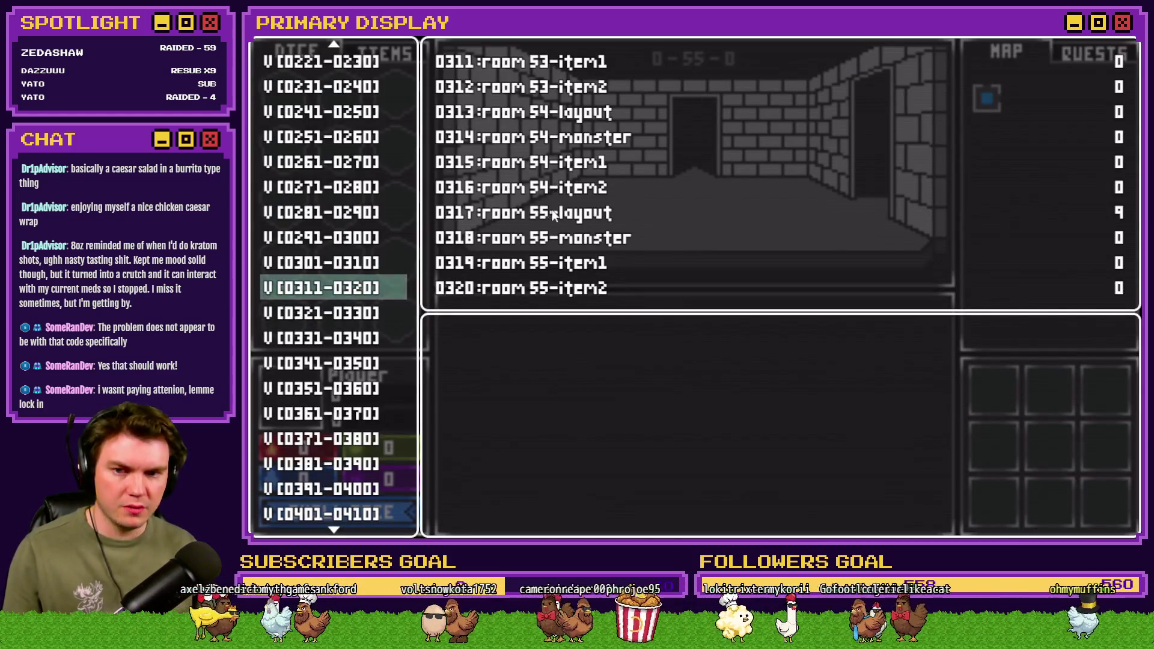
pyautogui.press('F4')
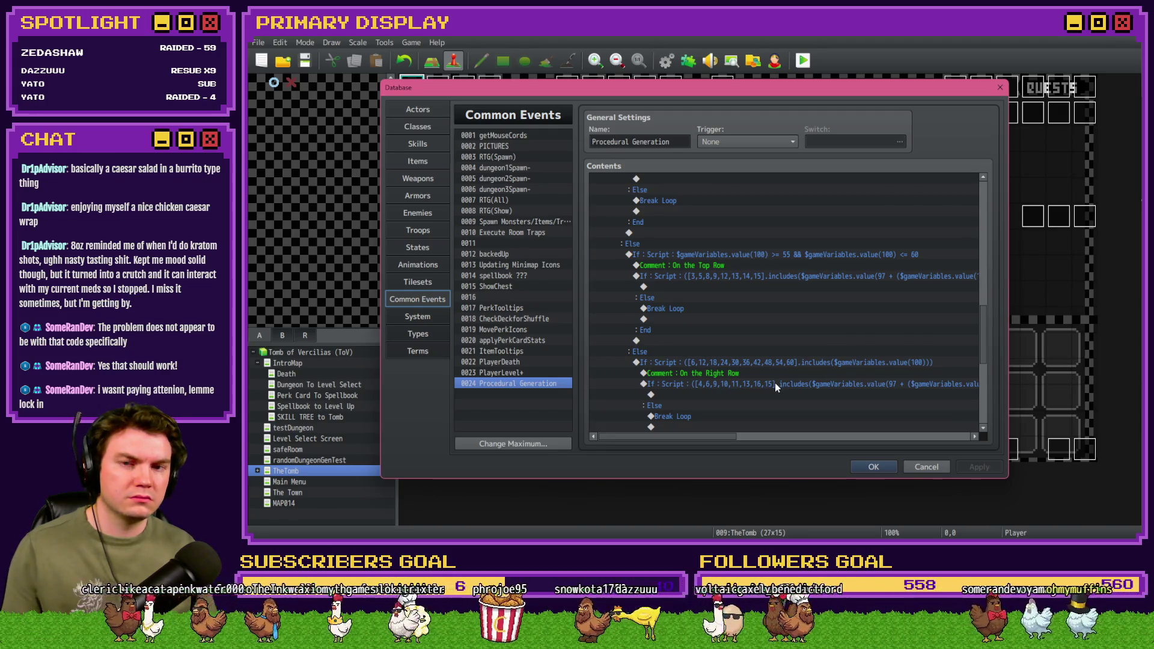
pyautogui.scroll(2, 775, 387)
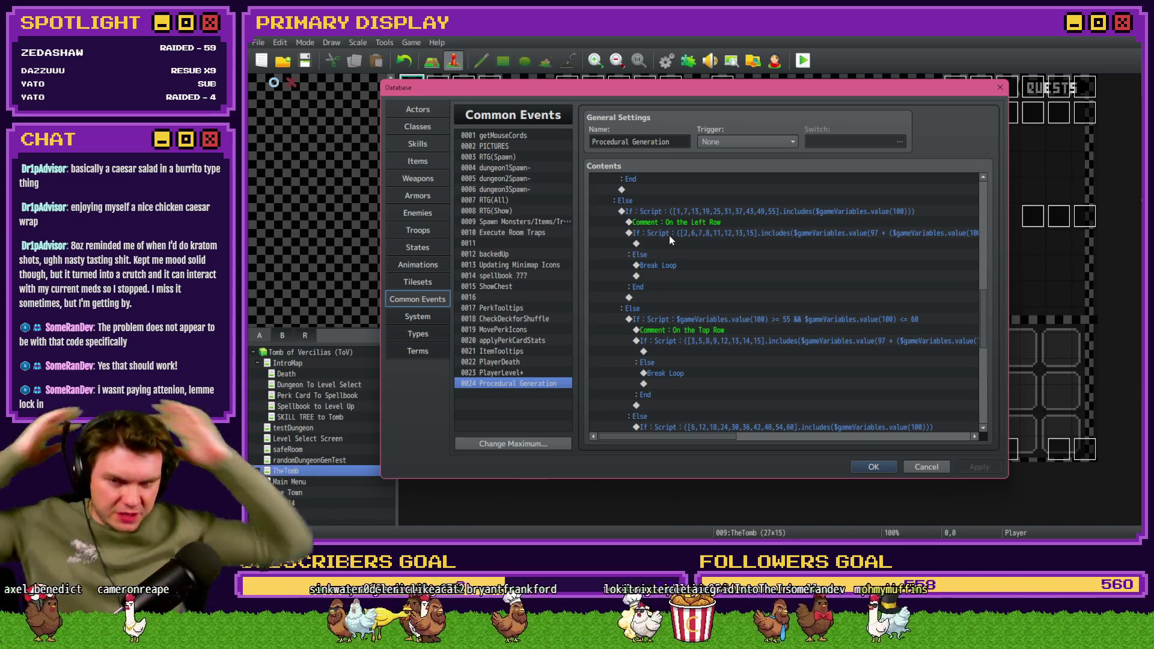
pyautogui.doubleClick(693, 213)
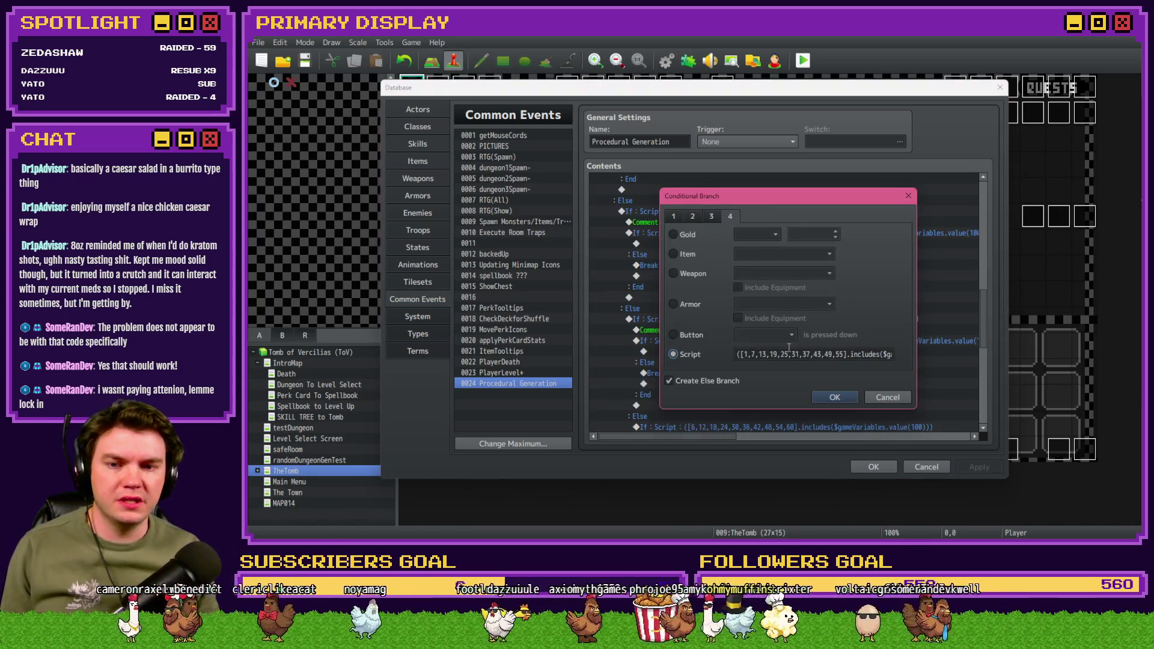
# Step: Trim the left-row script array to 7,13,19,25,31,37,43,49 by removing rooms 1 and 55
pyautogui.click(673, 354)
pyautogui.click(777, 355)
pyautogui.click(841, 354)
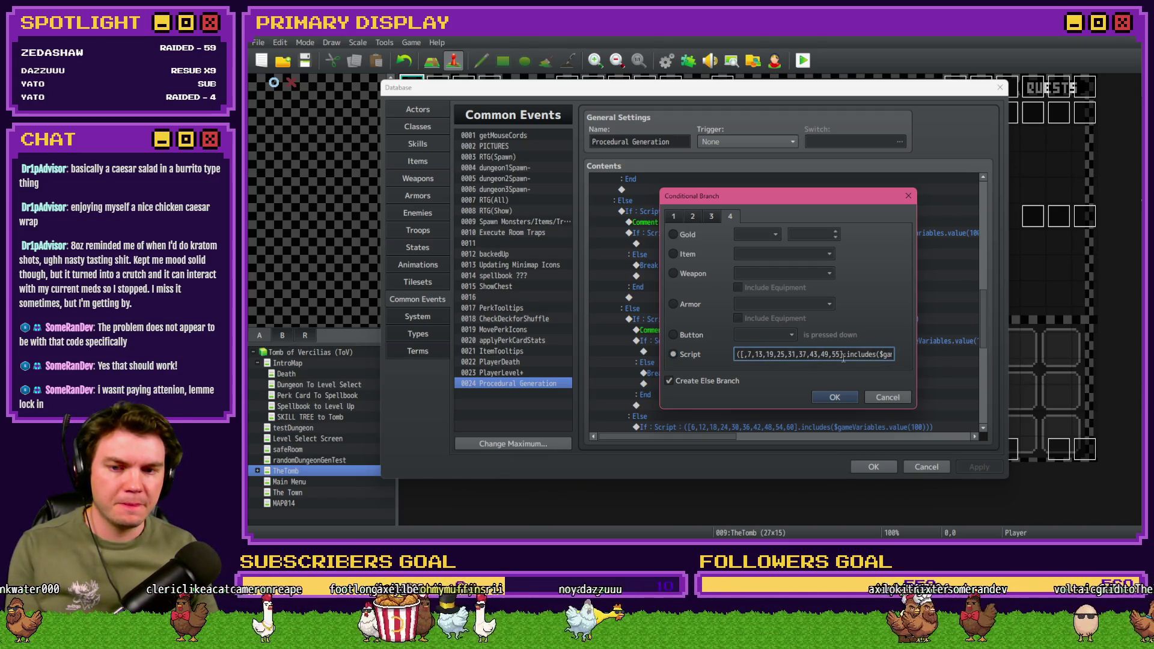
pyautogui.press('BackSpace')
pyautogui.press('BackSpace')
pyautogui.press('BackSpace')
pyautogui.click(748, 354)
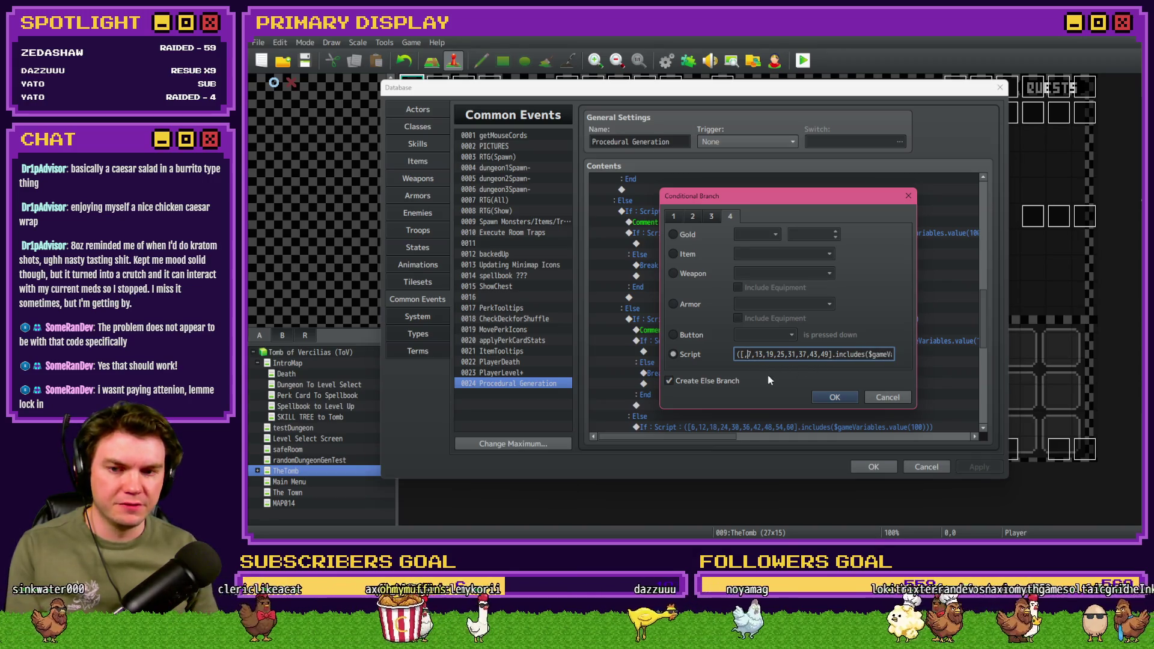
pyautogui.click(828, 394)
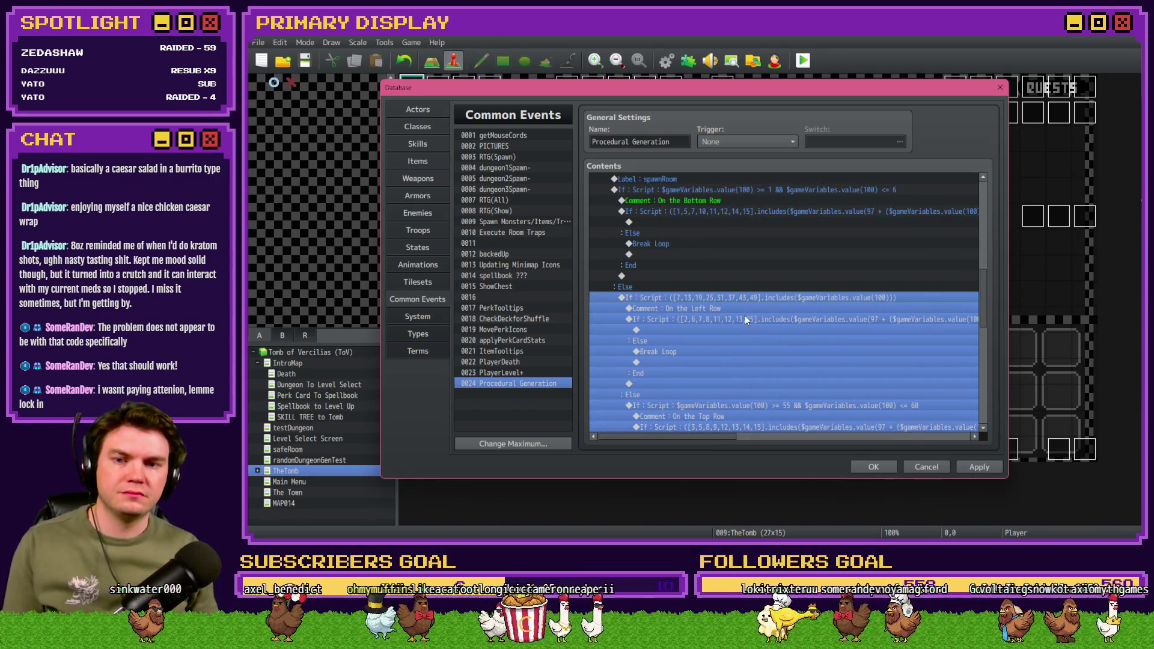
# Step: Remove rooms 6 and 60 from the right-row script array, leaving 12 through 54
pyautogui.scroll(-6, 741, 319)
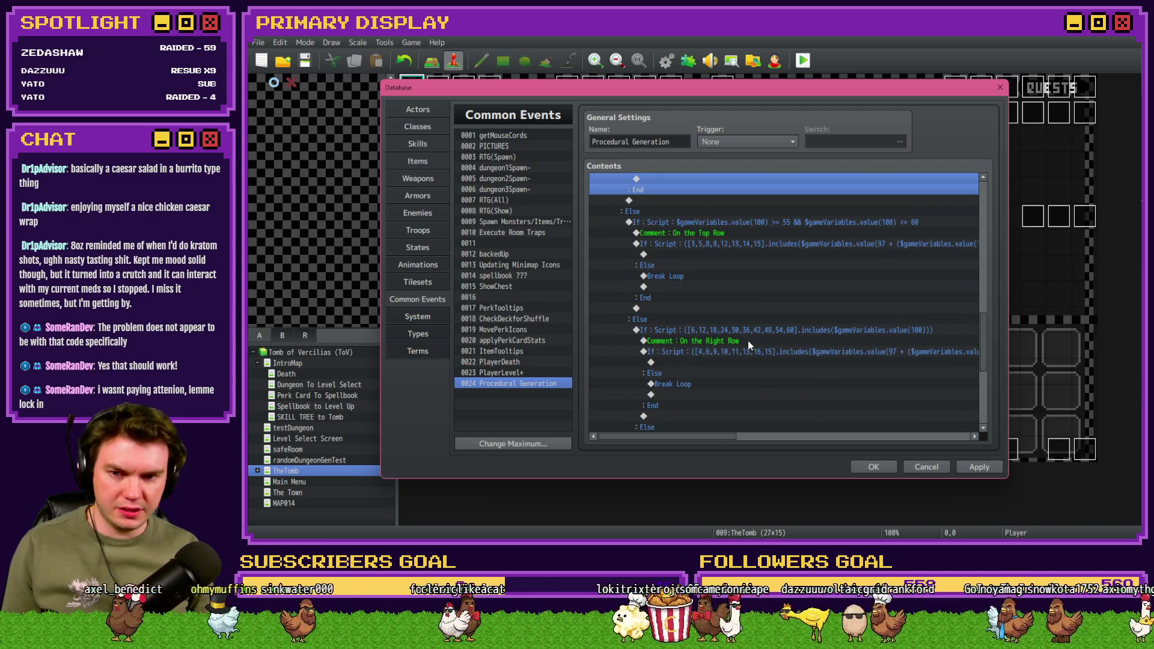
pyautogui.doubleClick(757, 328)
pyautogui.click(746, 354)
pyautogui.press('BackSpace')
pyautogui.press('Delete')
pyautogui.click(840, 356)
pyautogui.press('BackSpace')
pyautogui.press('BackSpace')
pyautogui.press('BackSpace')
pyautogui.click(832, 397)
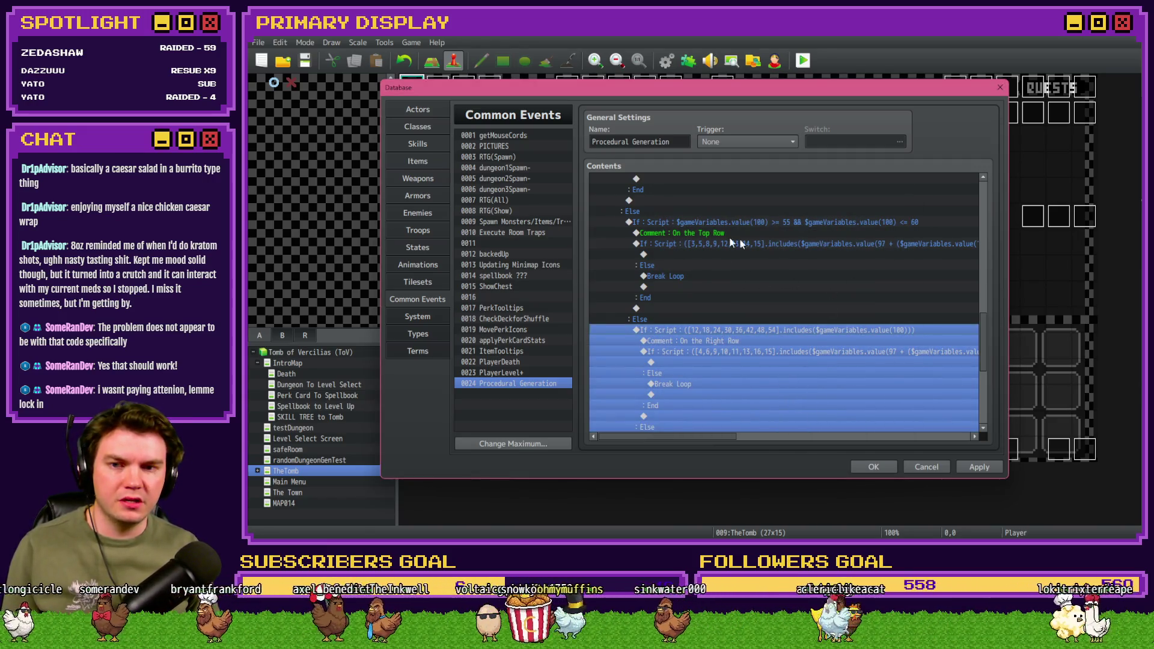
# Step: Select the bottom-row condition block covering rooms 1 to 6, with Break Loop under Else
pyautogui.scroll(-5, 715, 253)
pyautogui.scroll(7, 716, 250)
pyautogui.scroll(5, 734, 315)
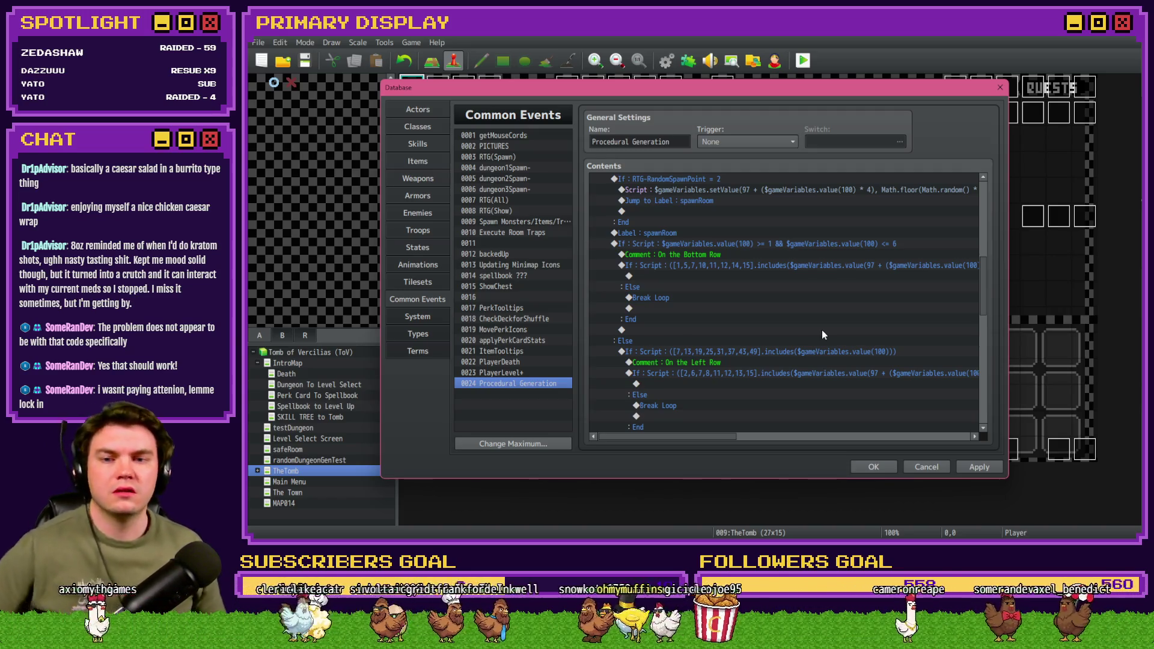
pyautogui.click(708, 264)
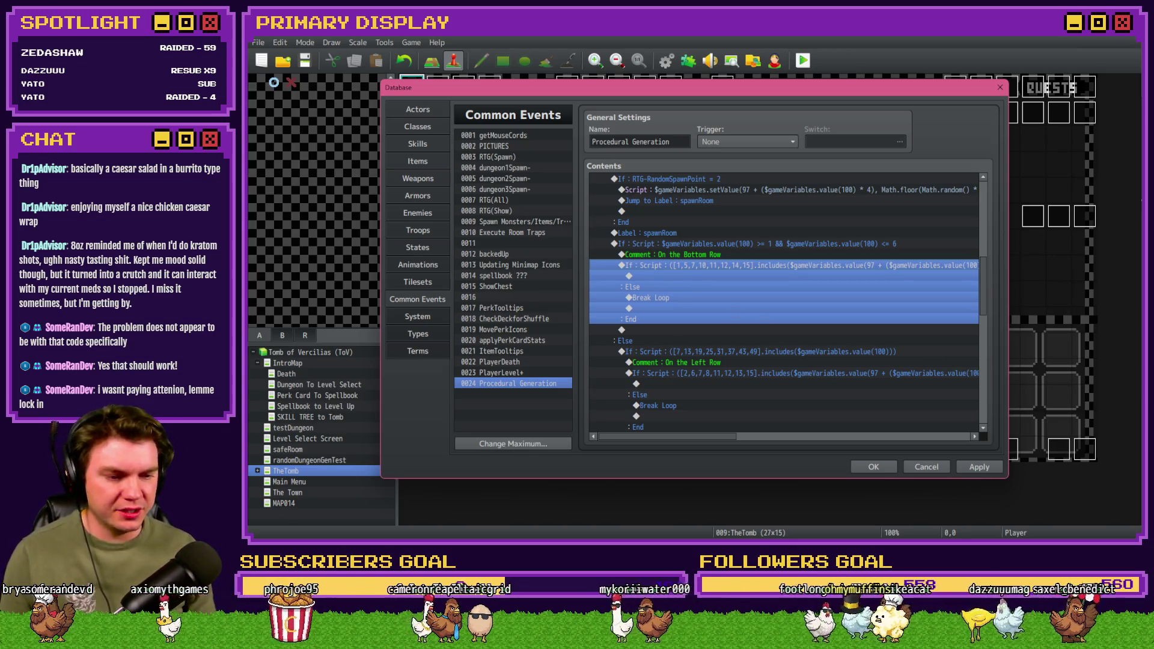
pyautogui.hotkey('alt', 'Tab')
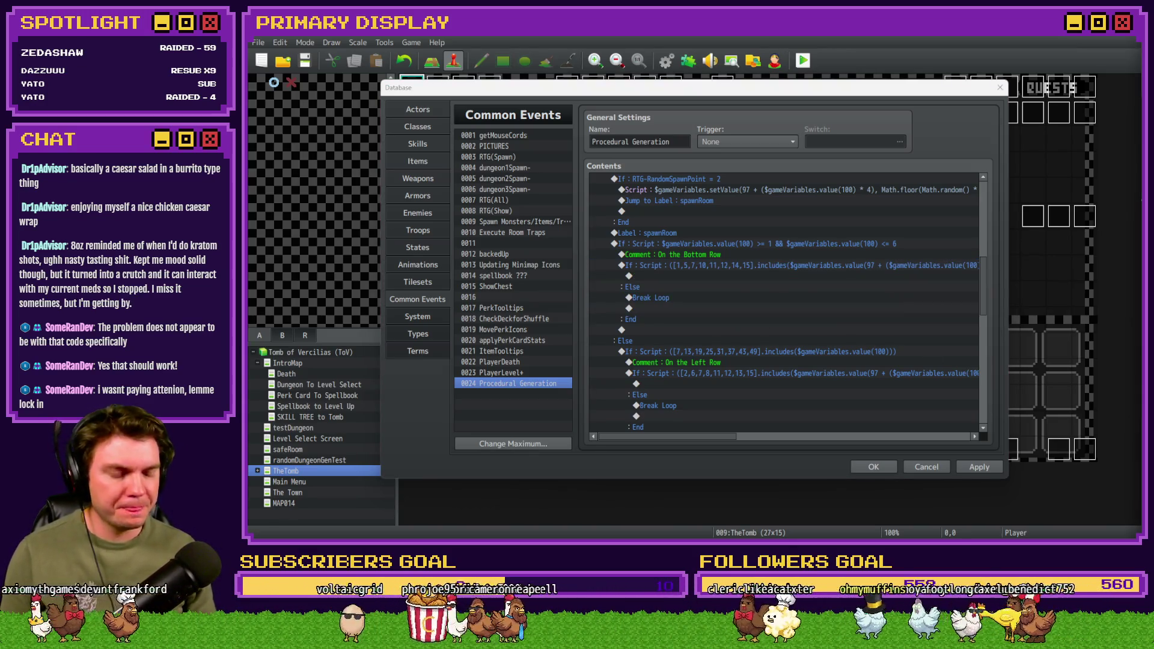
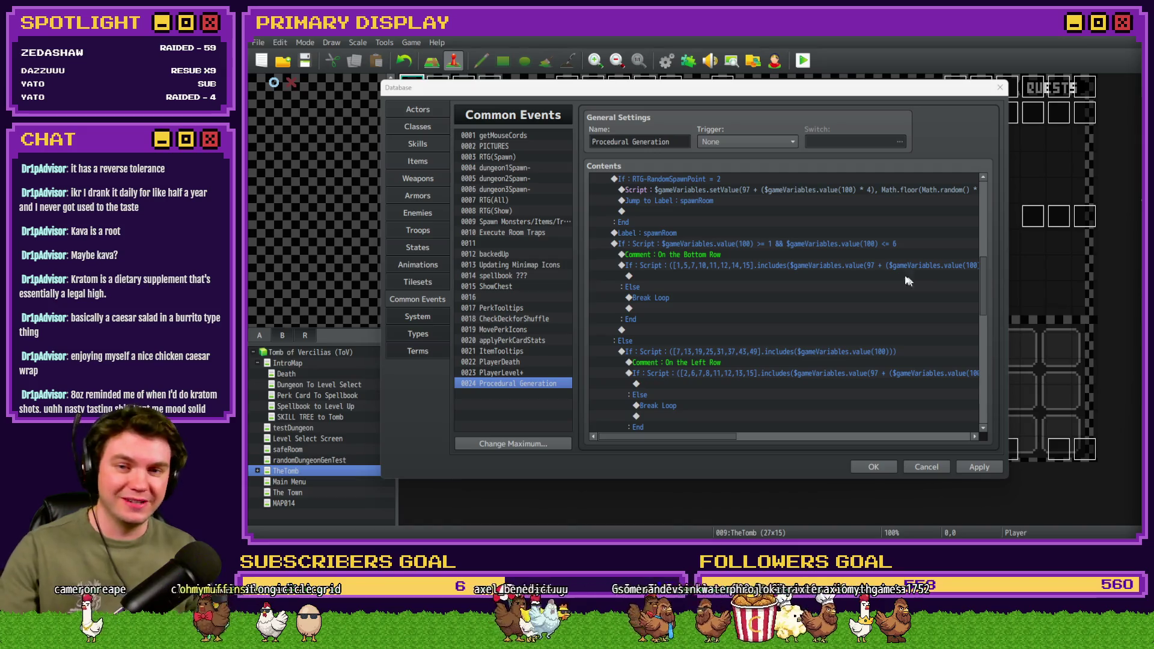
# Step: Select and copy the outer room-range If block in the Procedural Generation event
pyautogui.click(771, 120)
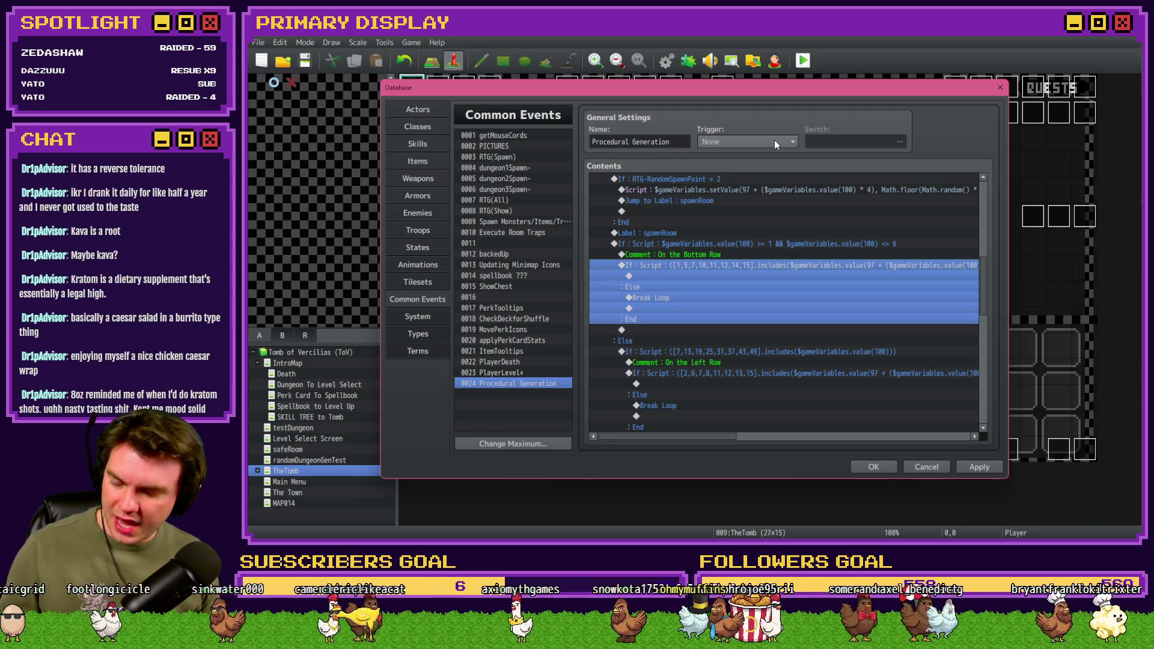
pyautogui.moveTo(774, 140)
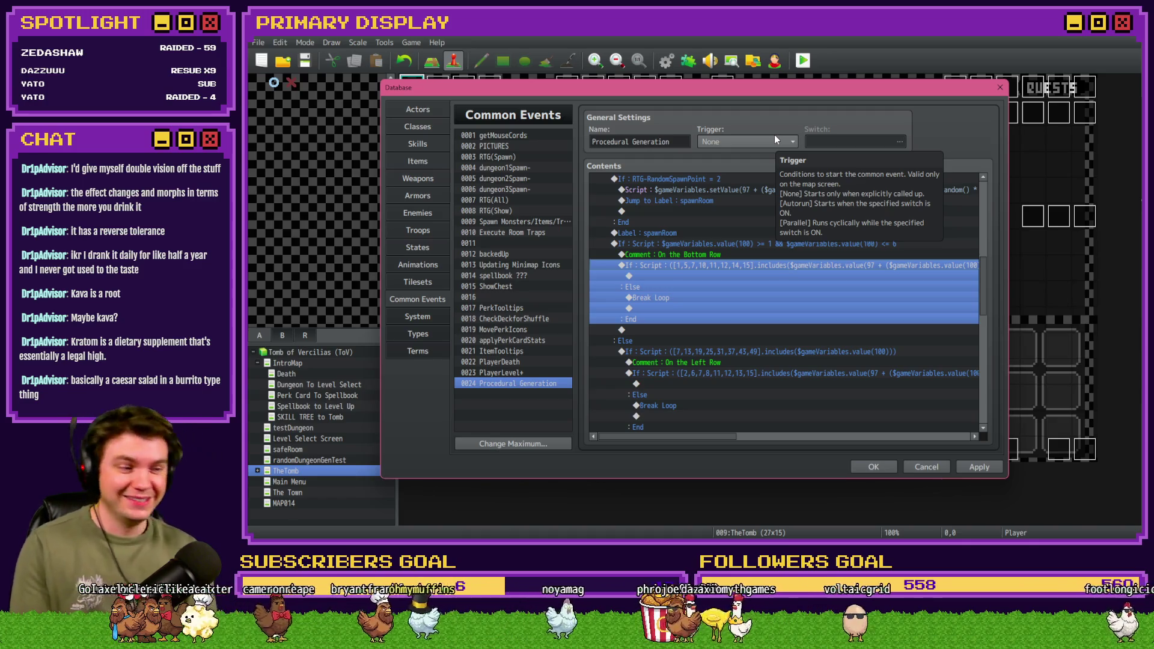
pyautogui.click(756, 247)
pyautogui.click(759, 263)
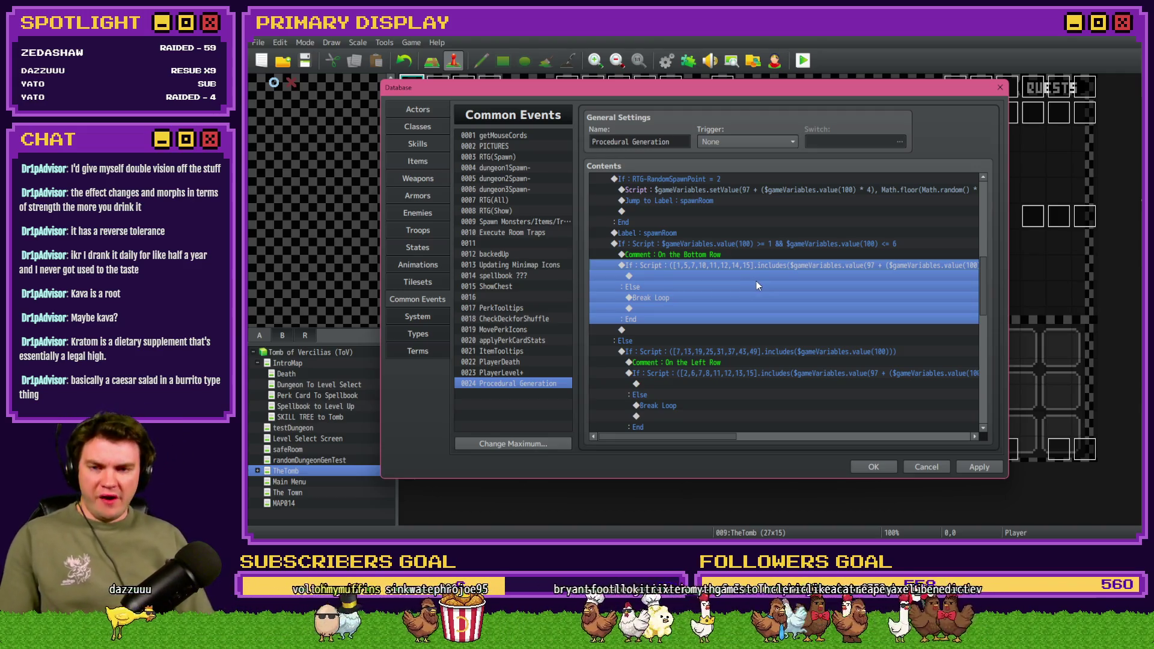
pyautogui.click(774, 244)
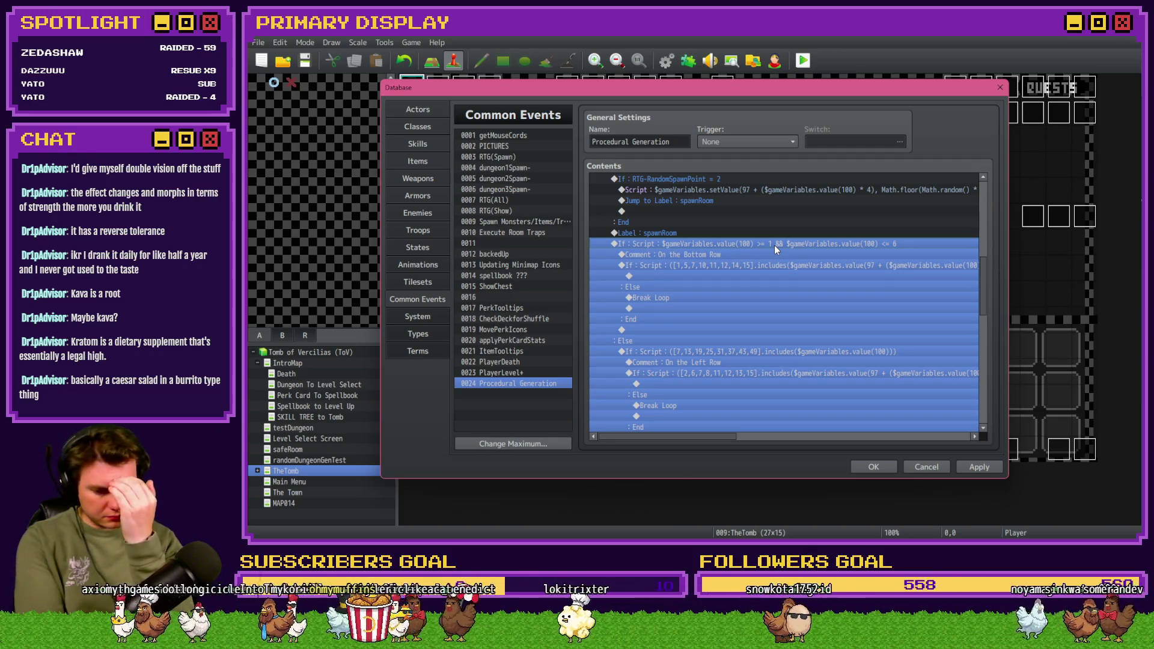
pyautogui.click(766, 234)
pyautogui.click(761, 245)
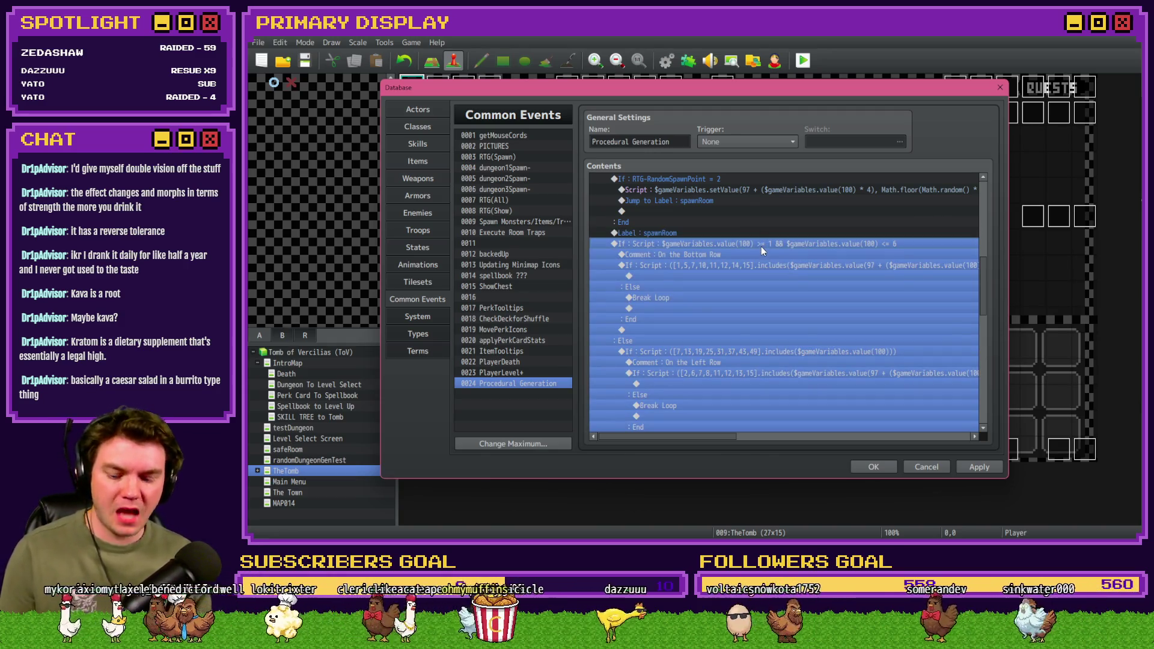
# Step: Paste the copied block into a new event on map tile 14,5, then reopen Common Events
pyautogui.click(874, 469)
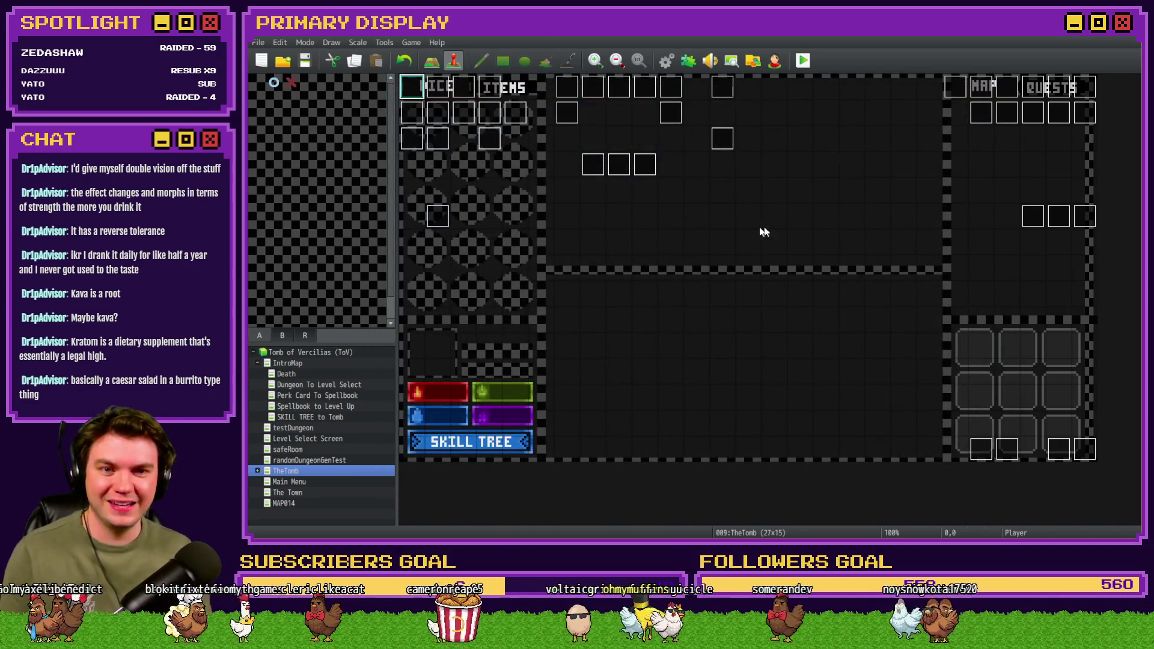
pyautogui.doubleClick(763, 229)
pyautogui.hotkey('ctrl', 'v')
pyautogui.click(834, 466)
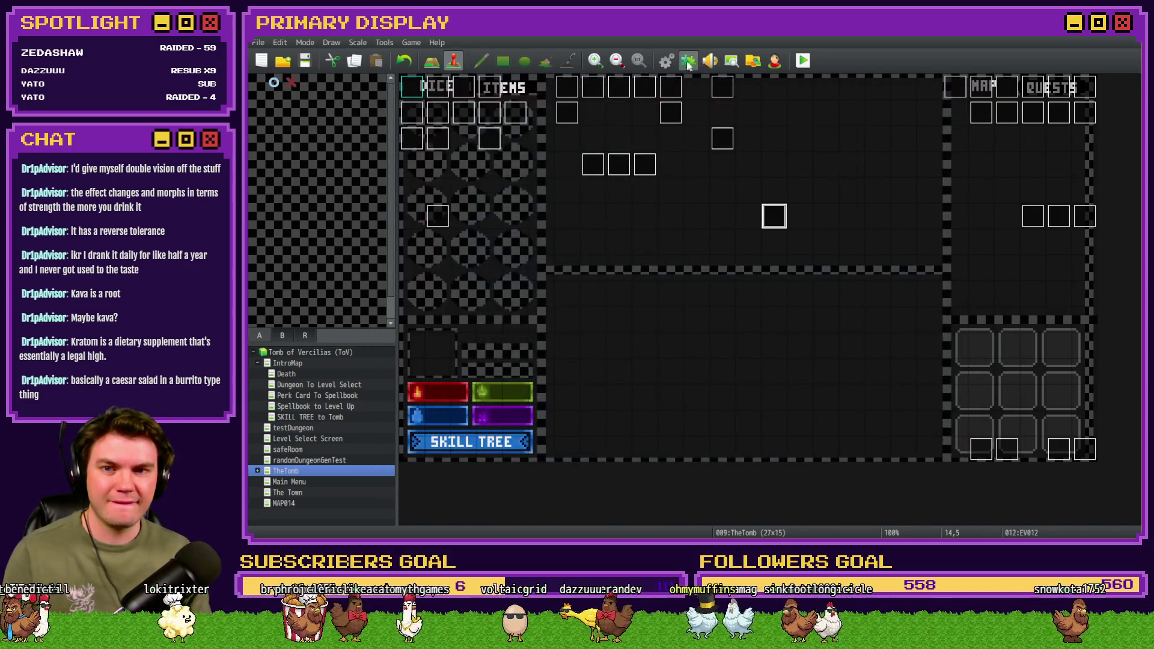
pyautogui.click(688, 62)
pyautogui.scroll(-6, 672, 332)
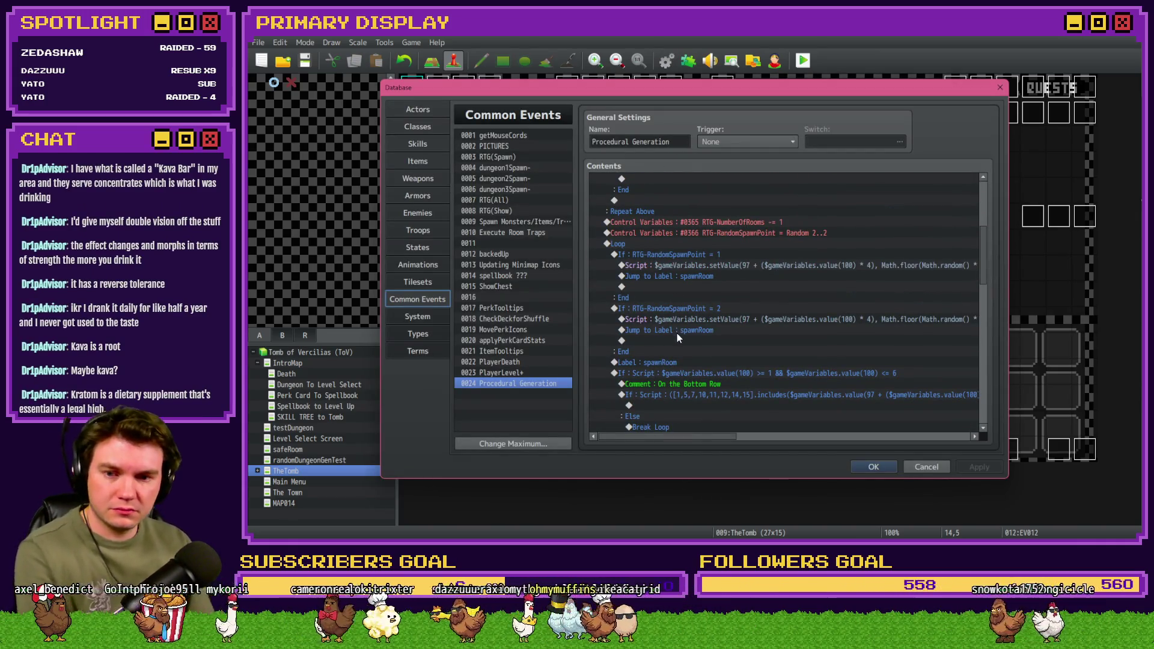
# Step: Move the bottom-row Break Loop into its If branch and remove the Else branch
pyautogui.scroll(-2, 676, 333)
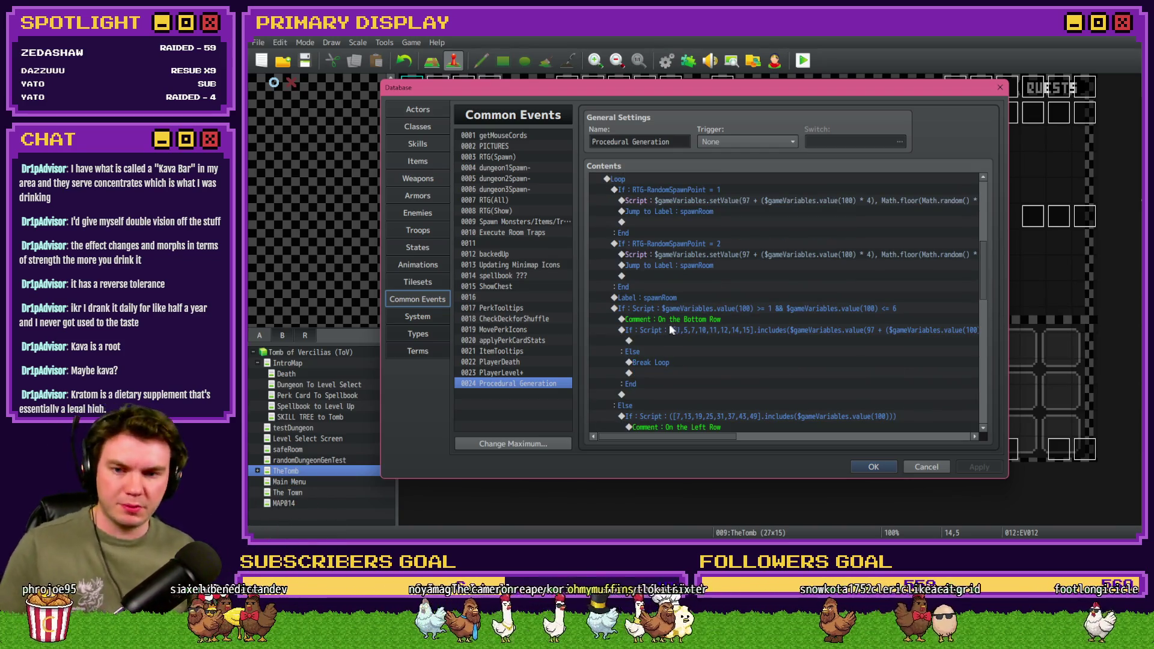
pyautogui.click(669, 330)
pyautogui.click(674, 355)
pyautogui.click(674, 361)
pyautogui.hotkey('ctrl', 'x')
pyautogui.click(679, 340)
pyautogui.hotkey('ctrl', 'v')
pyautogui.doubleClick(694, 333)
pyautogui.click(669, 380)
pyautogui.tripleClick(752, 352)
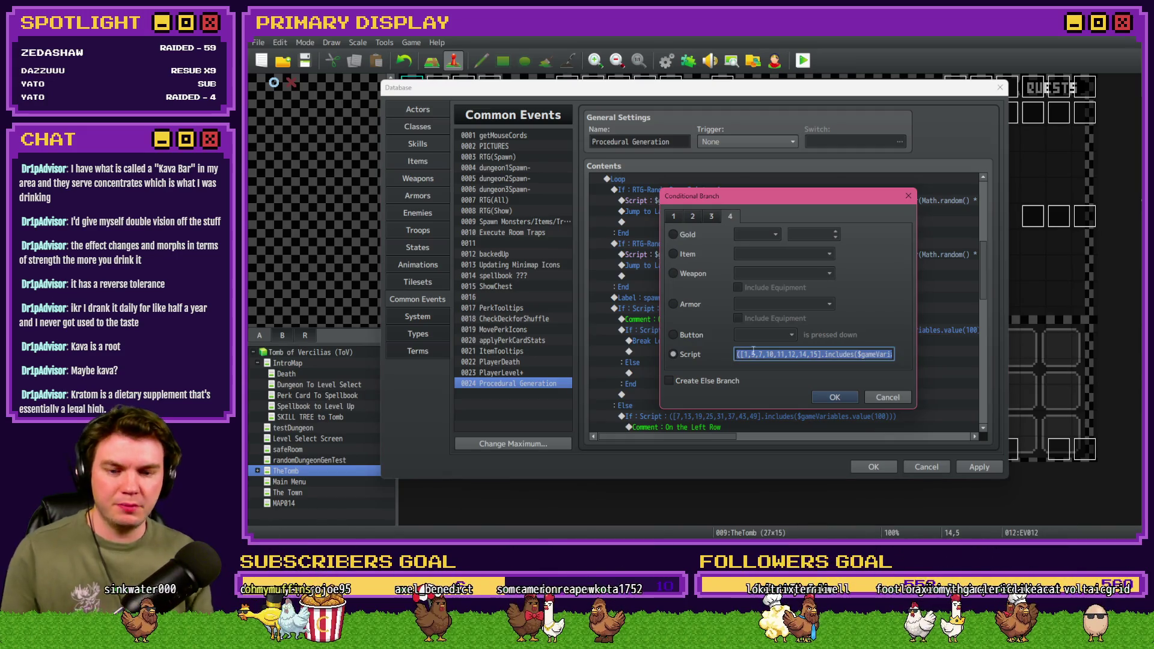
pyautogui.press('Return')
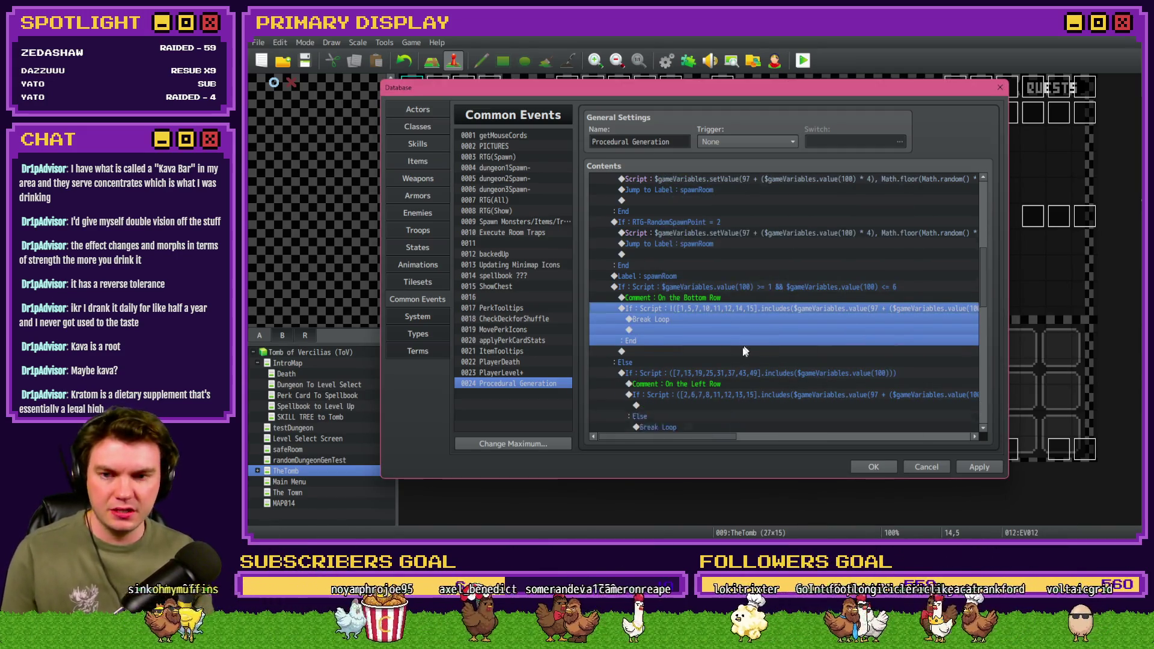
# Step: Negate the left-row script check with '!', move Break Loop inside, and drop its Else
pyautogui.scroll(-2, 745, 351)
pyautogui.click(701, 349)
pyautogui.hotkey('ctrl', 'x')
pyautogui.click(707, 333)
pyautogui.hotkey('ctrl', 'v')
pyautogui.click(710, 323)
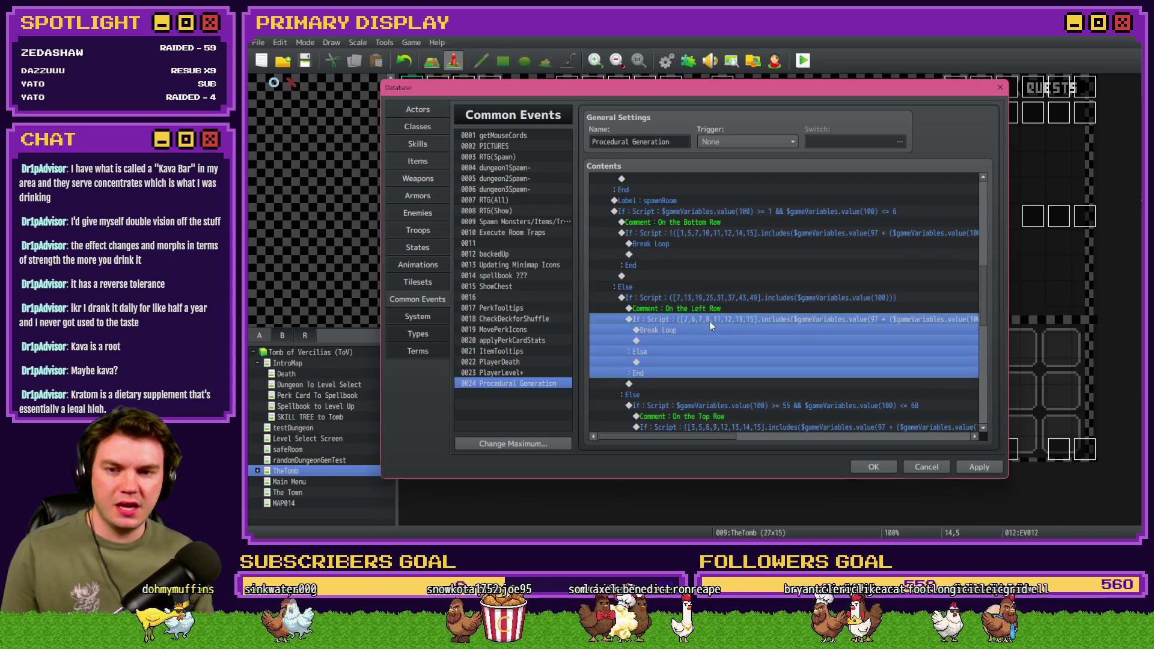
pyautogui.doubleClick(710, 323)
pyautogui.tripleClick(749, 354)
pyautogui.press('Home')
pyautogui.write('!')
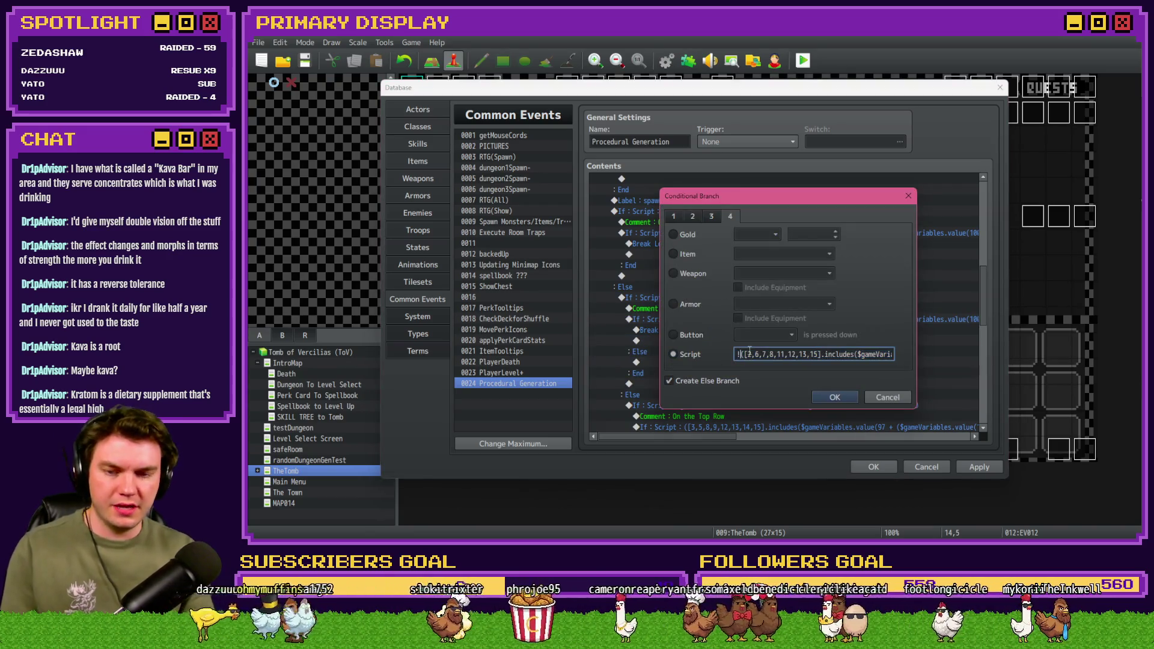
pyautogui.press('Return')
pyautogui.click(701, 296)
pyautogui.doubleClick(701, 297)
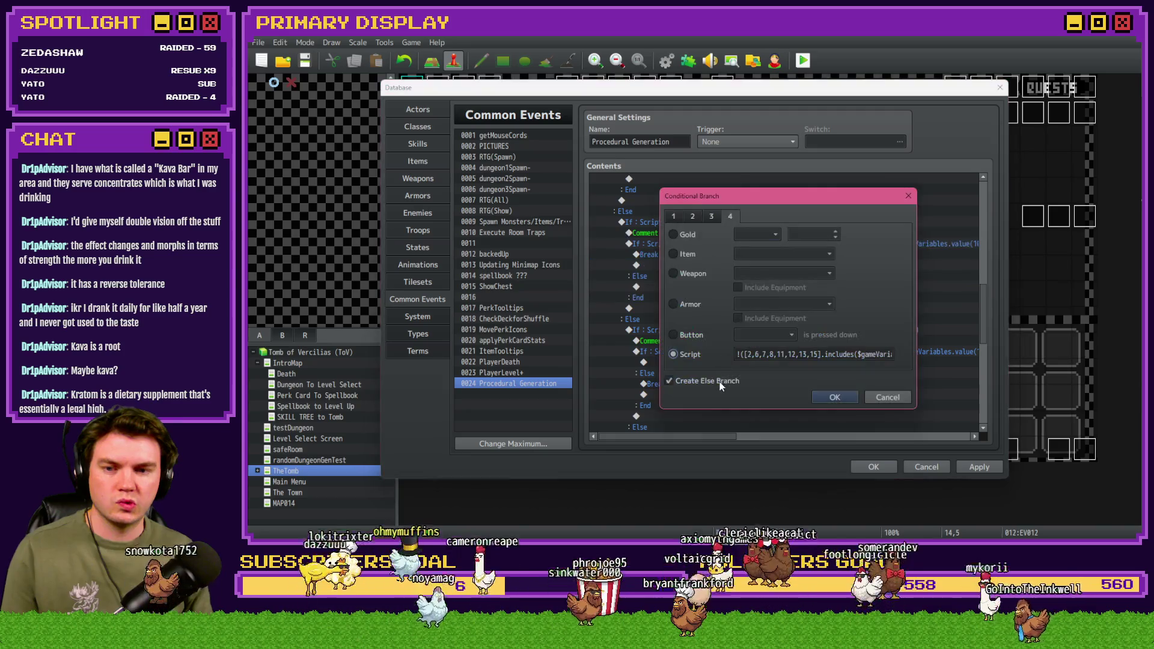
pyautogui.click(834, 397)
pyautogui.click(646, 254)
# Step: Prefix the top-row script check with '!' so it breaks the loop directly
pyautogui.doubleClick(646, 254)
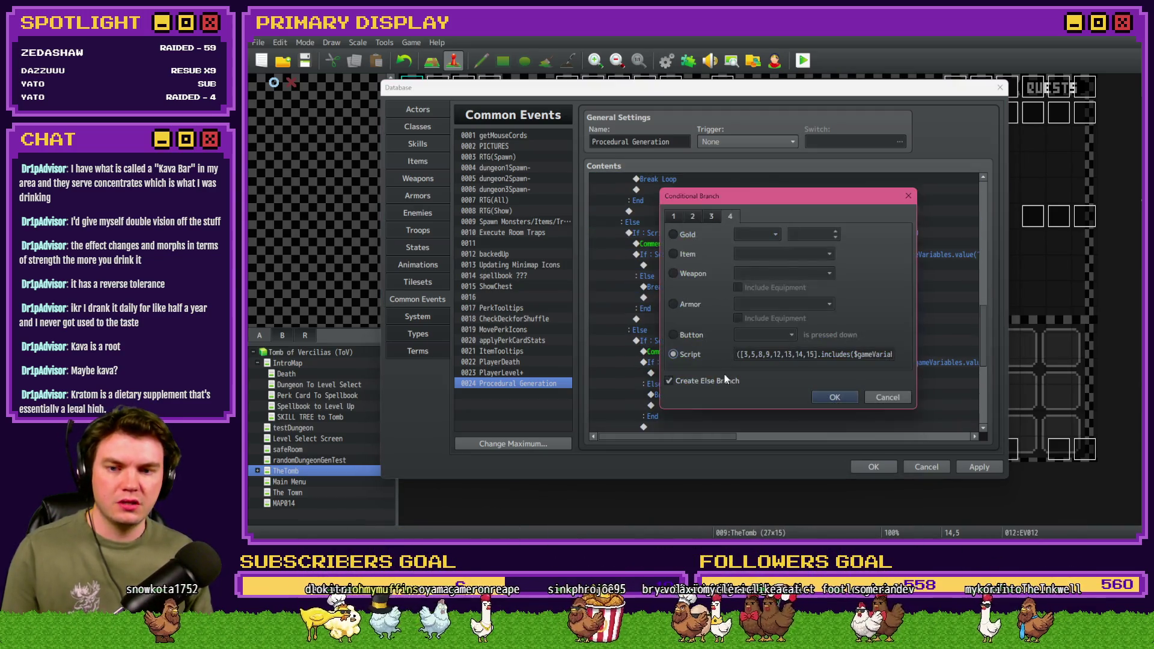
pyautogui.click(887, 397)
pyautogui.click(680, 283)
pyautogui.click(691, 265)
pyautogui.click(698, 259)
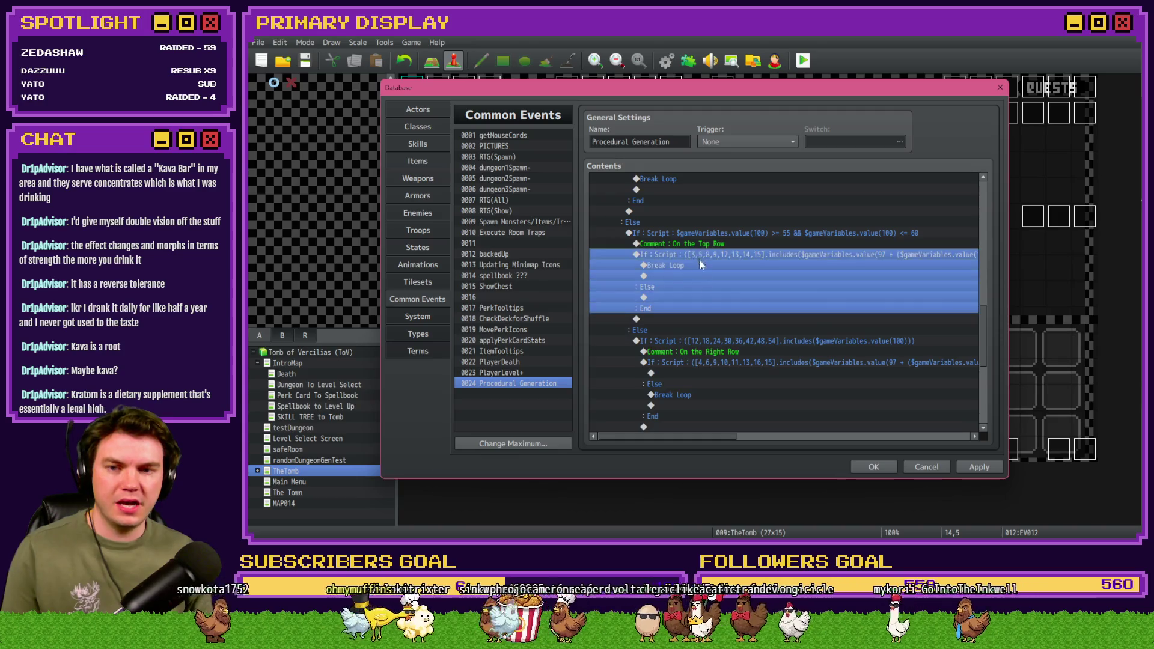
pyautogui.doubleClick(698, 264)
pyautogui.click(750, 355)
pyautogui.press('Home')
pyautogui.write('!')
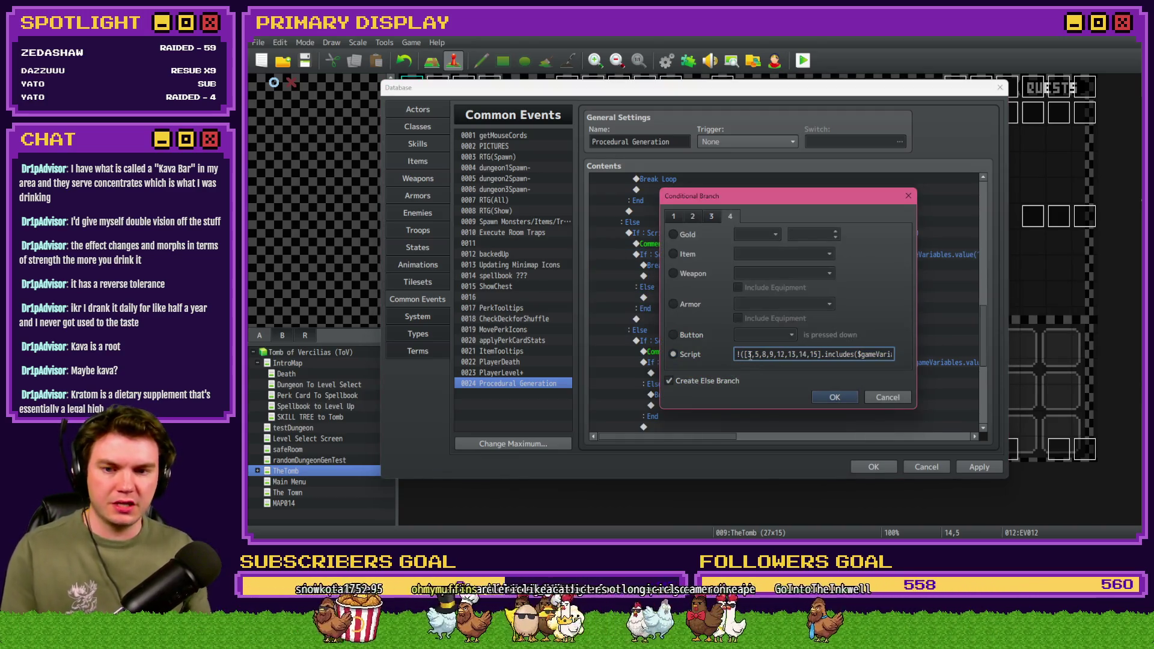
pyautogui.press('Return')
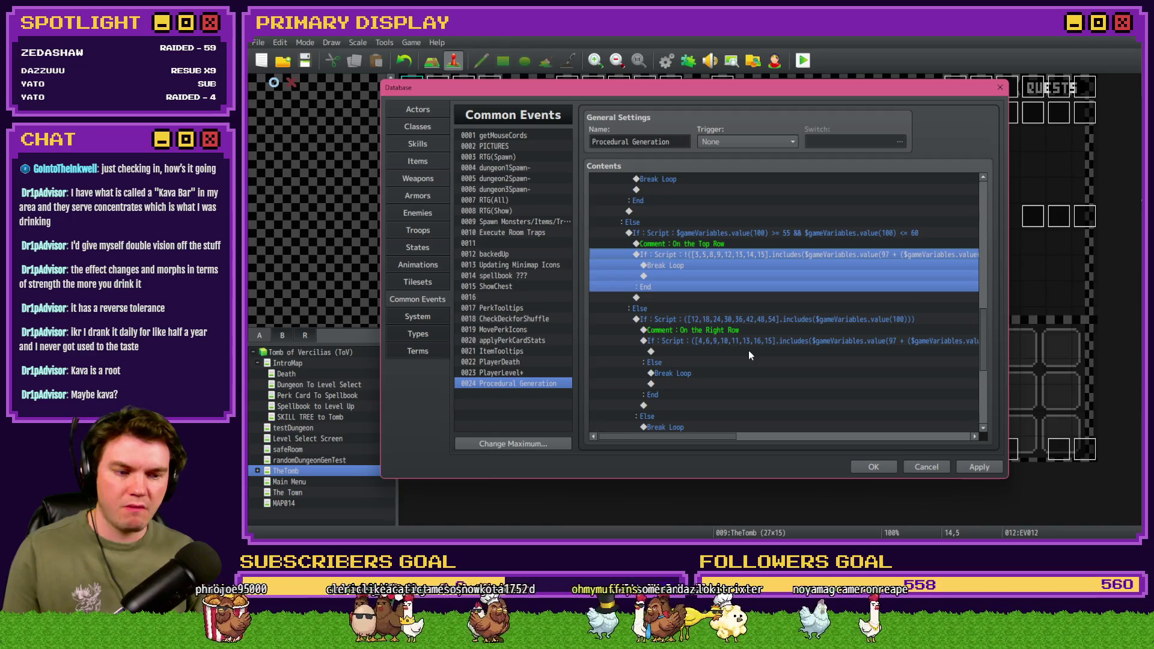
# Step: Prefix the right-row script check with '!' and confirm the condition
pyautogui.scroll(-3, 749, 355)
pyautogui.click(716, 243)
pyautogui.click(713, 255)
pyautogui.click(708, 298)
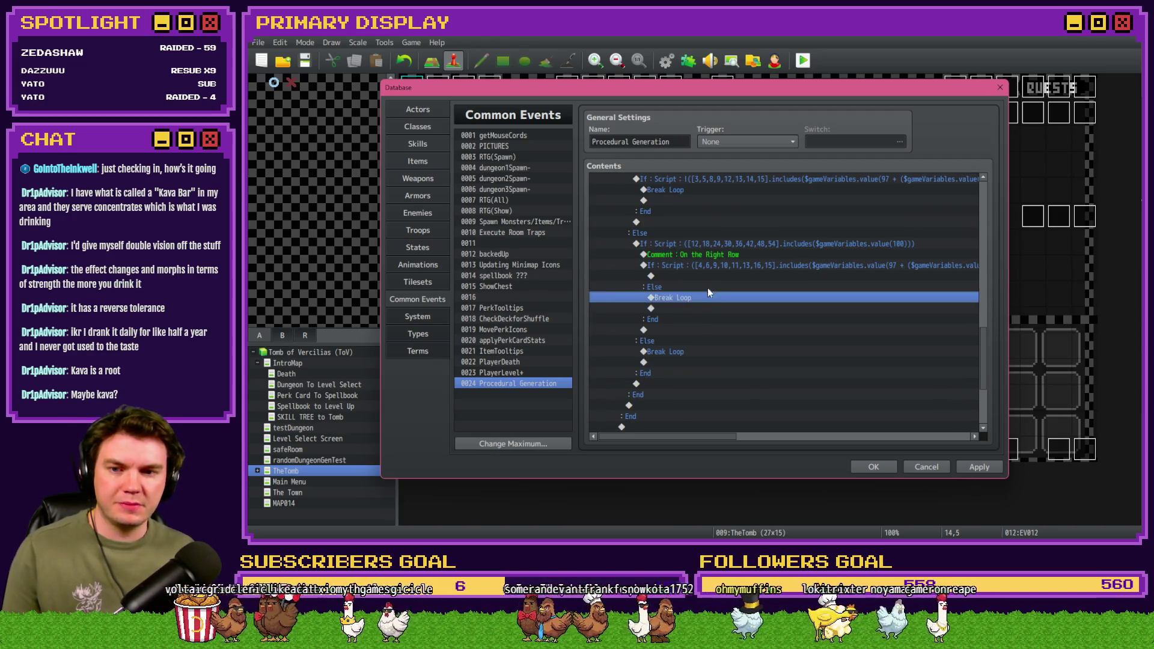
pyautogui.click(712, 266)
pyautogui.doubleClick(713, 266)
pyautogui.press('Home')
pyautogui.write('!')
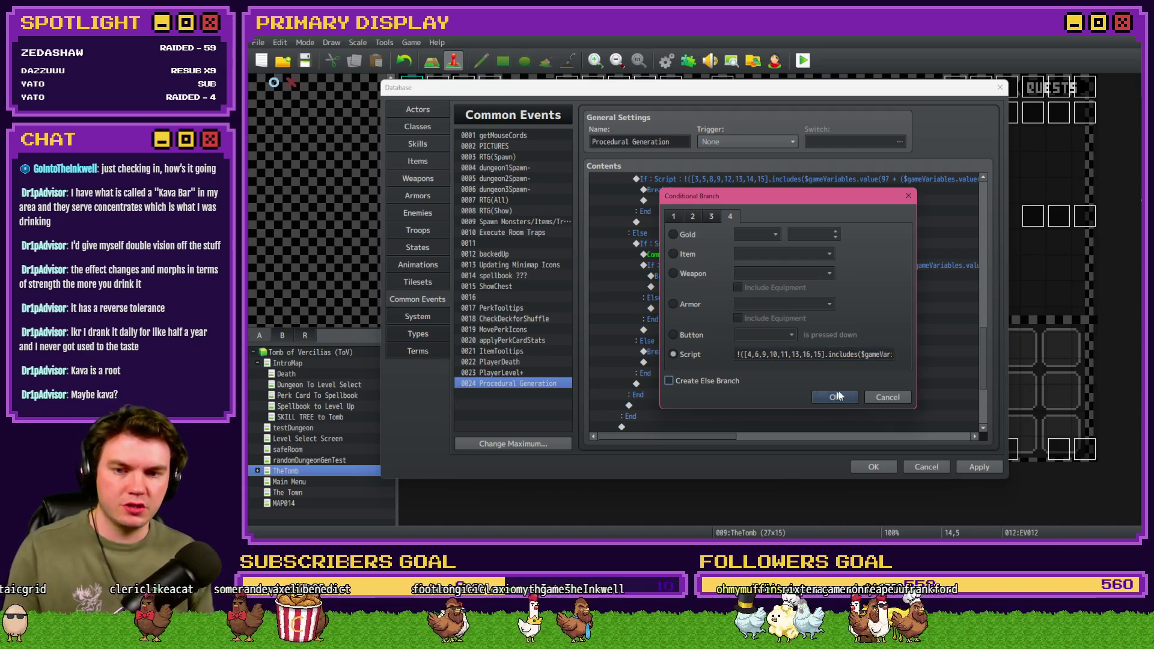
pyautogui.click(839, 395)
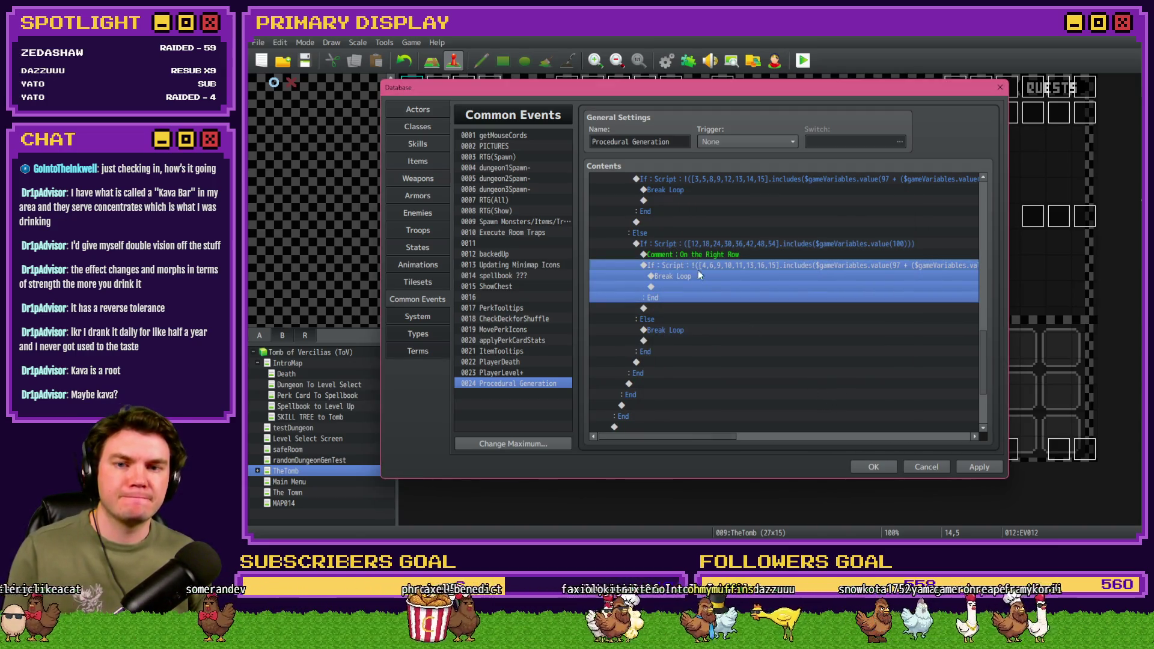
pyautogui.scroll(8, 721, 334)
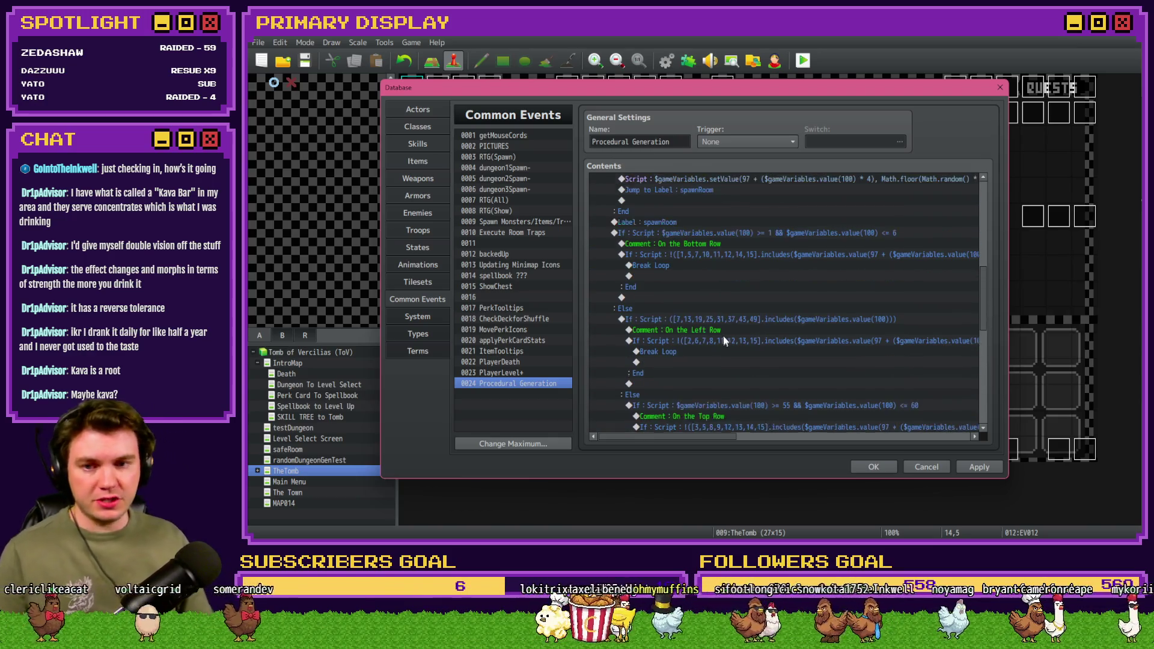
# Step: Change the bottom-row range condition to cover rooms 2 through 5
pyautogui.click(726, 236)
pyautogui.click(724, 243)
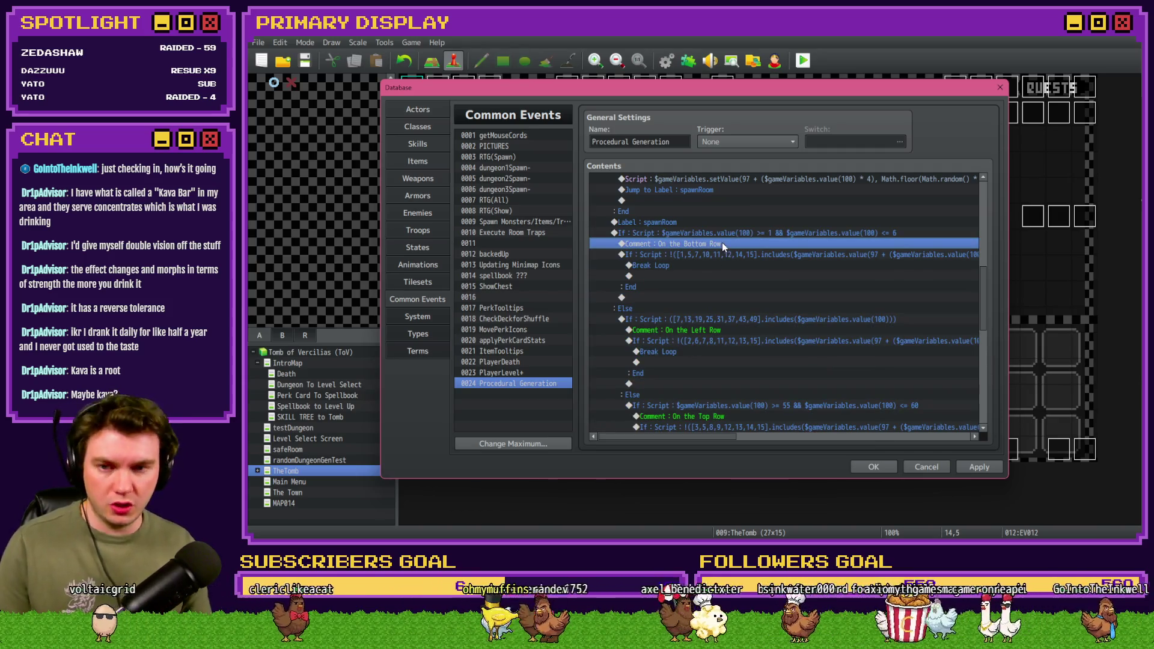
pyautogui.doubleClick(731, 231)
pyautogui.keyDown('shift'); pyautogui.click(845, 354); pyautogui.keyUp('shift')
pyautogui.click(846, 354)
pyautogui.write('21 && $gameVa')
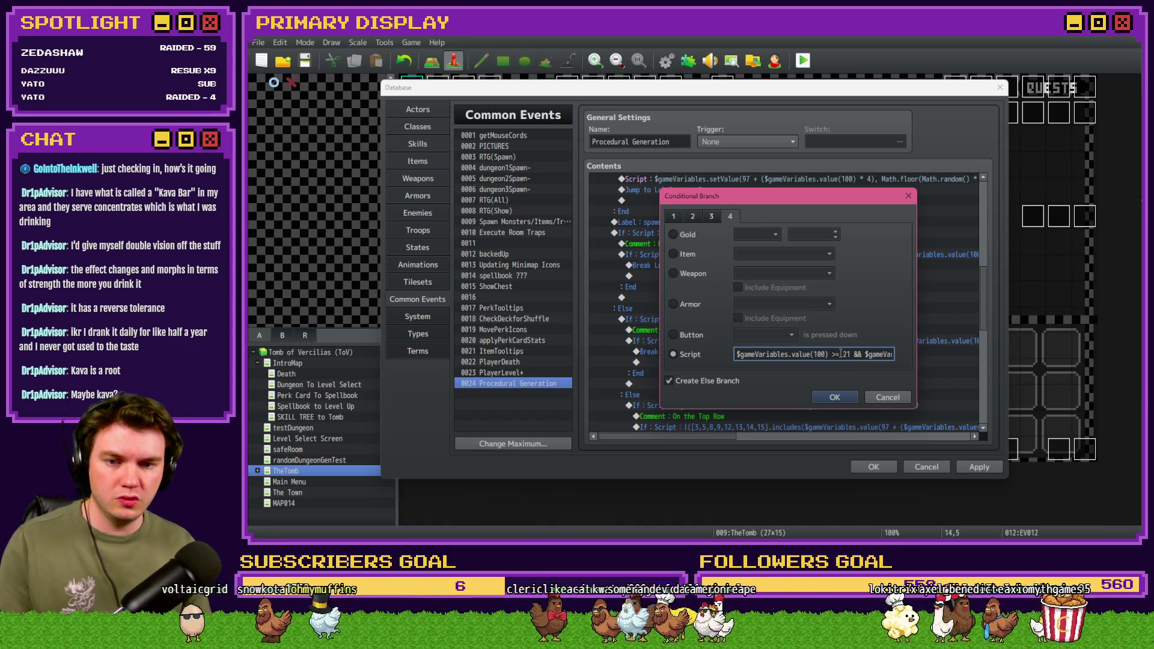
pyautogui.press('Delete')
pyautogui.click(883, 354)
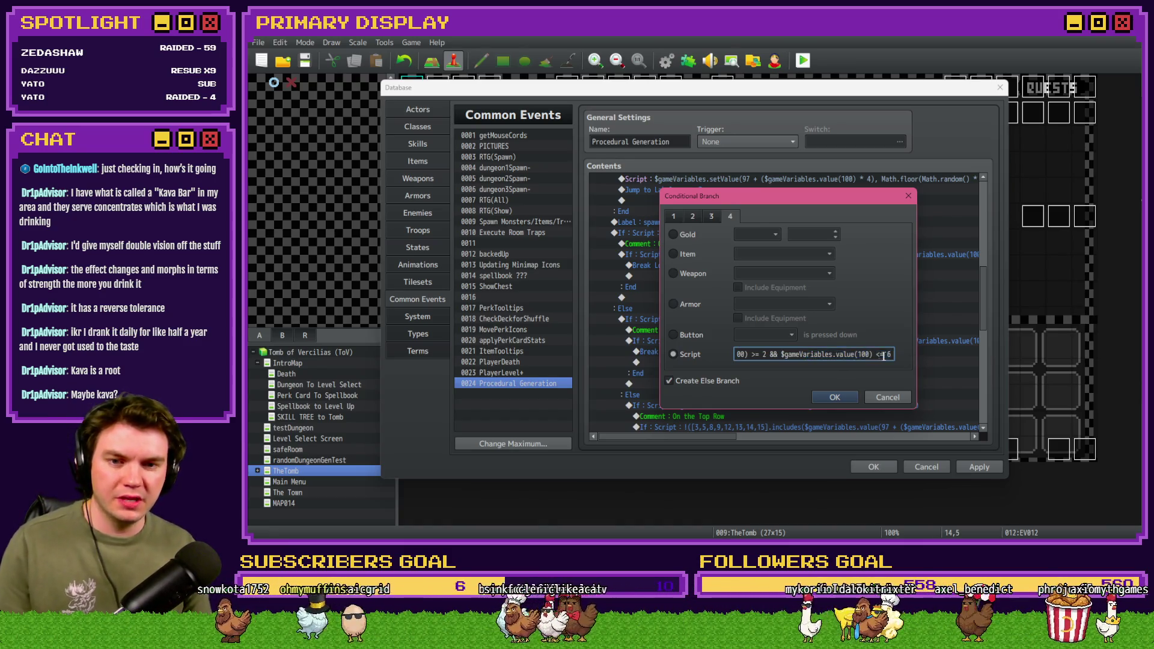
pyautogui.write('5')
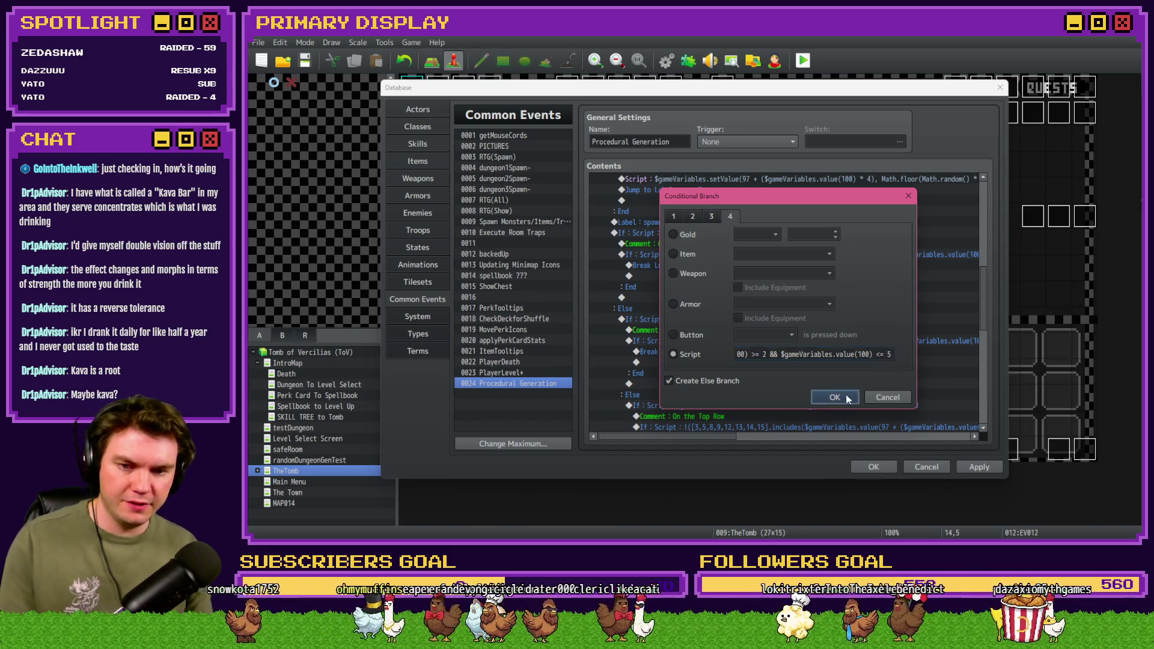
pyautogui.click(835, 397)
pyautogui.click(733, 348)
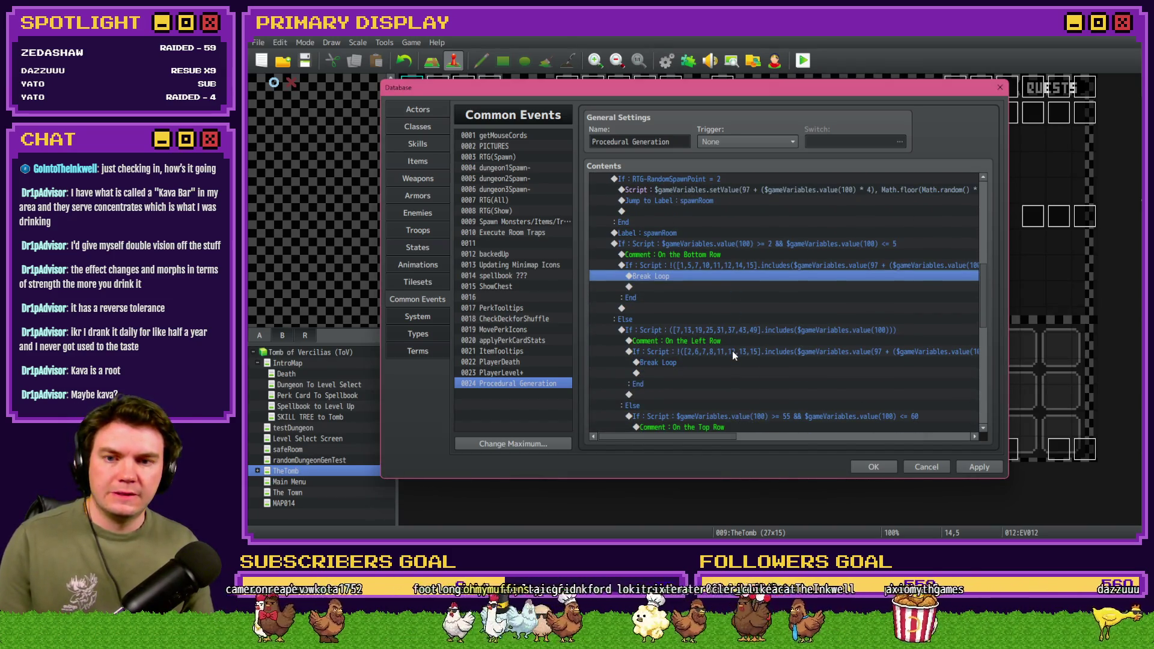
# Step: Change the top-row range condition's upper bound to 59, giving rooms 56 to 59
pyautogui.click(734, 261)
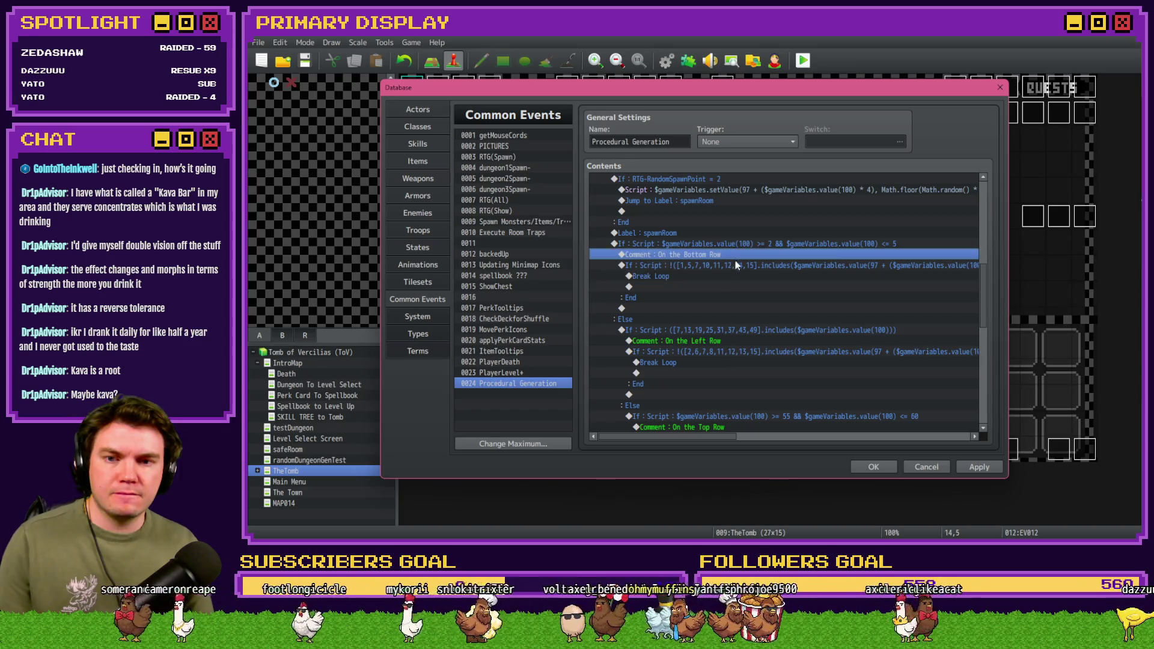
pyautogui.click(734, 267)
pyautogui.click(724, 328)
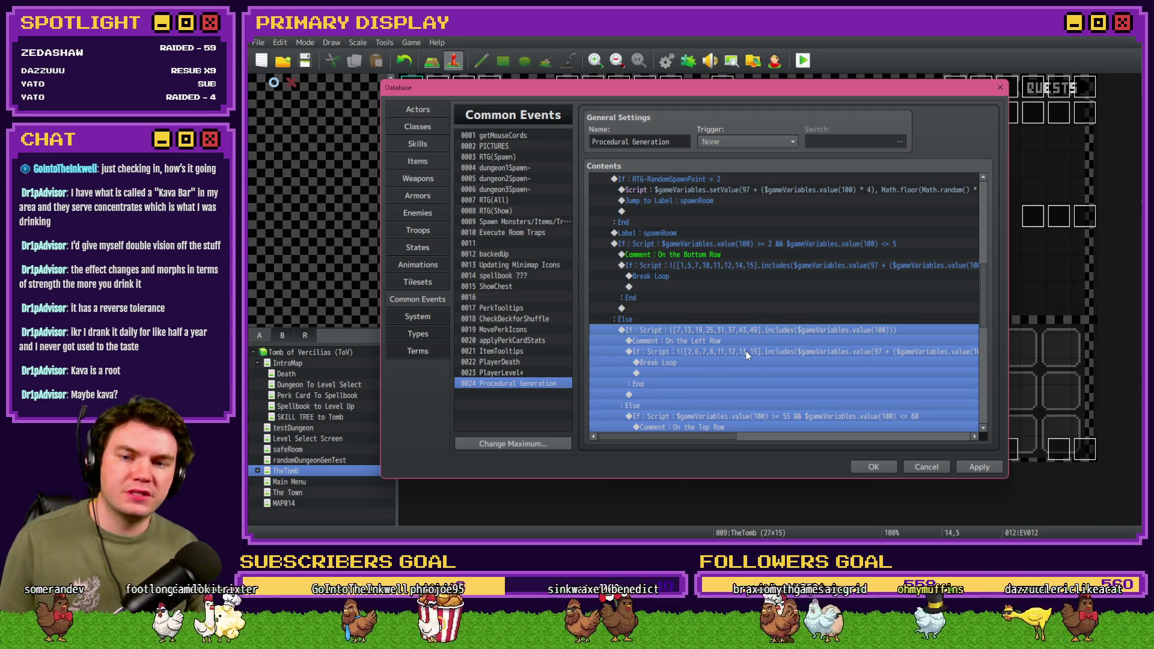
pyautogui.scroll(-3, 746, 347)
pyautogui.doubleClick(760, 320)
pyautogui.click(841, 355)
pyautogui.click(847, 354)
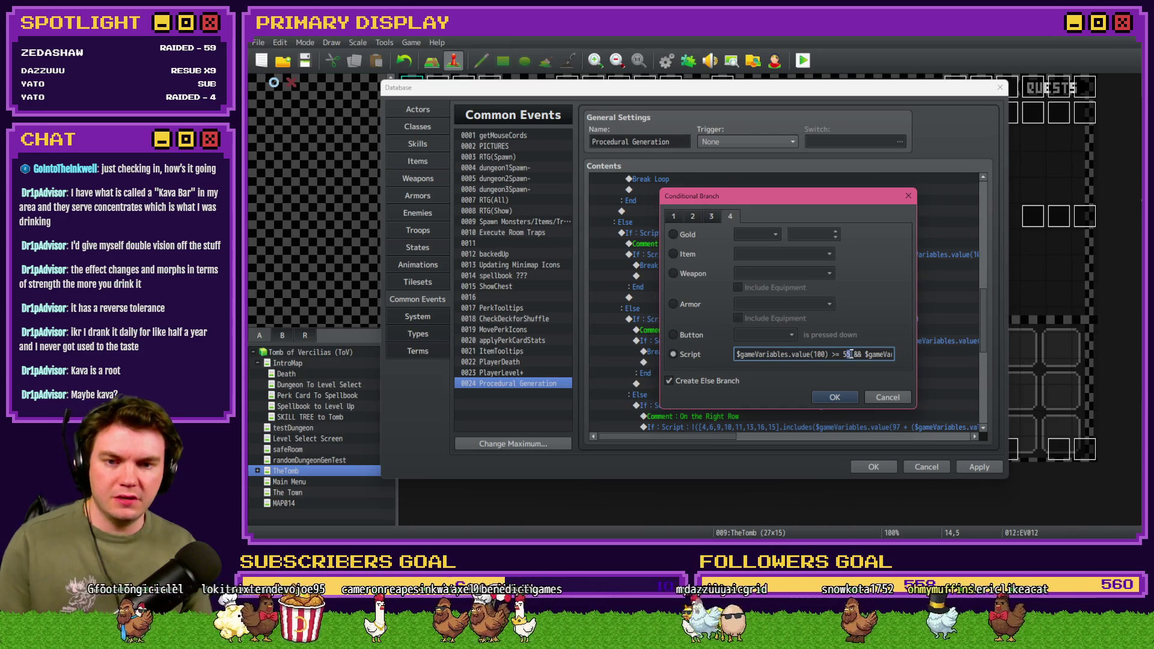
pyautogui.press('End')
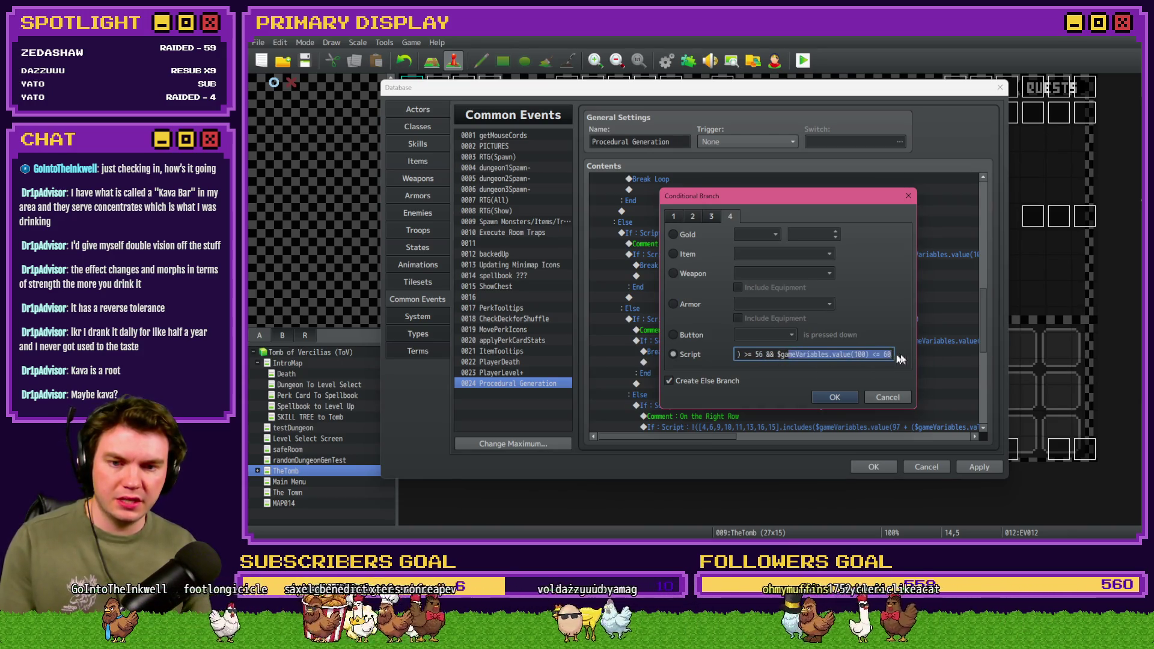
pyautogui.write('59')
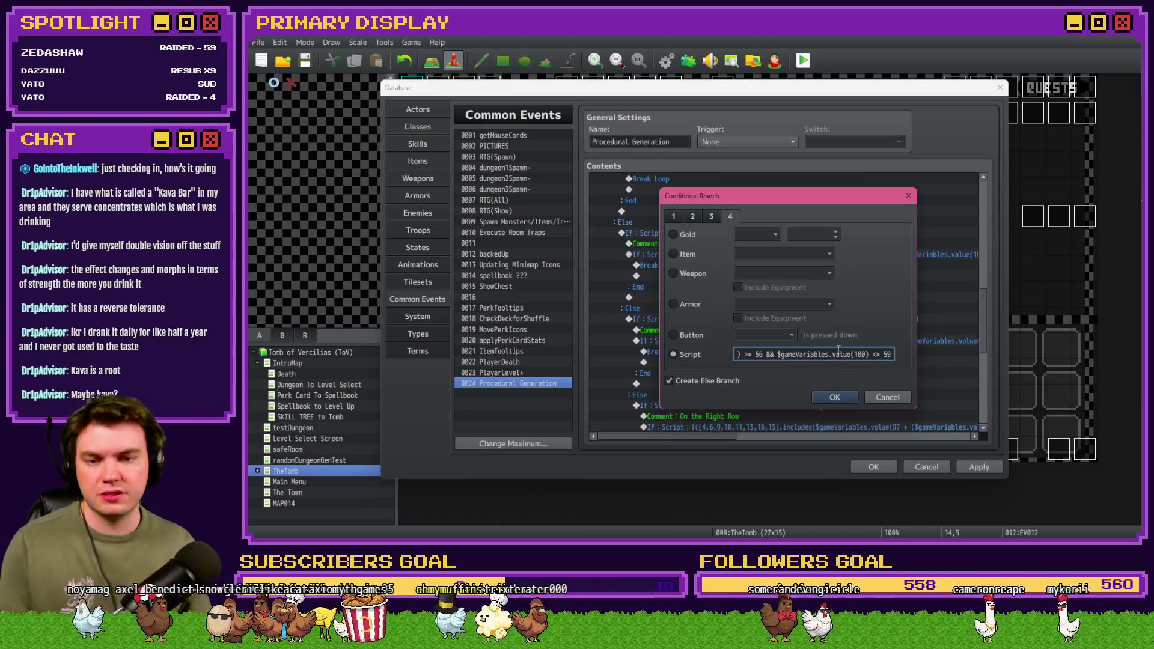
pyautogui.click(843, 402)
# Step: Open the right-row condition for editing
pyautogui.click(753, 343)
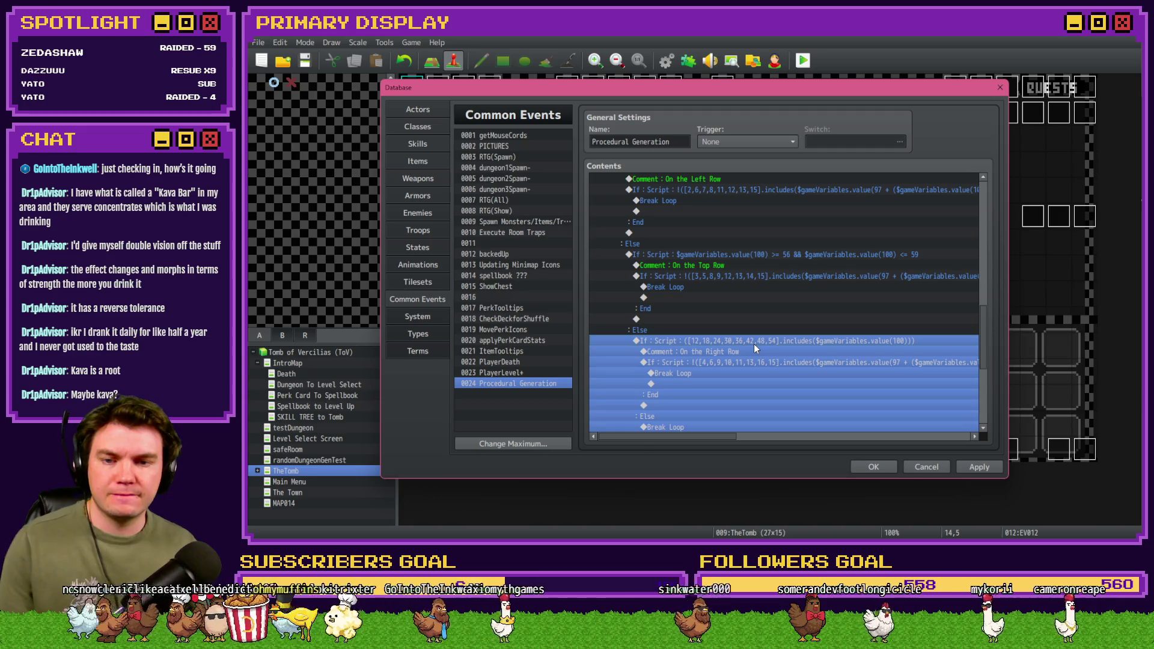
pyautogui.doubleClick(754, 343)
pyautogui.hotkey('alt', 'Tab')
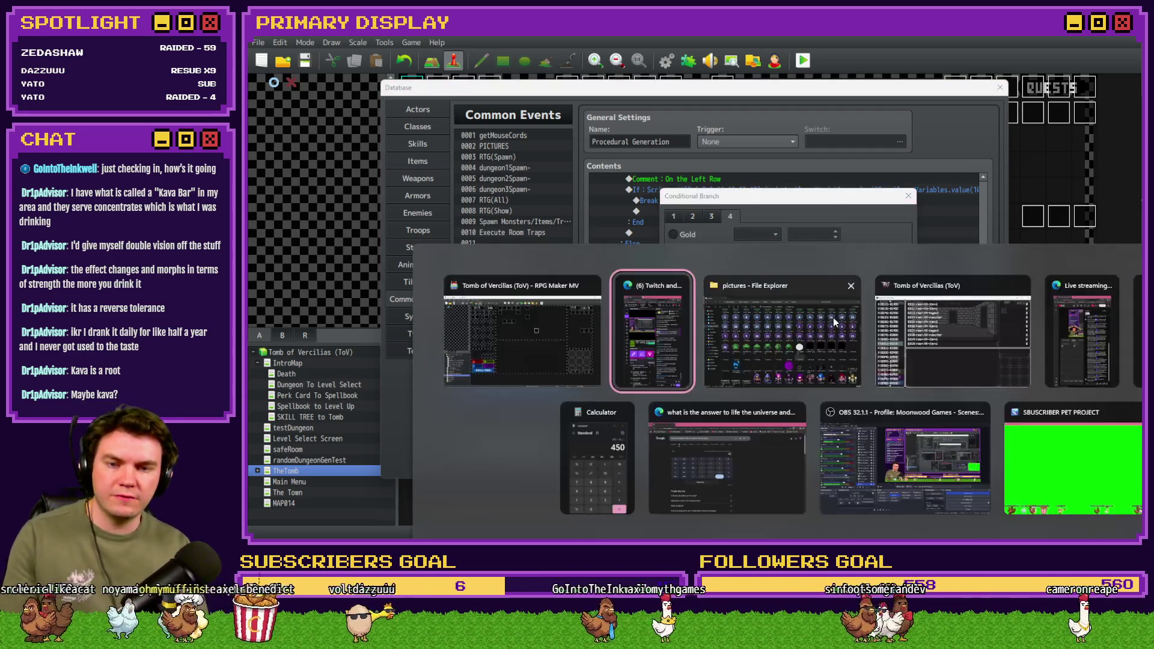
pyautogui.press('Tab')
pyautogui.press('Tab')
pyautogui.press('Tab')
pyautogui.press('Tab')
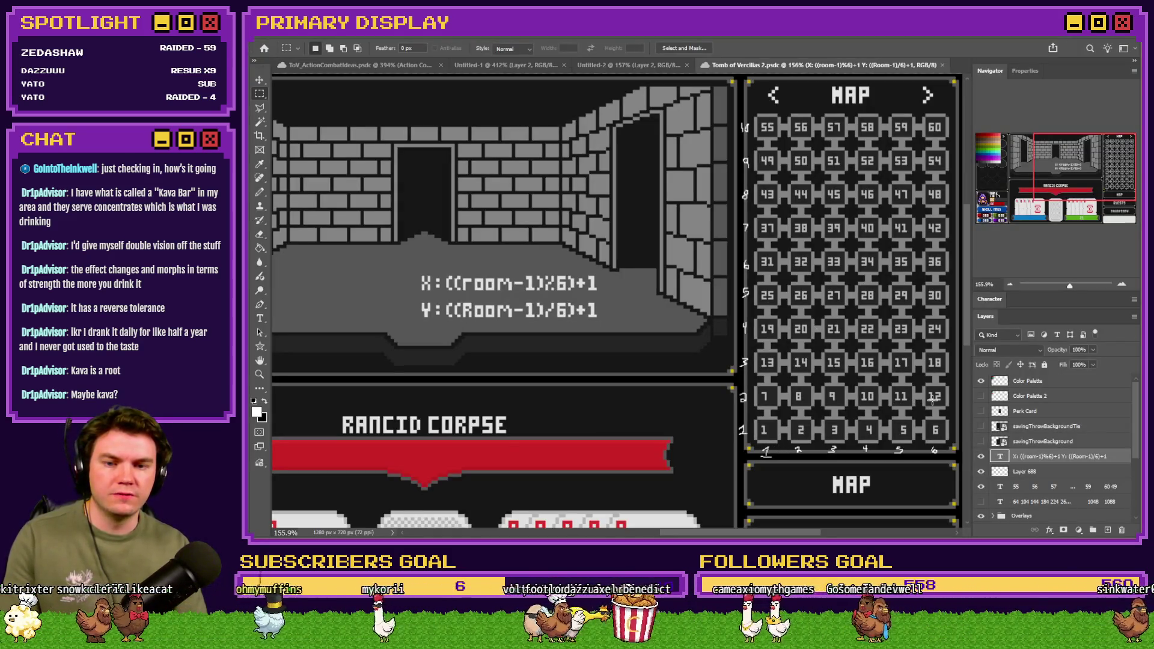
pyautogui.hotkey('alt', 'Tab')
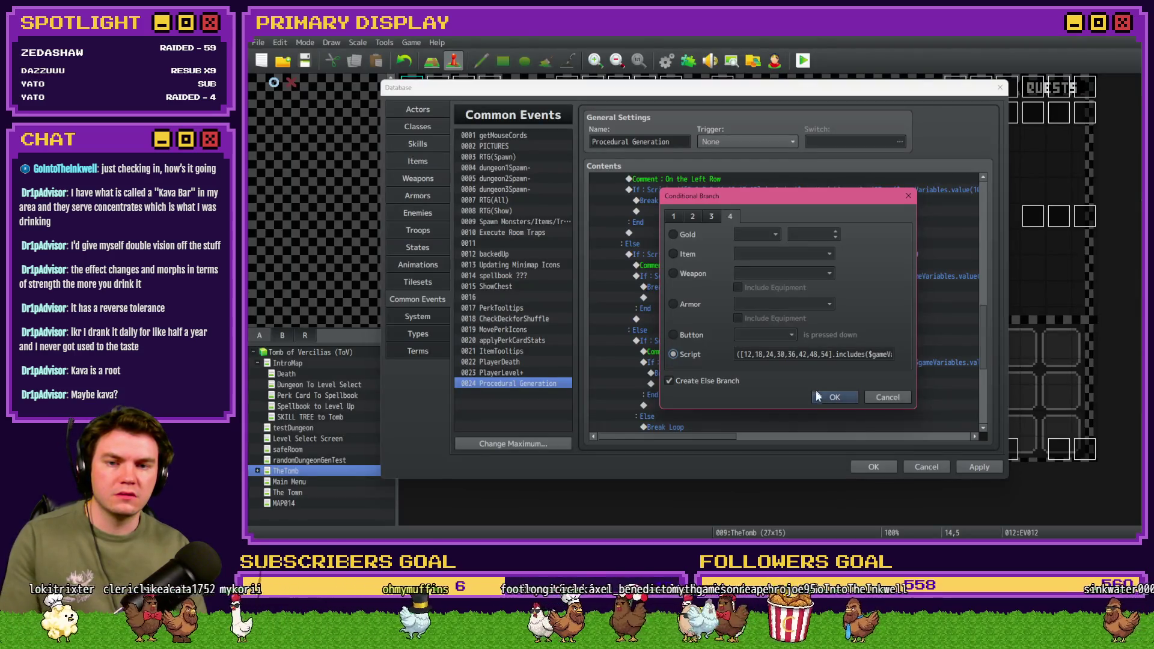
pyautogui.click(818, 395)
pyautogui.scroll(-2, 762, 345)
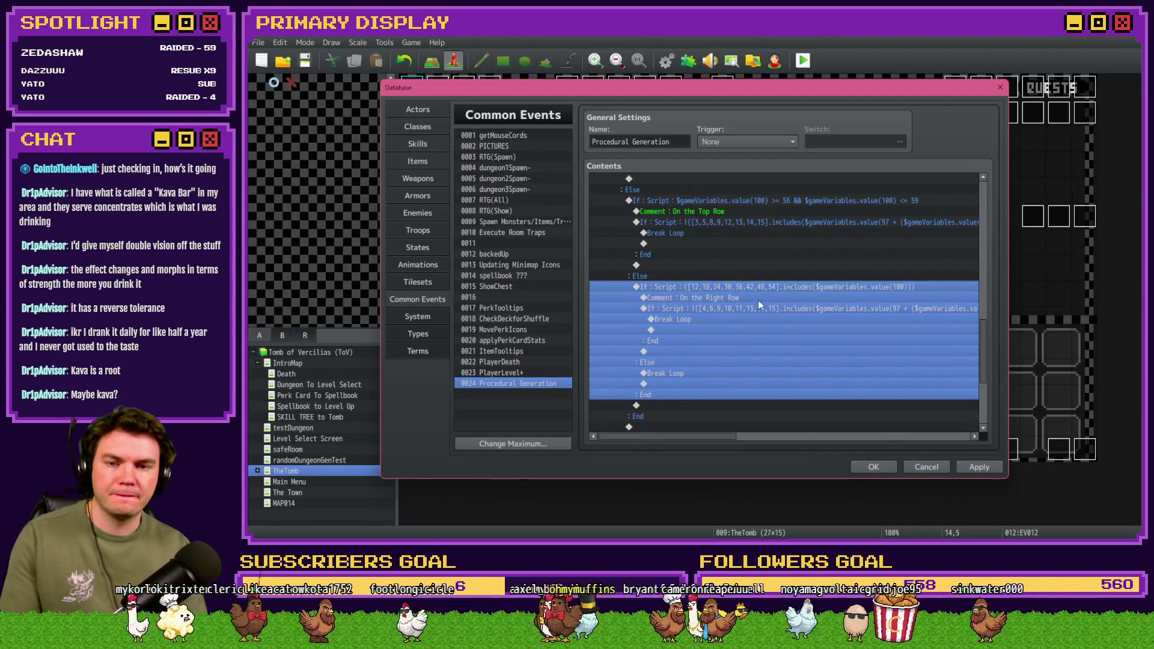
pyautogui.hotkey('alt', 'Tab')
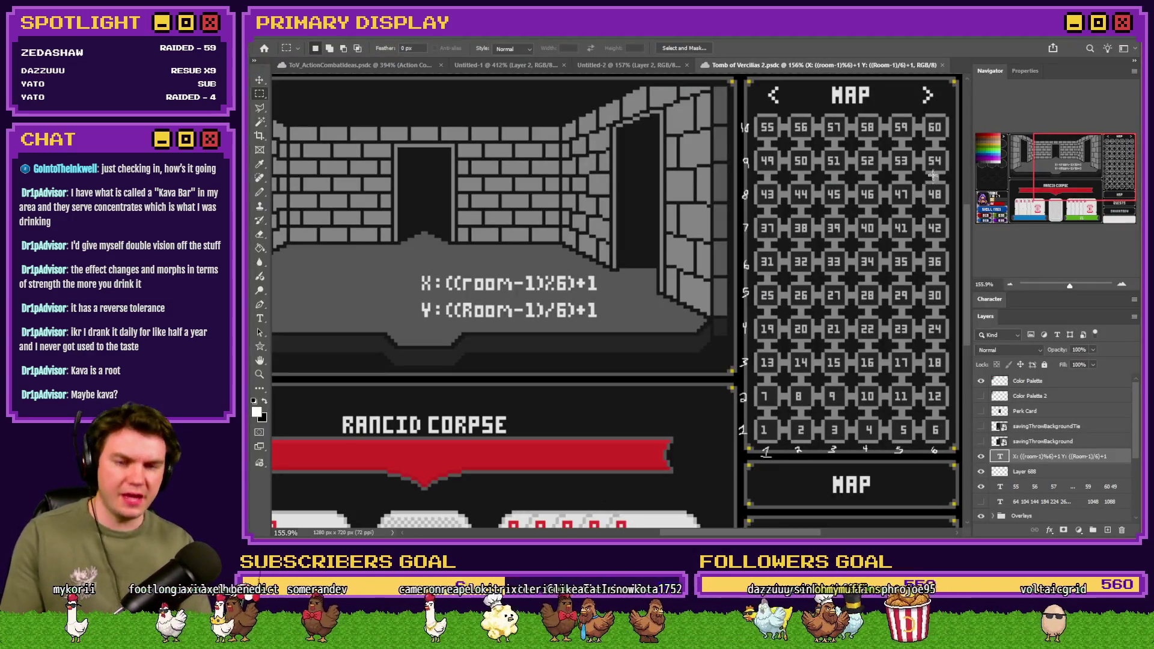
pyautogui.hotkey('alt', 'Tab')
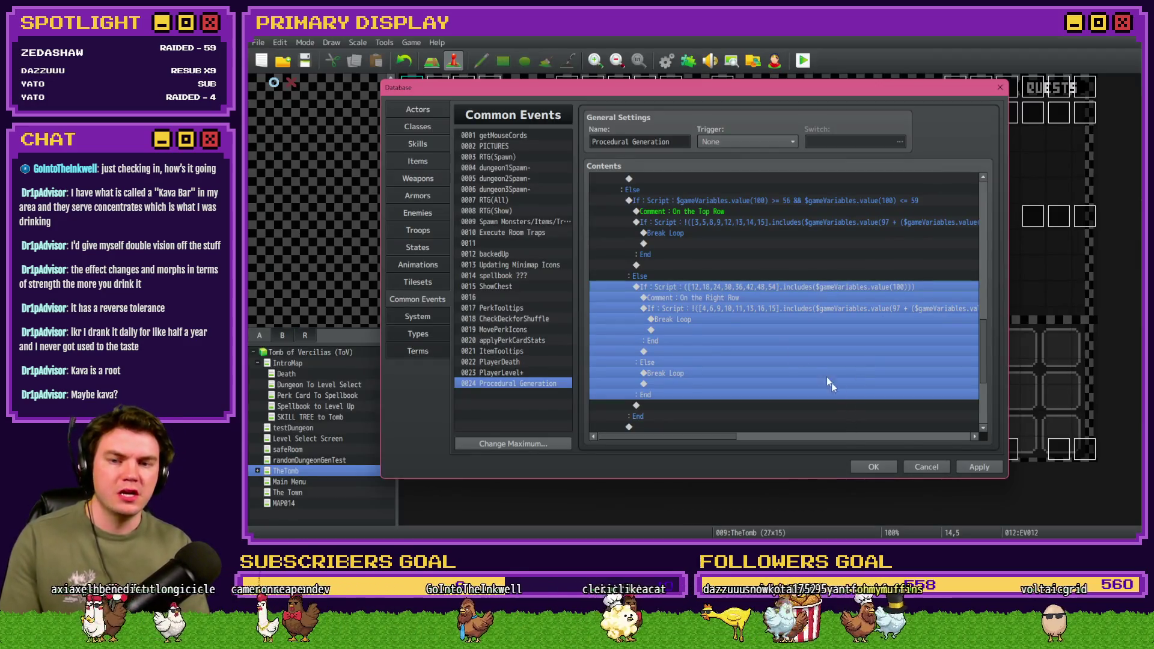
pyautogui.click(740, 342)
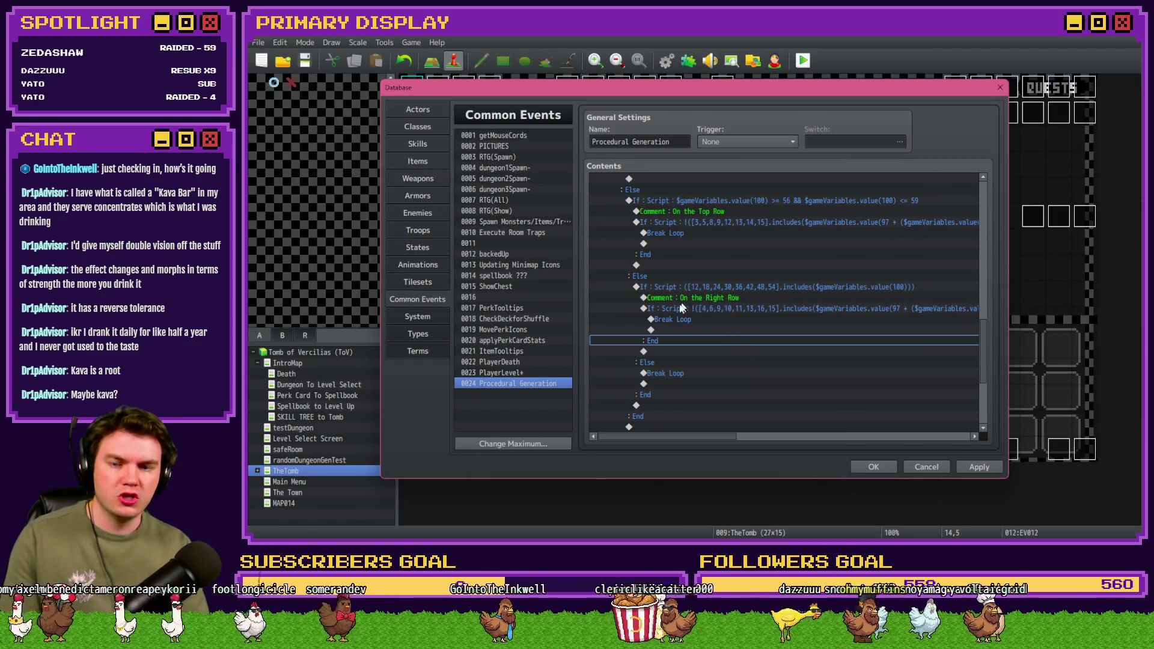
# Step: Apply the common-event changes, close the Database, and start a playtest
pyautogui.click(979, 467)
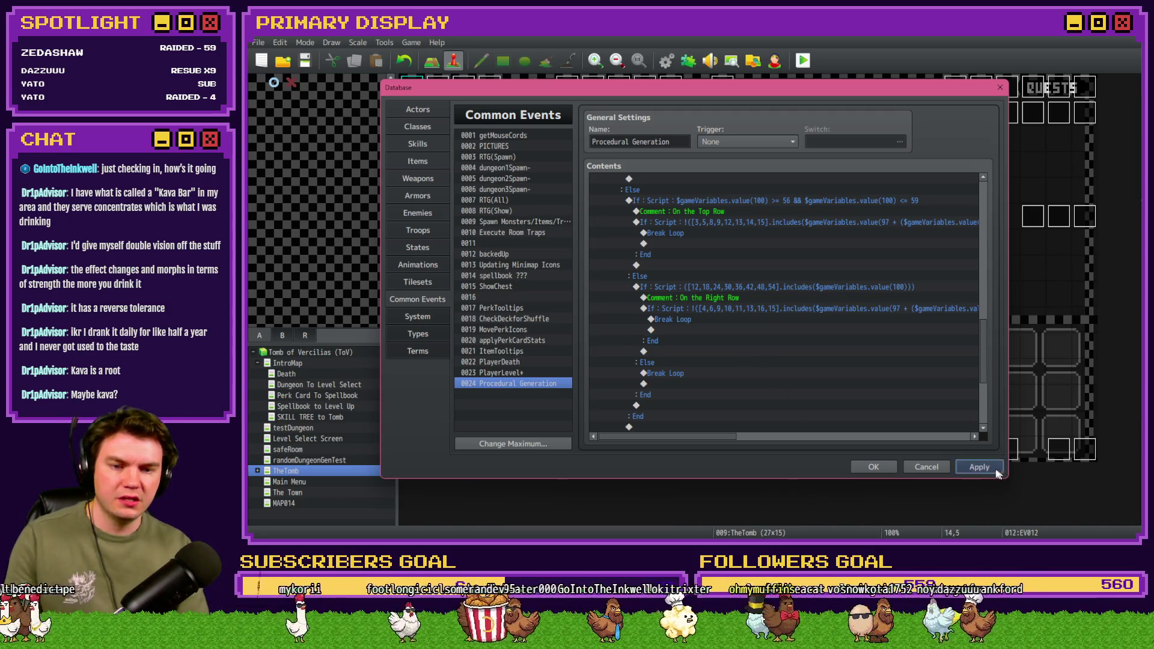
pyautogui.hotkey('alt', 'Tab')
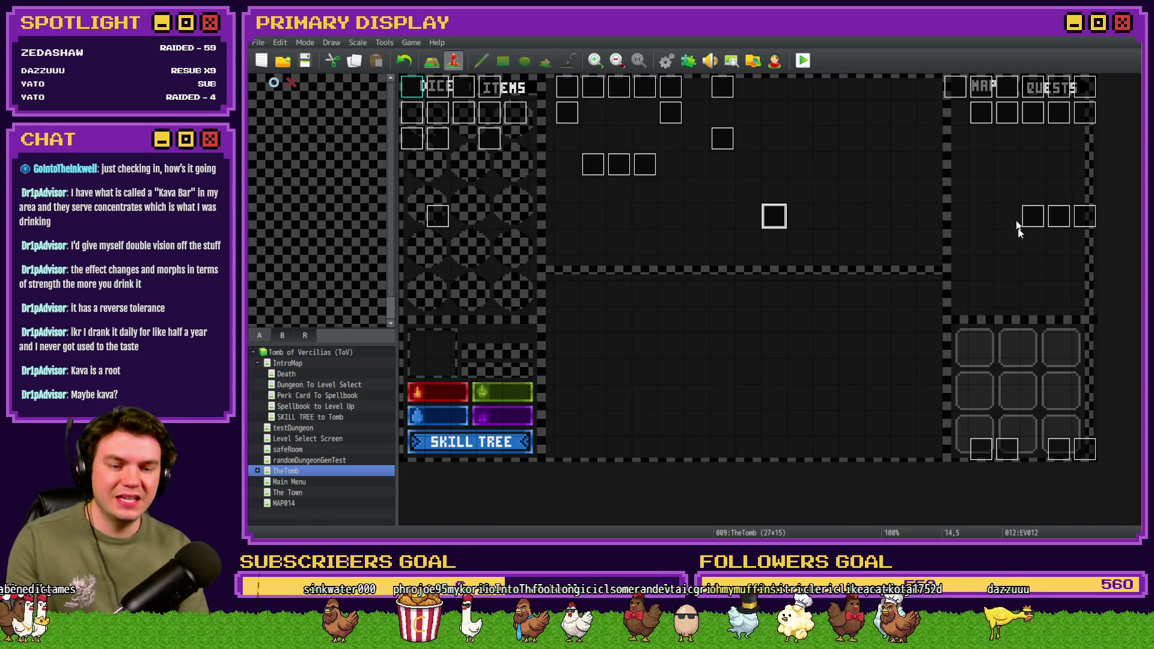
pyautogui.hotkey('alt', 'Tab')
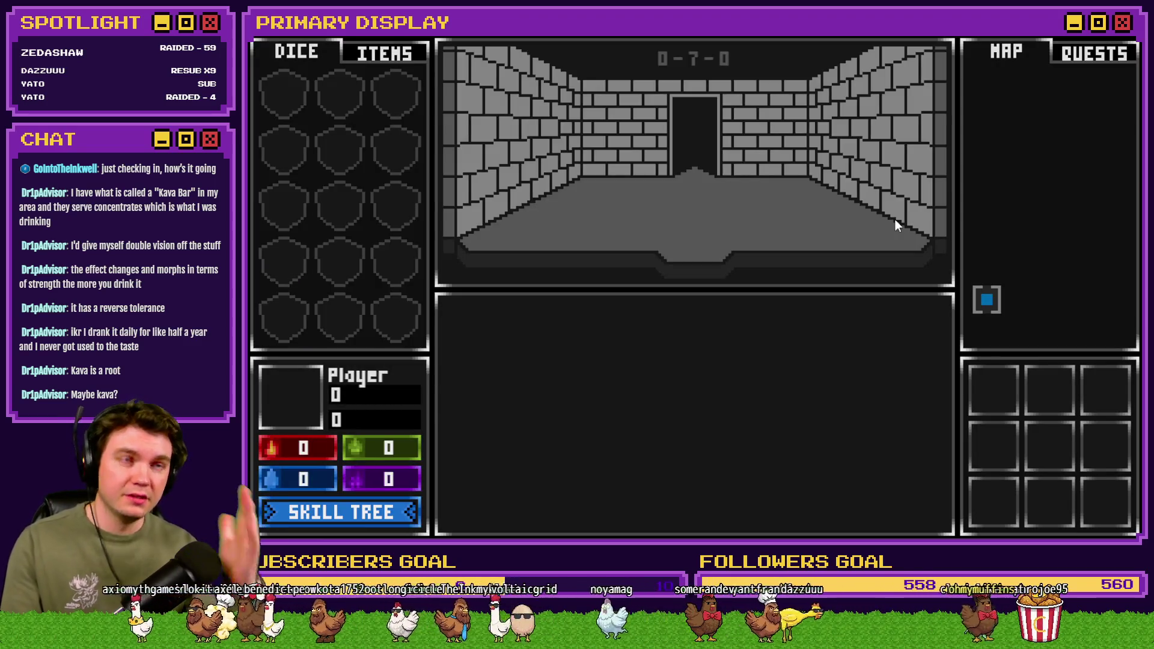
# Step: Walk through several dungeon rooms with the arrow keys, then close the playtest window
pyautogui.press('Up')
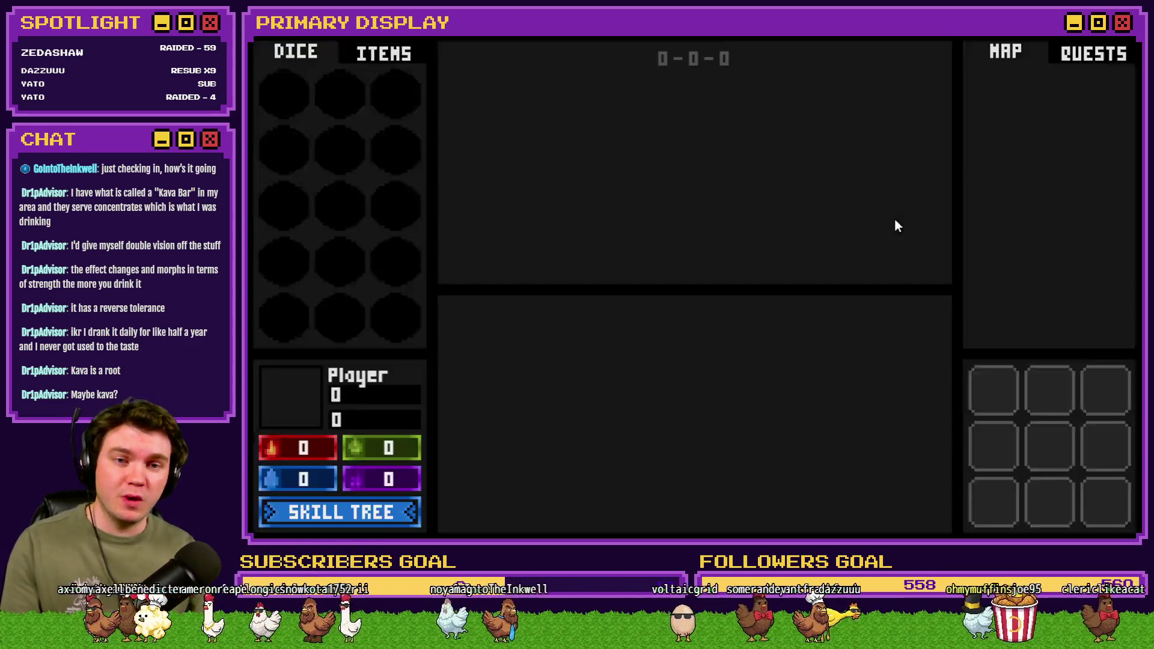
pyautogui.press('Right')
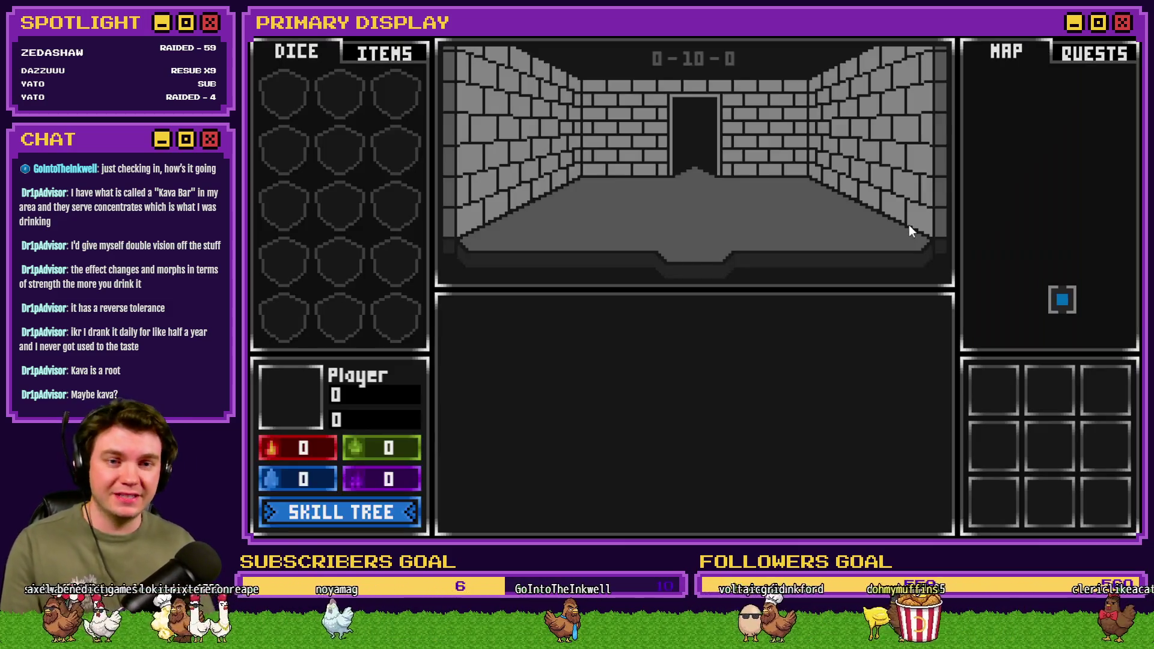
pyautogui.press('Down')
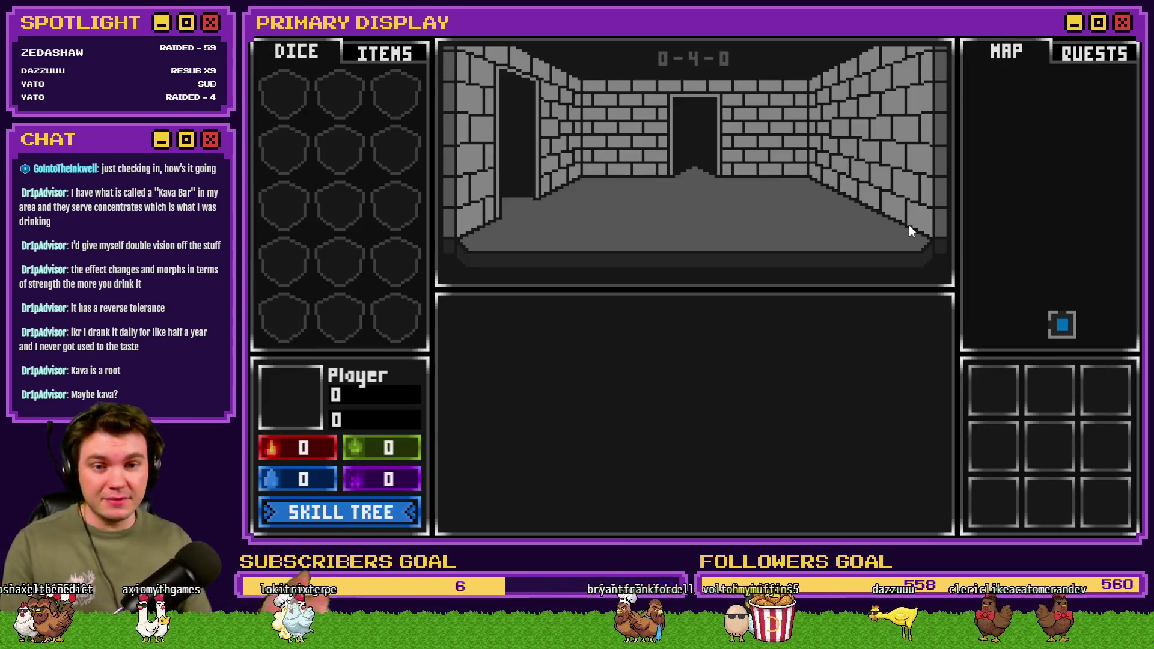
pyautogui.press('Up')
pyautogui.press('Up')
pyautogui.press('Left')
pyautogui.press('Down')
pyautogui.press('Left')
pyautogui.press('Down')
pyautogui.press('Right')
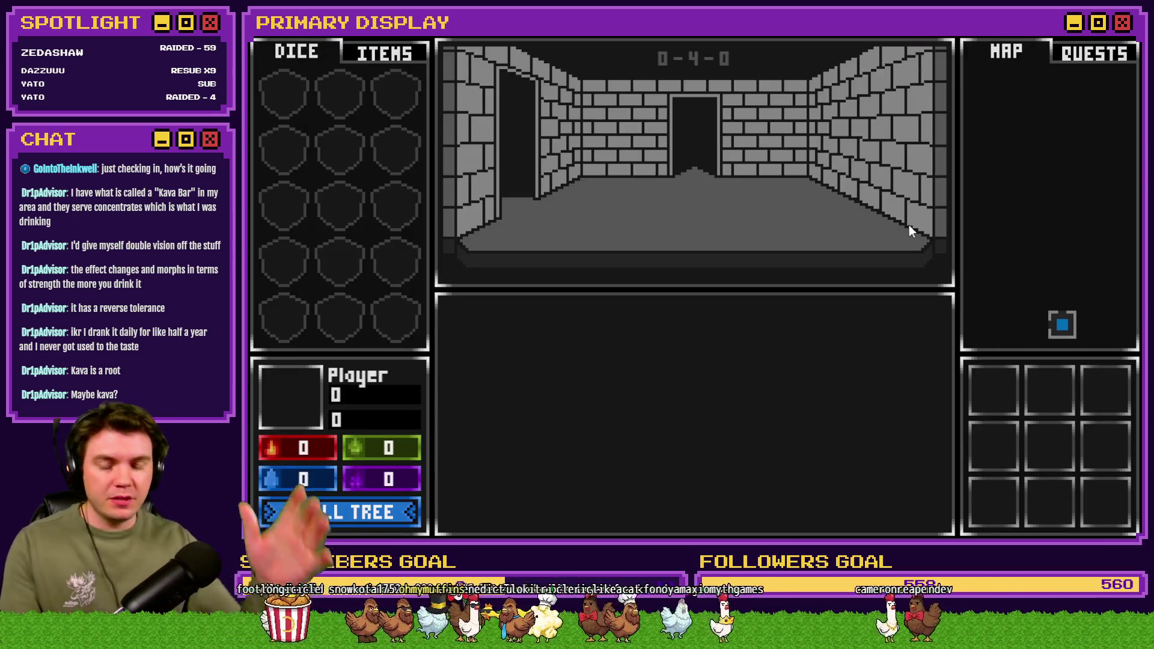
pyautogui.press('Up')
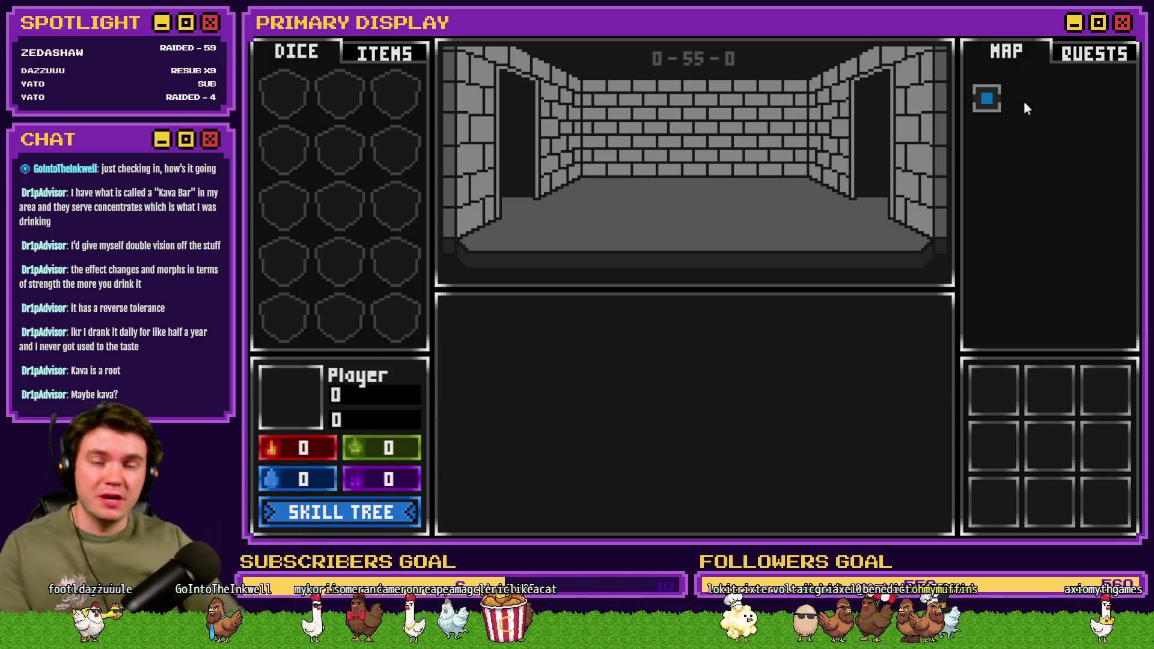
pyautogui.hotkey('alt', 'F4')
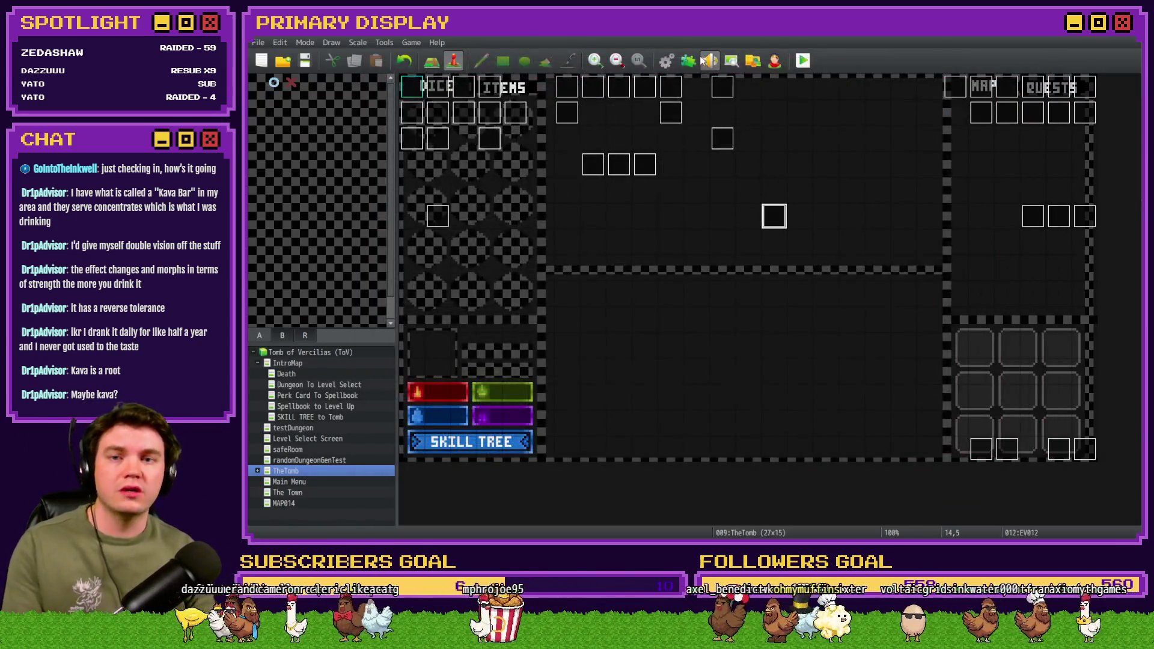
# Step: Open the Database and scroll to the Procedural Generation spawn-room conditions
pyautogui.click(666, 60)
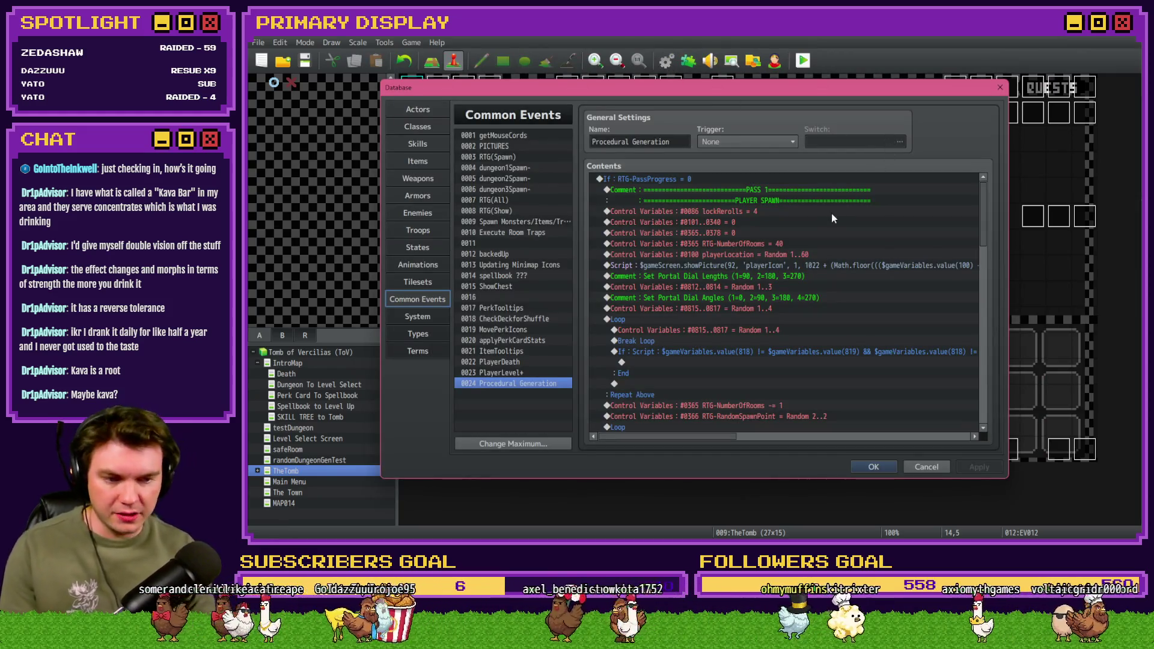
pyautogui.scroll(-10, 733, 319)
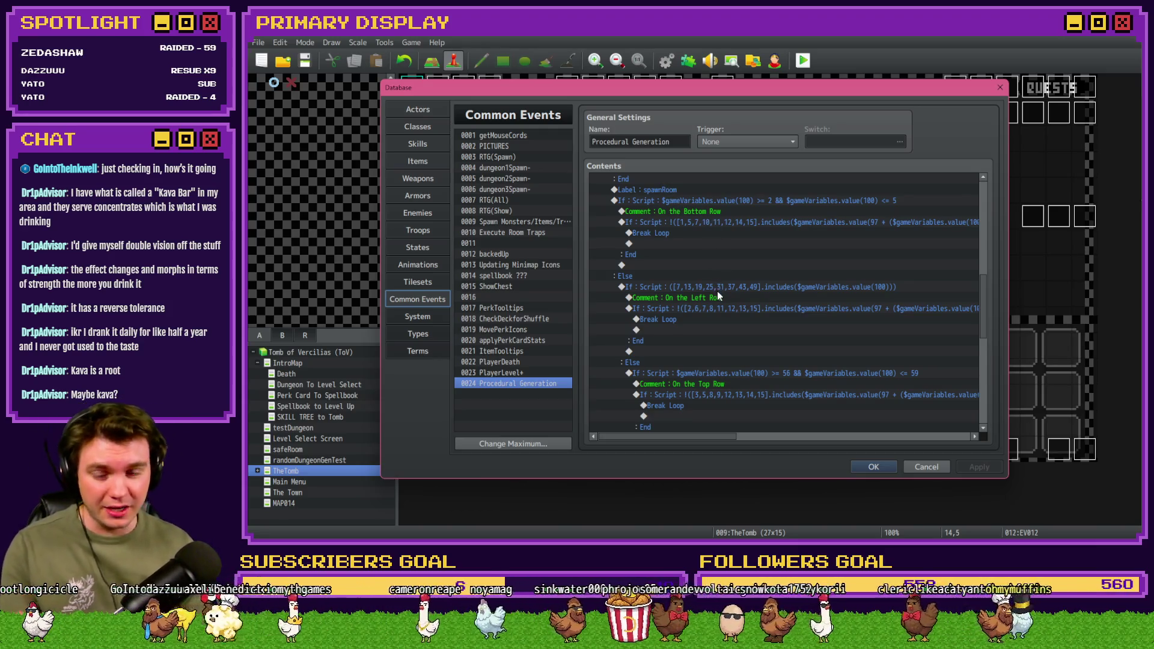
# Step: Paste the bottom-row block after the final Break Loop and change its condition to $gameVariables.value(100) === 1
pyautogui.click(713, 211)
pyautogui.press('Up')
pyautogui.press('Up')
pyautogui.click(715, 200)
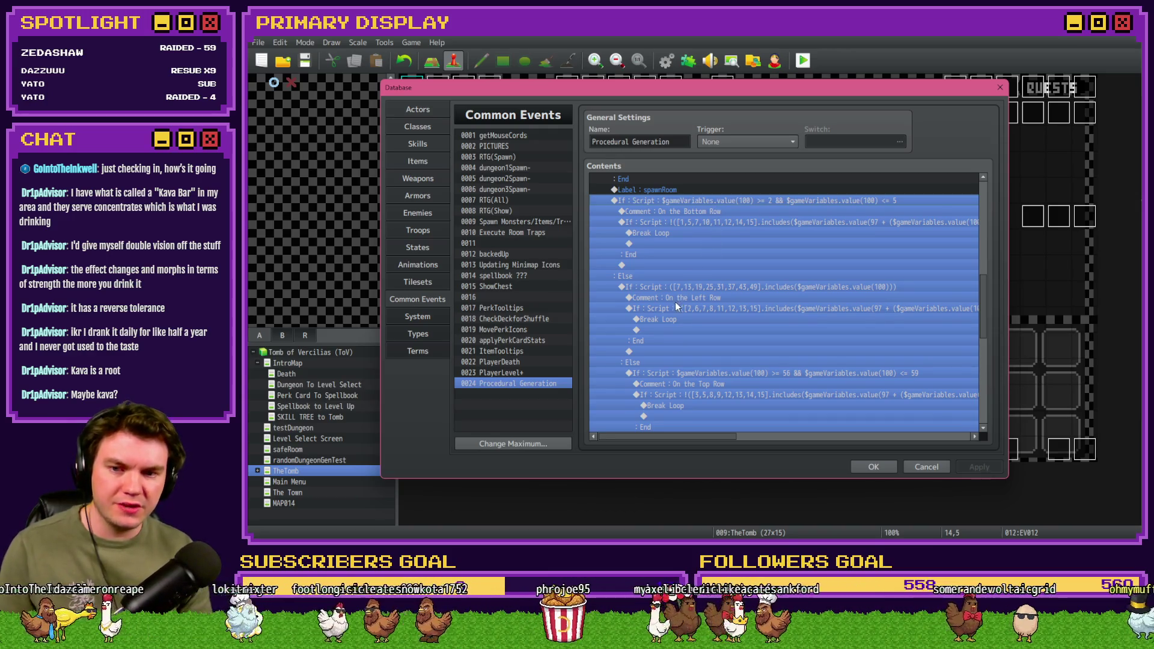
pyautogui.scroll(-8, 675, 304)
pyautogui.click(700, 266)
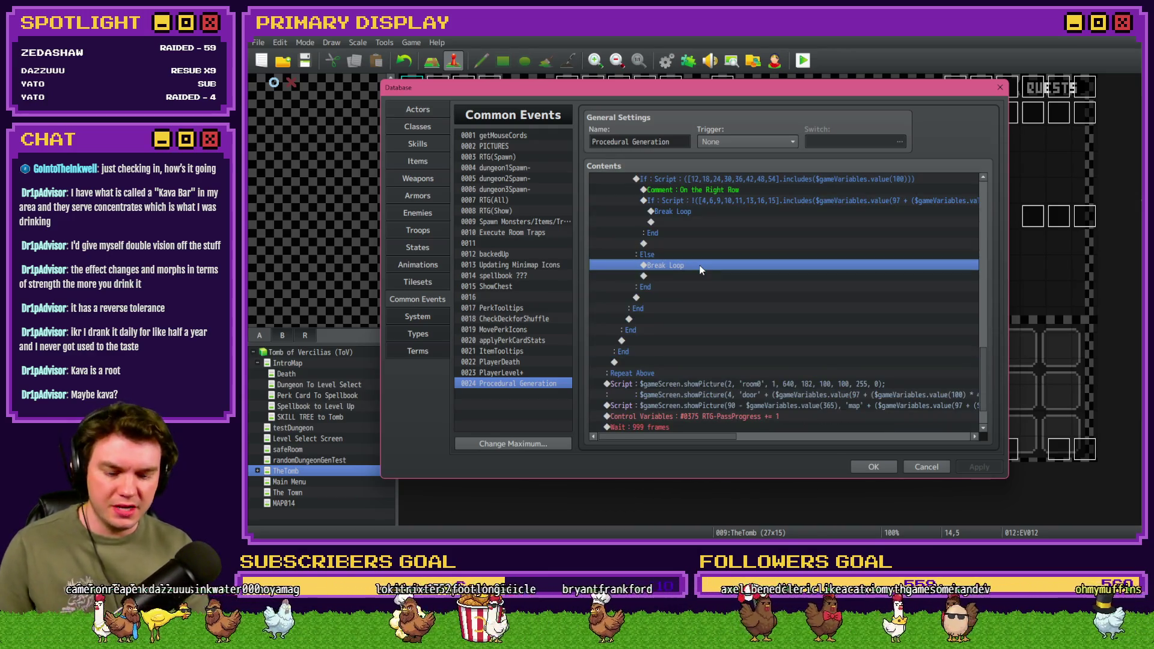
pyautogui.hotkey('ctrl', 'v')
pyautogui.scroll(-1, 699, 269)
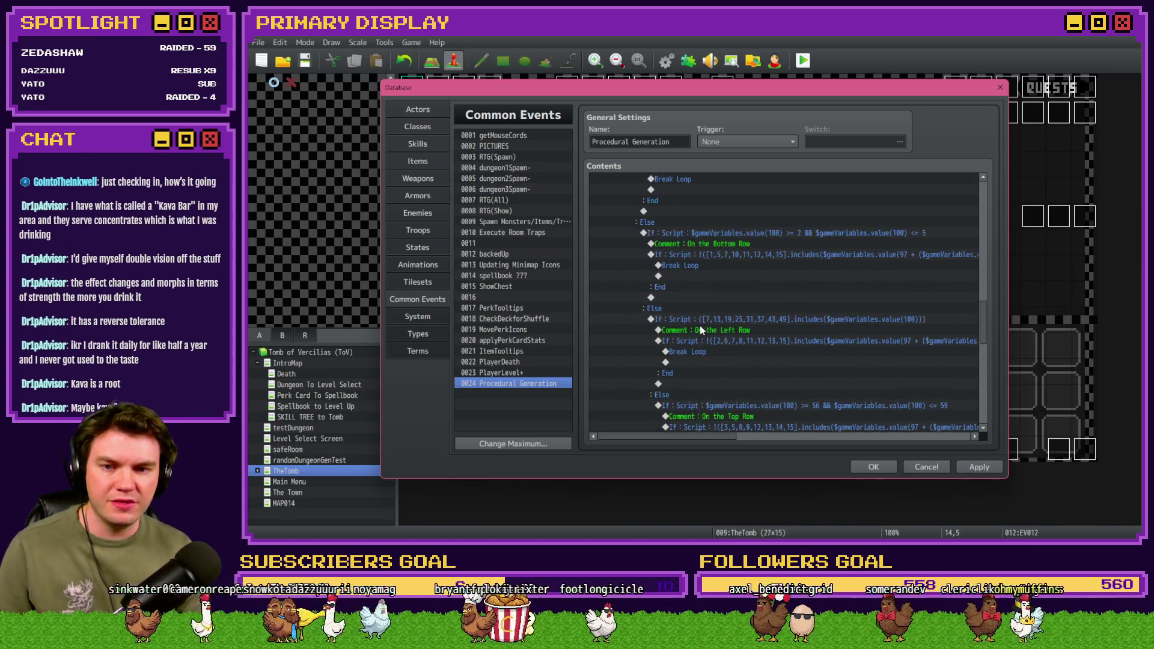
pyautogui.scroll(-1, 700, 325)
pyautogui.doubleClick(734, 283)
pyautogui.click(823, 354)
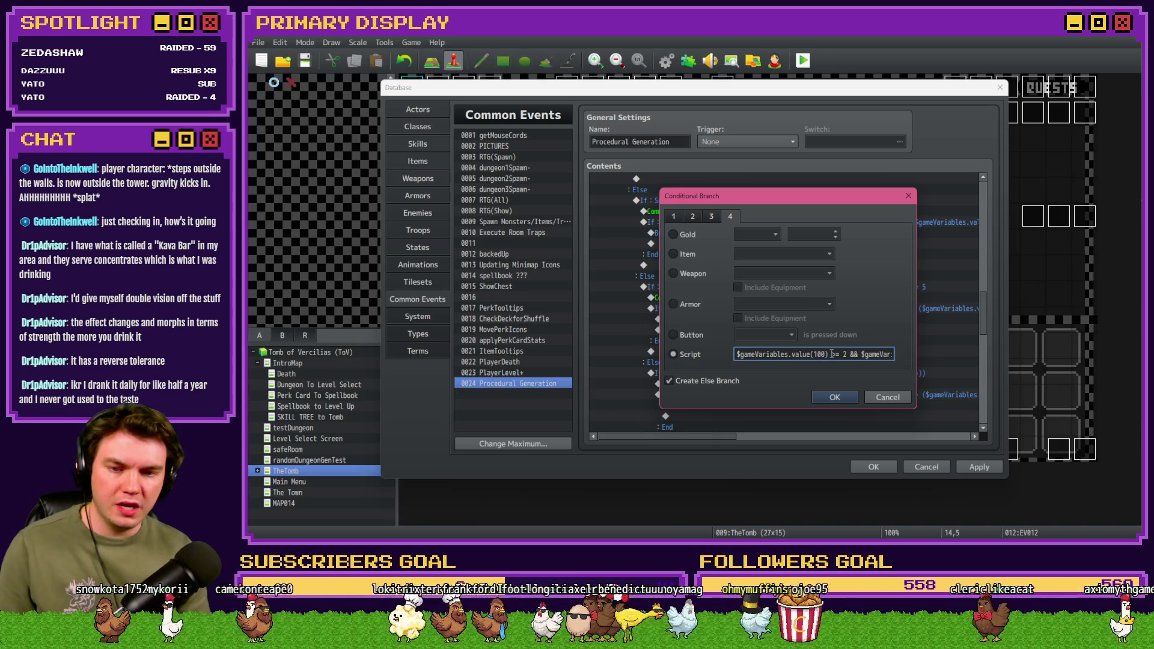
pyautogui.write('= ')
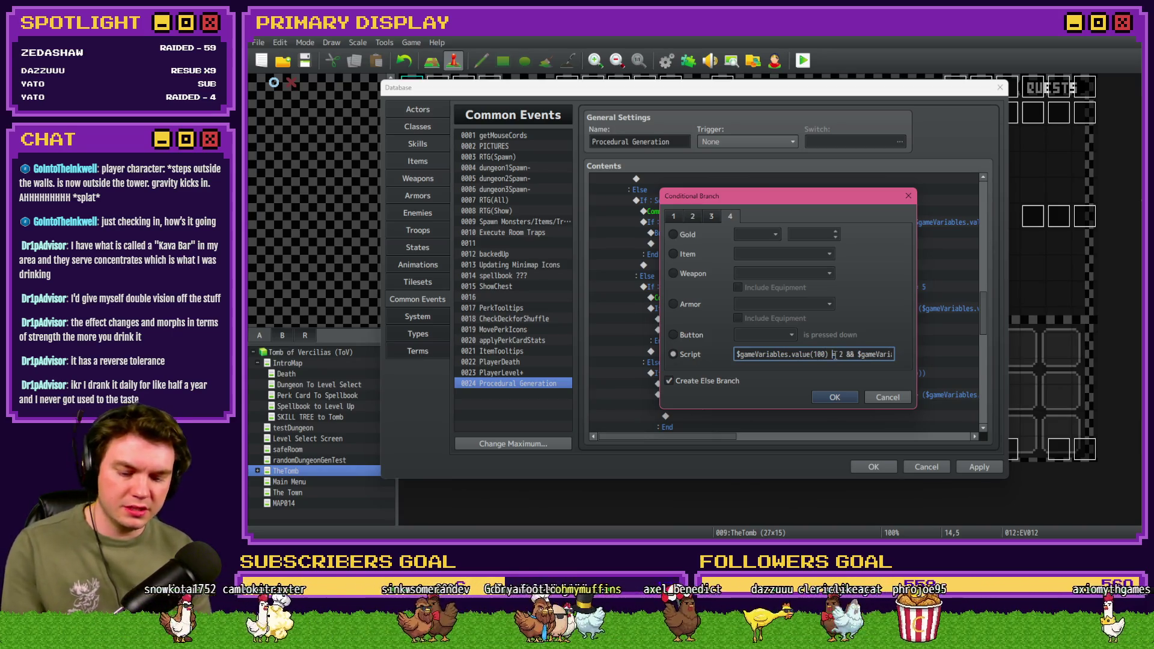
pyautogui.write('1')
pyautogui.moveTo(853, 354); pyautogui.dragTo(937, 356)
pyautogui.press('BackSpace')
pyautogui.click(833, 391)
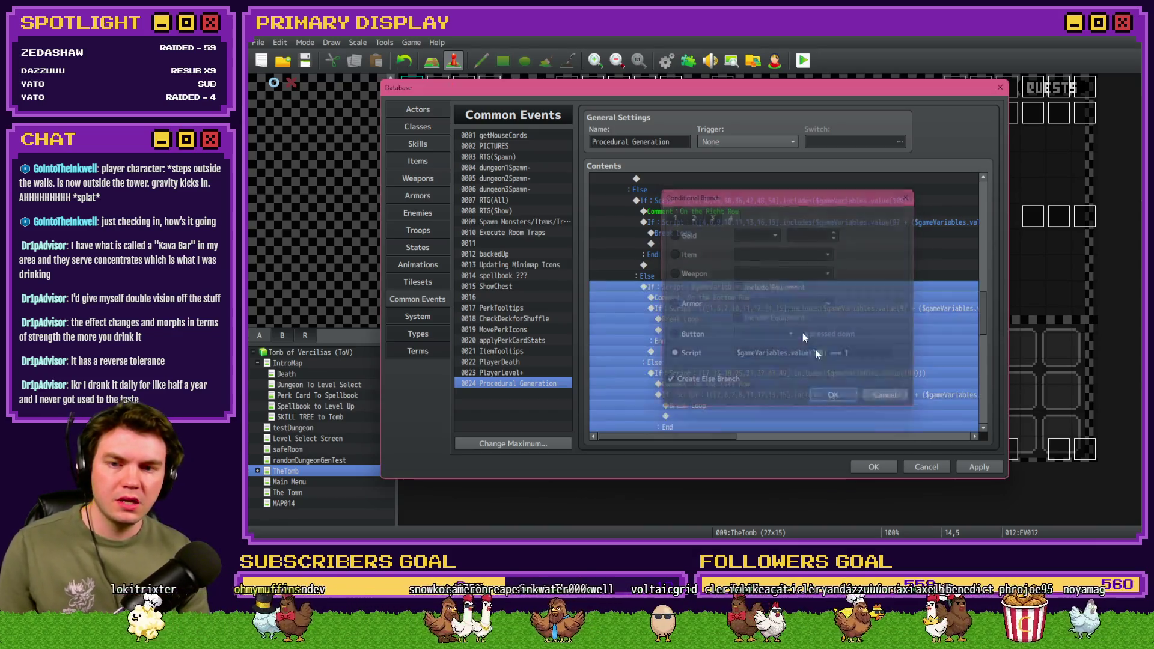
# Step: Rename the pasted comment to 'On the Bottom-Let Corner' and select its room-number check
pyautogui.doubleClick(727, 297)
pyautogui.click(732, 269)
pyautogui.write('-Let')
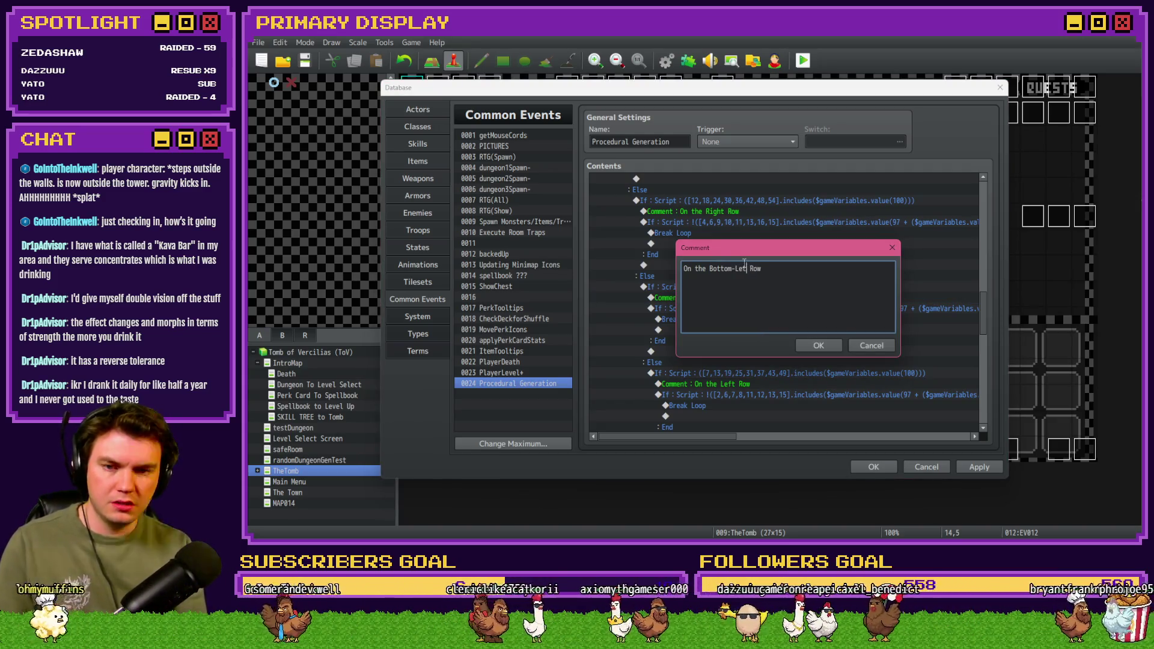
pyautogui.press('Delete')
pyautogui.press('Delete')
pyautogui.press('Delete')
pyautogui.write('Corner')
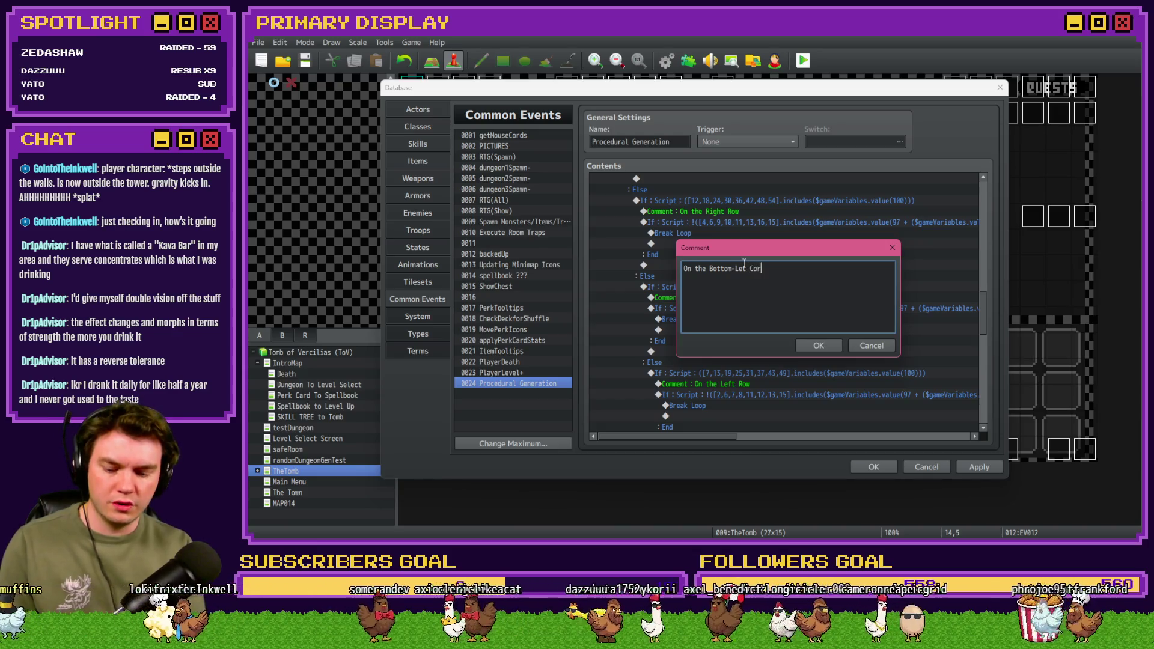
pyautogui.hotkey('ctrl', 'Return')
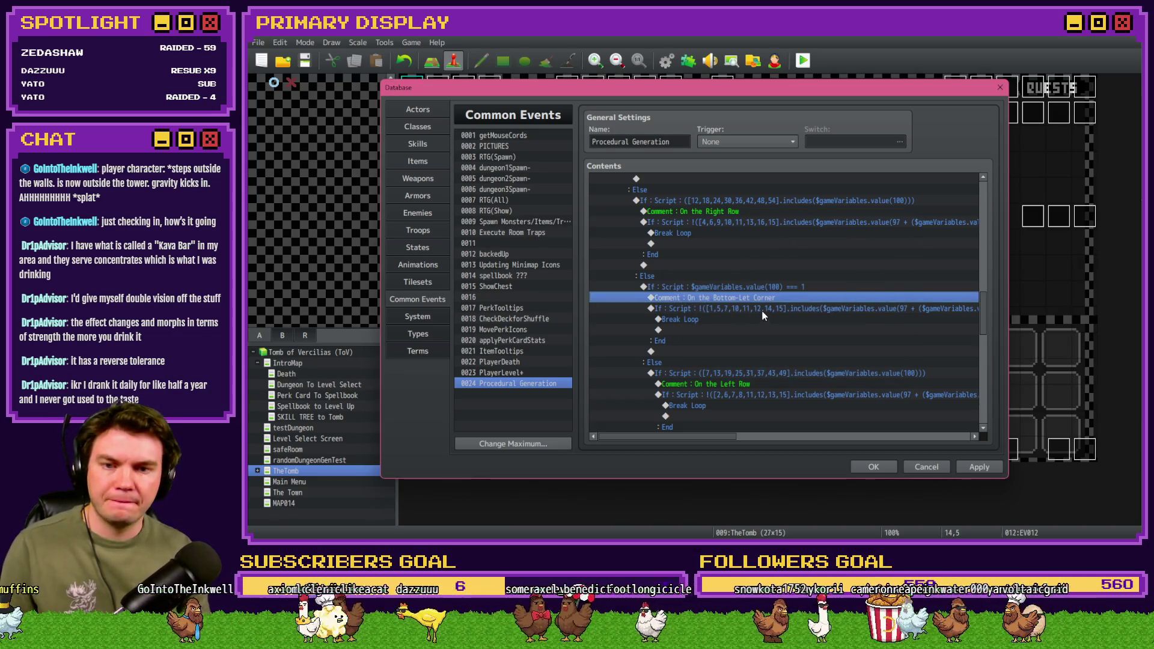
pyautogui.click(761, 309)
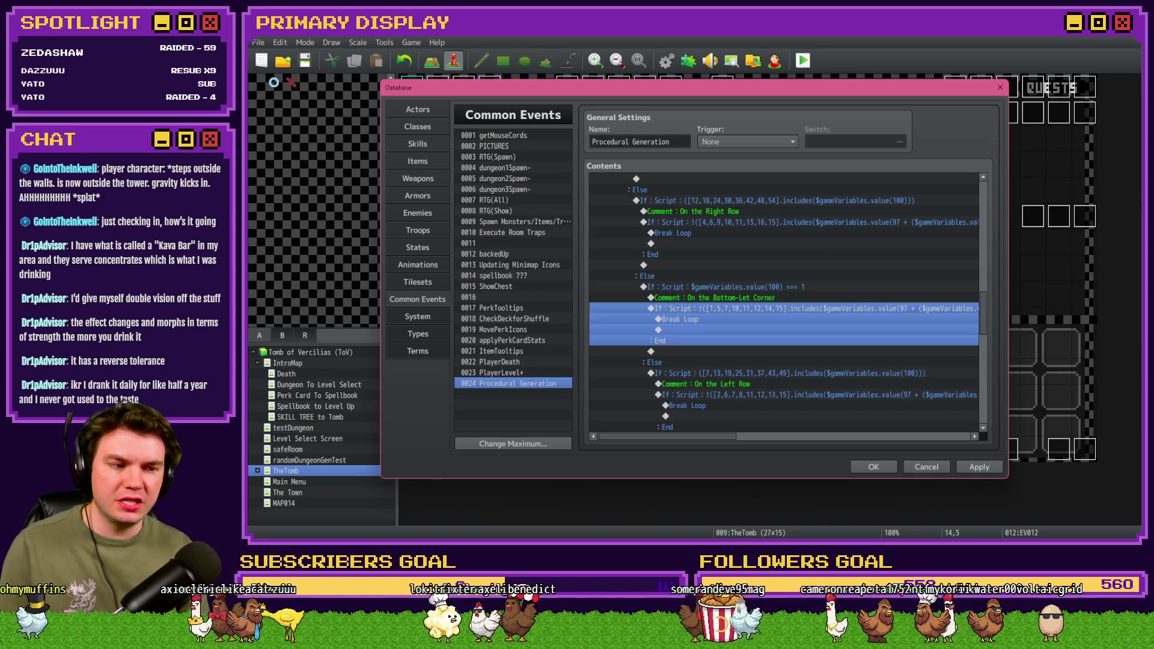
pyautogui.hotkey('alt', 'Tab')
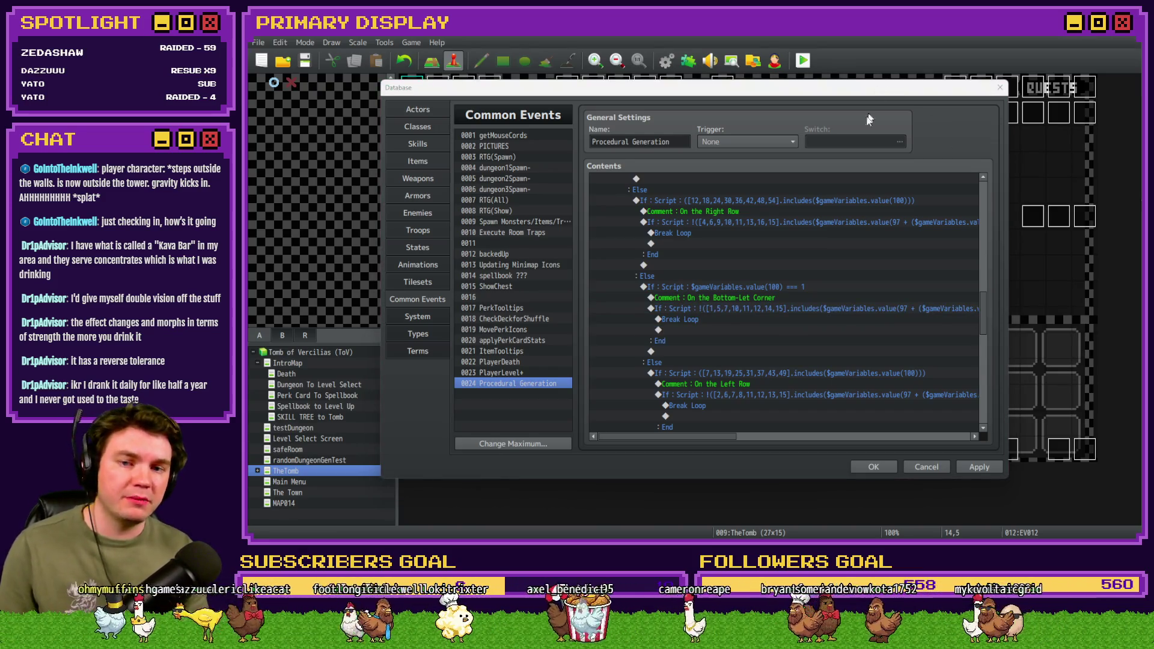
pyautogui.click(766, 288)
# Step: Replace the corner's room-number array with [1,2,5,4,7,8,10,11,12,13,15] and confirm
pyautogui.doubleClick(766, 308)
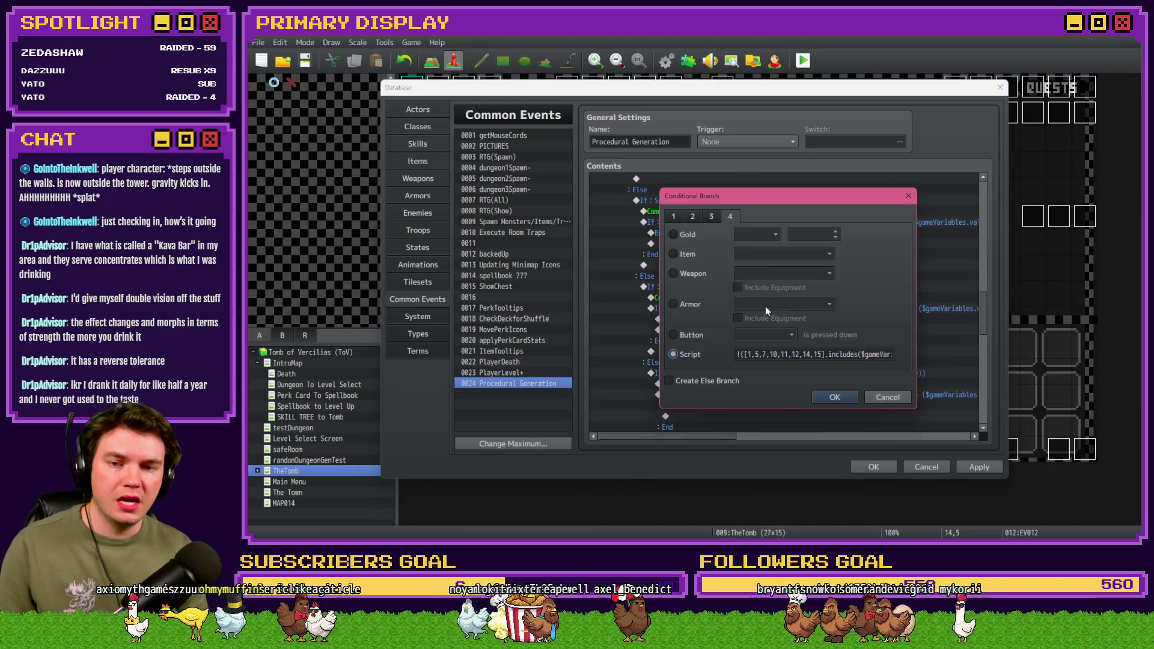
pyautogui.press('Tab')
pyautogui.click(864, 354)
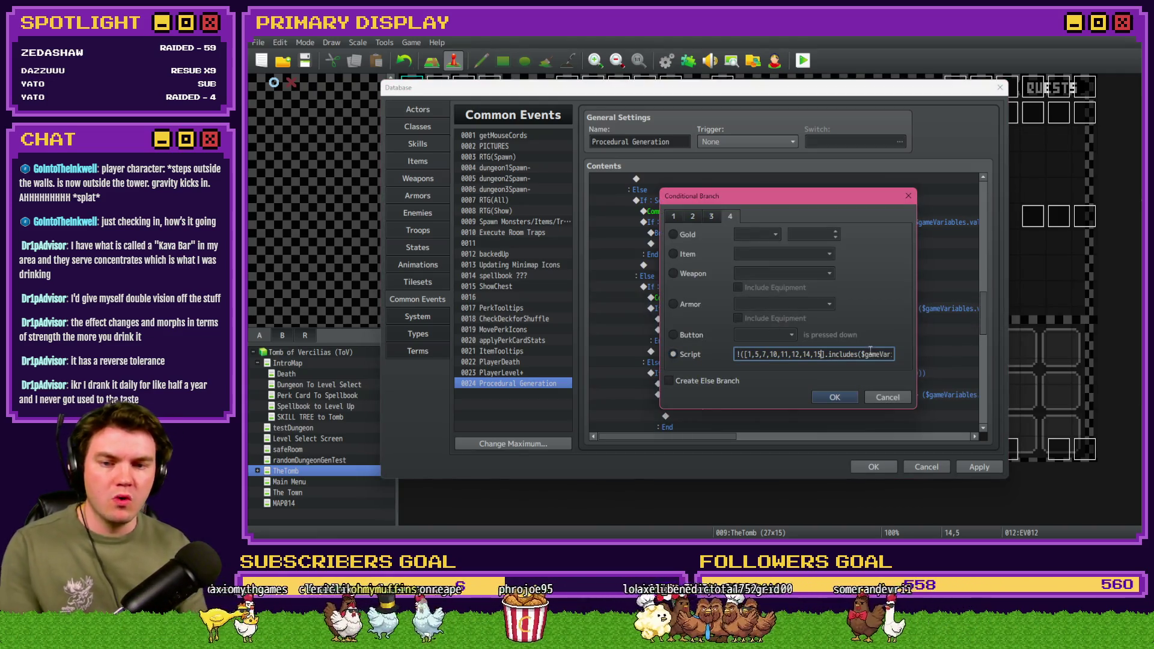
pyautogui.press('BackSpace')
pyautogui.press('BackSpace')
pyautogui.press('BackSpace')
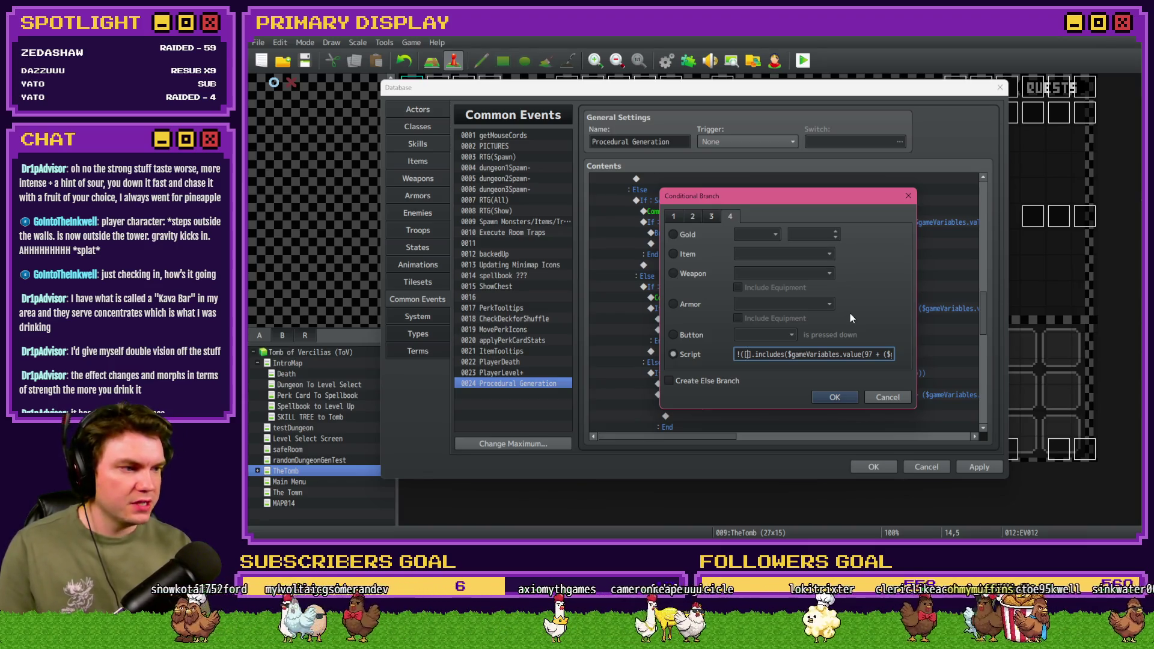
pyautogui.write('1,2,')
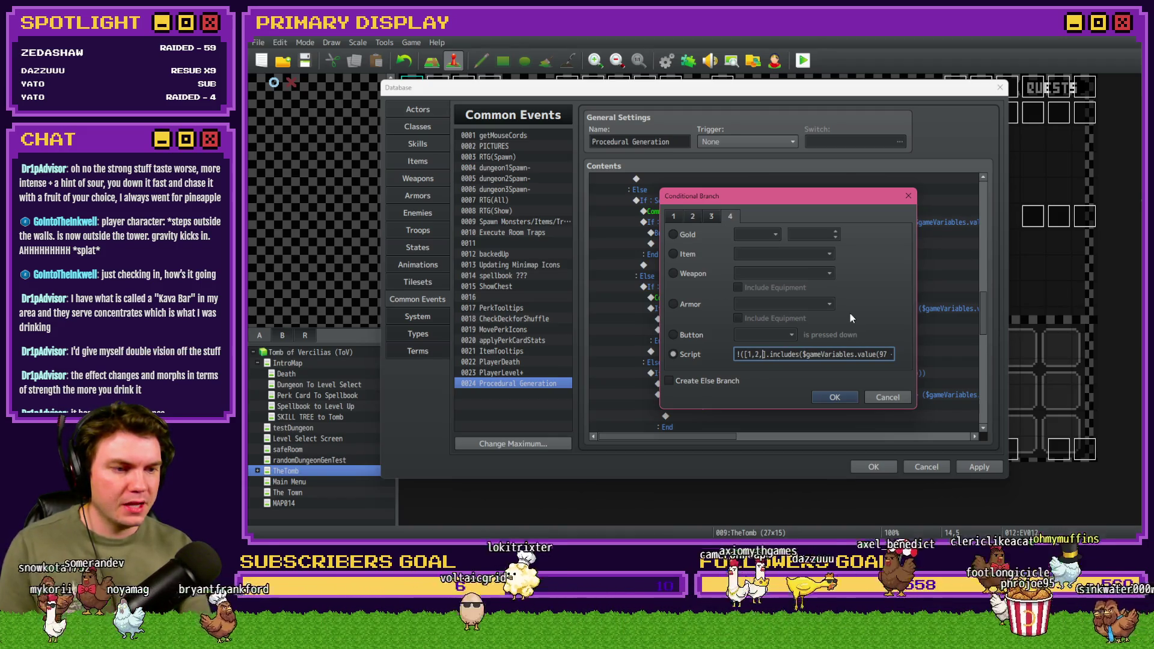
pyautogui.write('5,4,7')
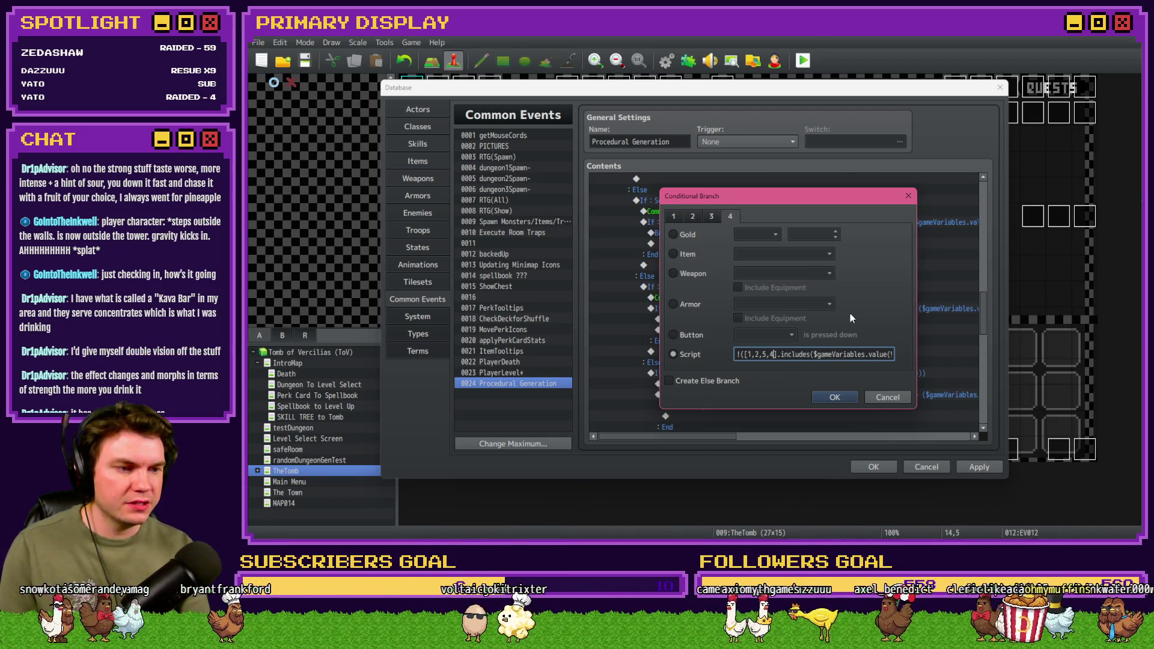
pyautogui.write(',8,')
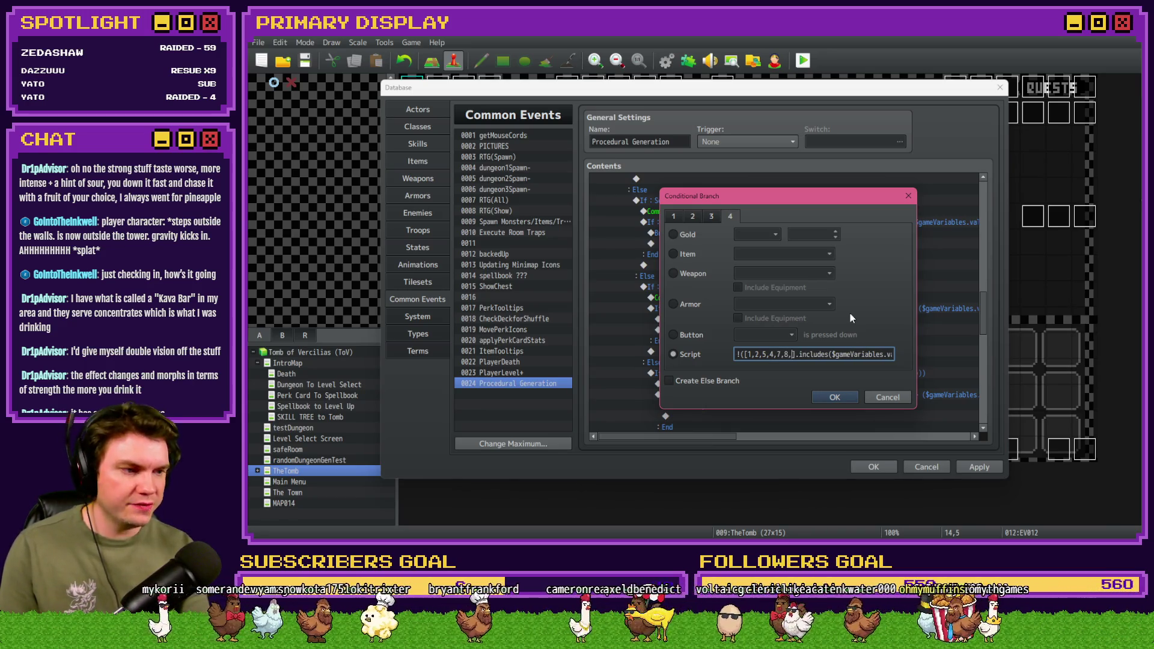
pyautogui.write(',')
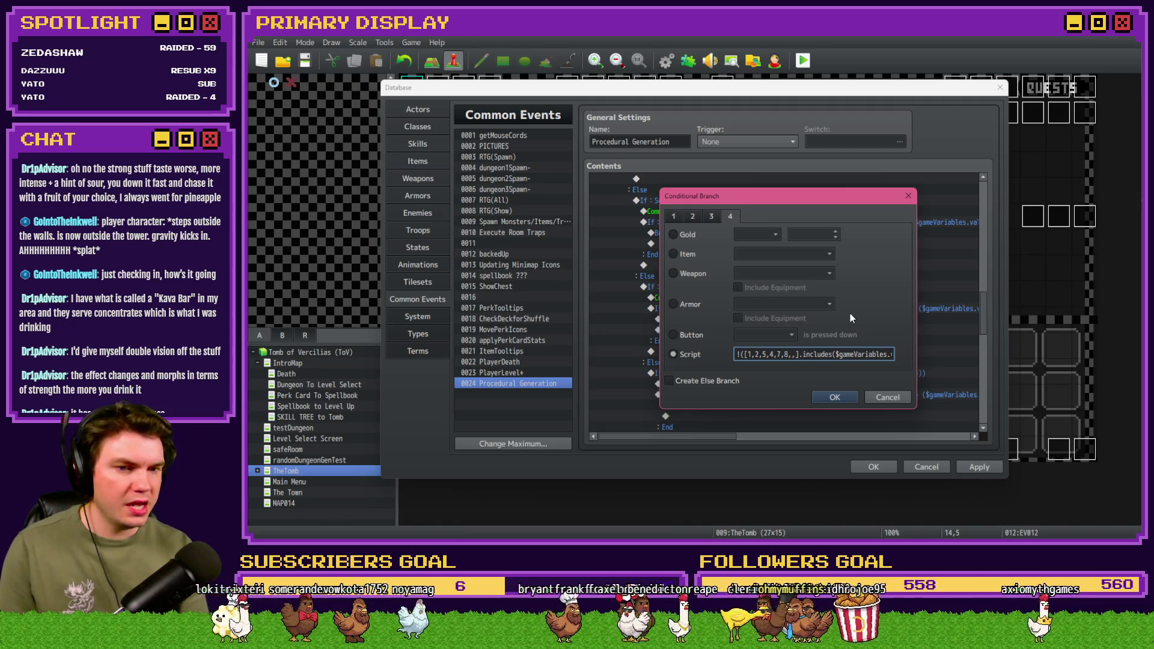
pyautogui.press('BackSpace')
pyautogui.write('10')
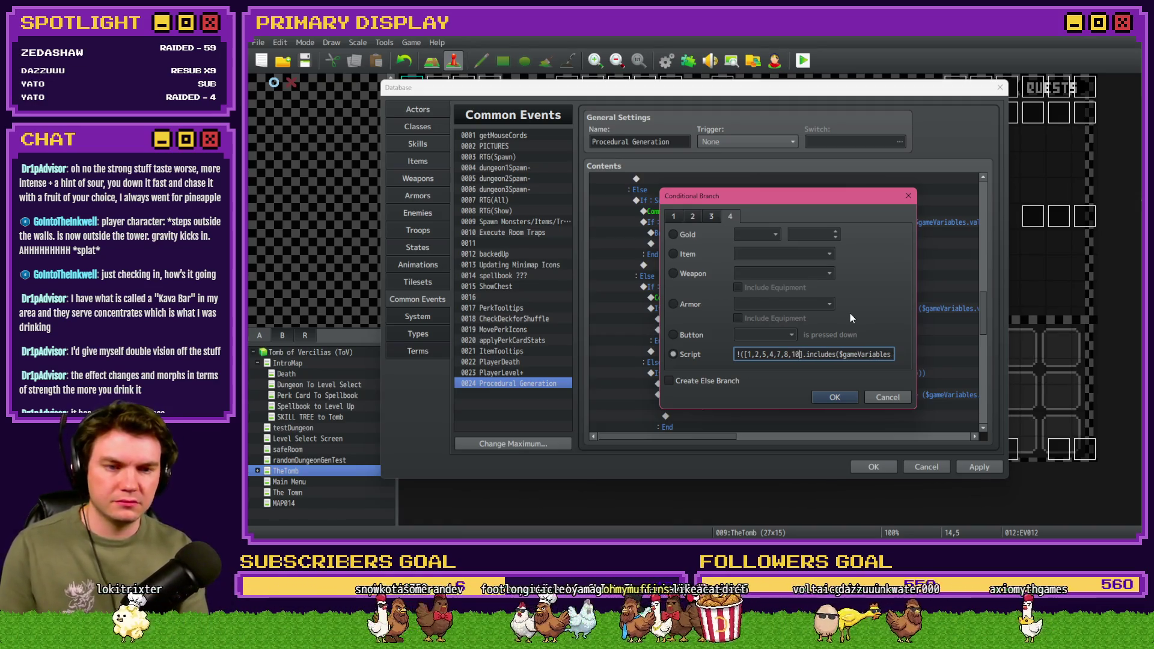
pyautogui.write(',11,')
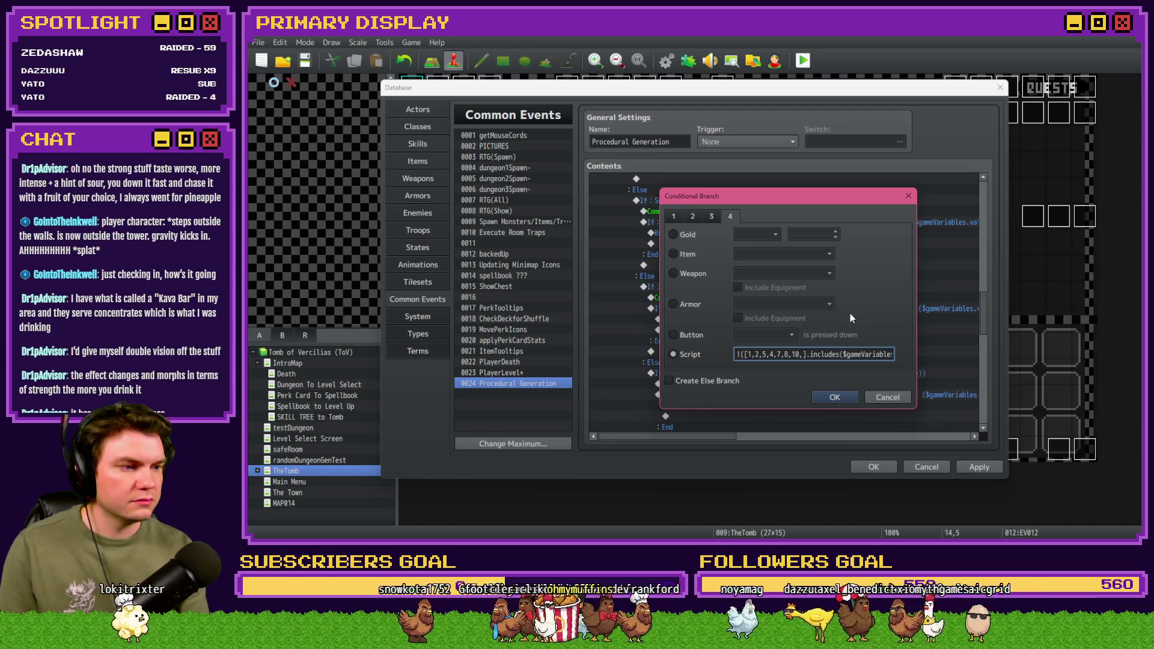
pyautogui.write('12,13,')
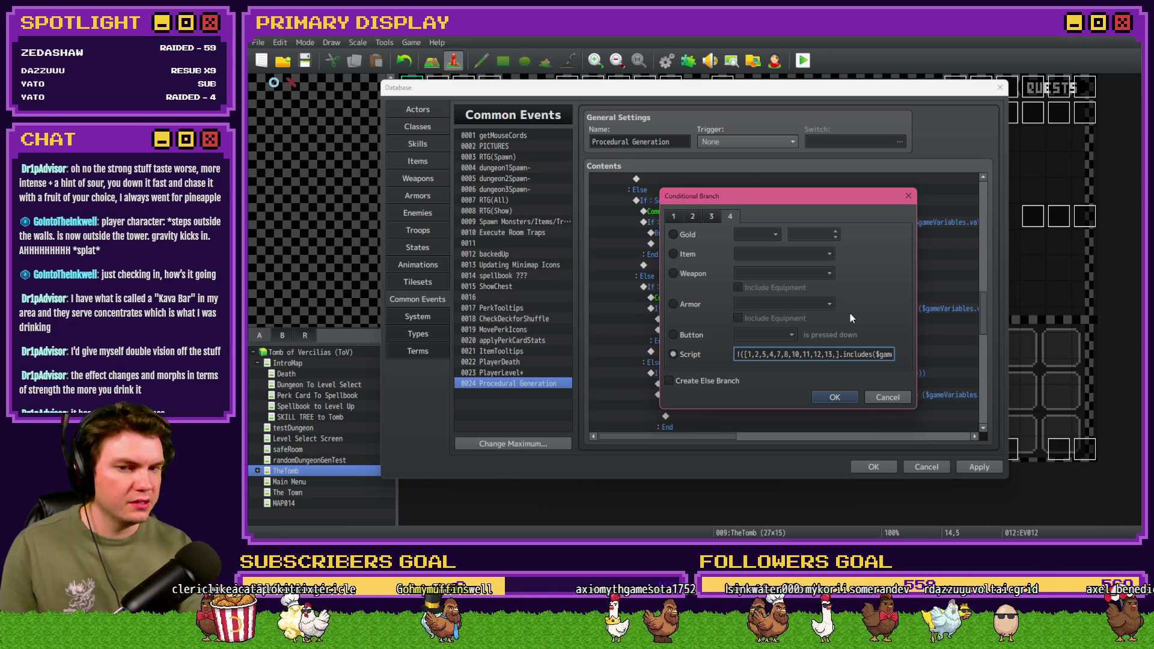
pyautogui.write('15')
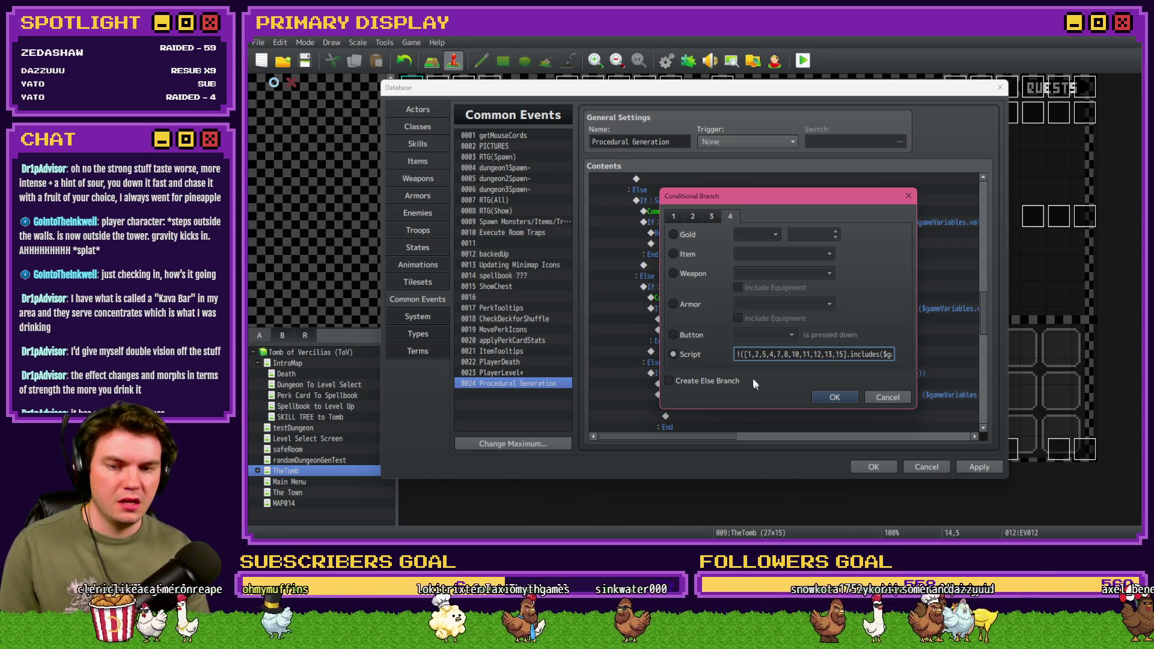
pyautogui.moveTo(749, 356); pyautogui.dragTo(830, 355)
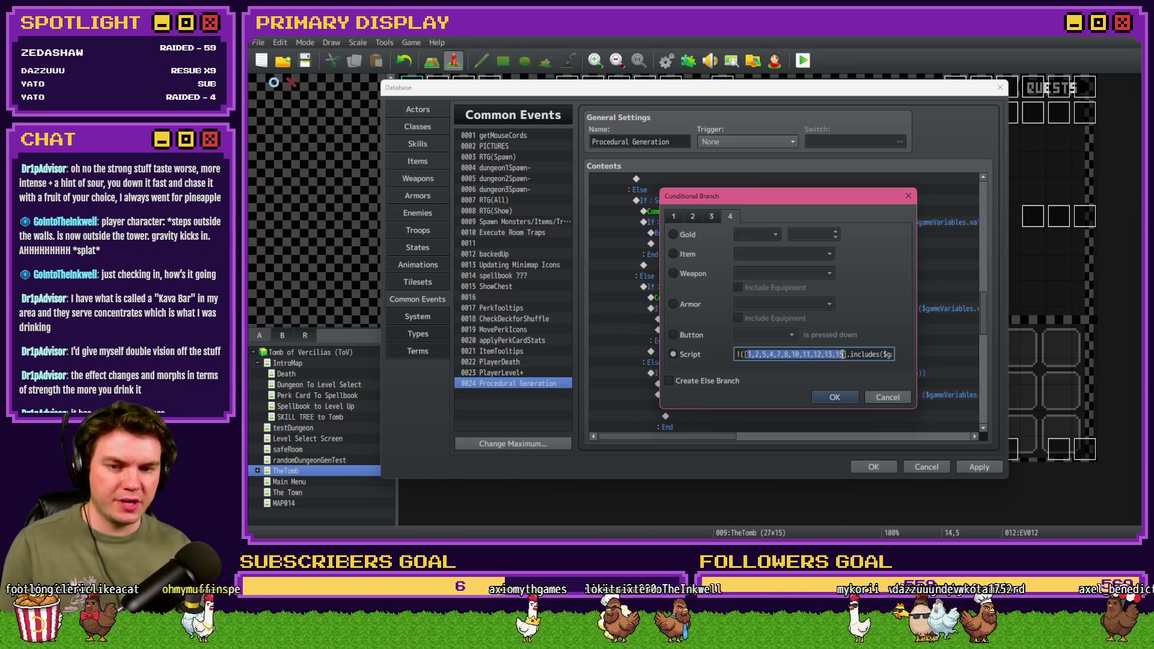
pyautogui.press('BackSpace')
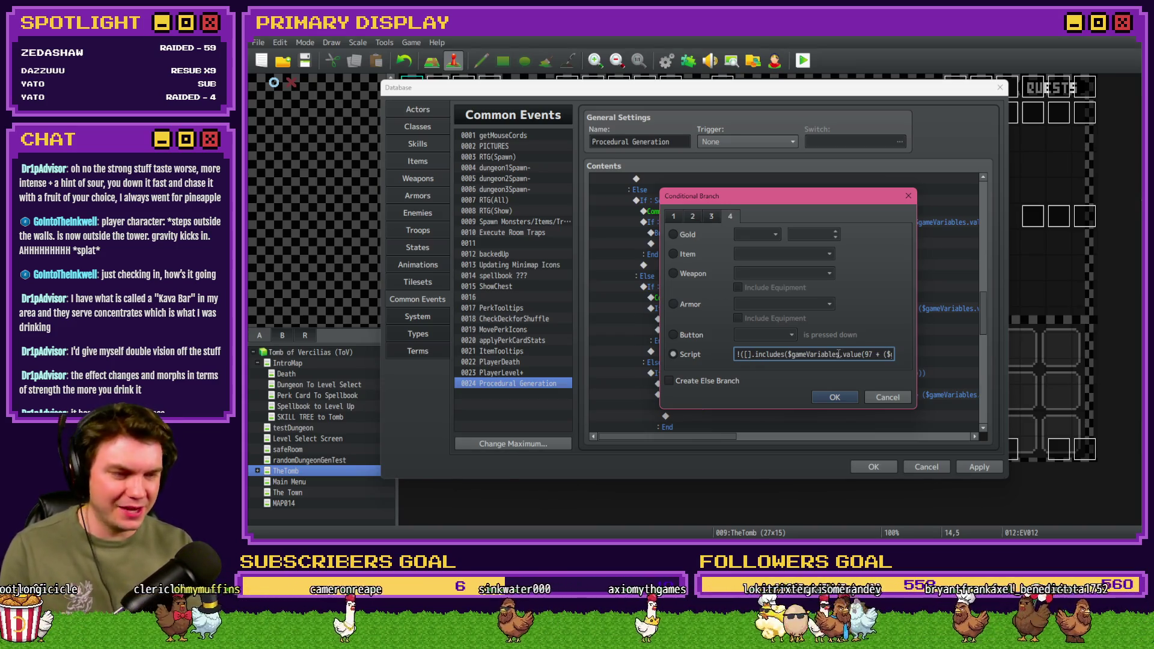
pyautogui.write('1,2,')
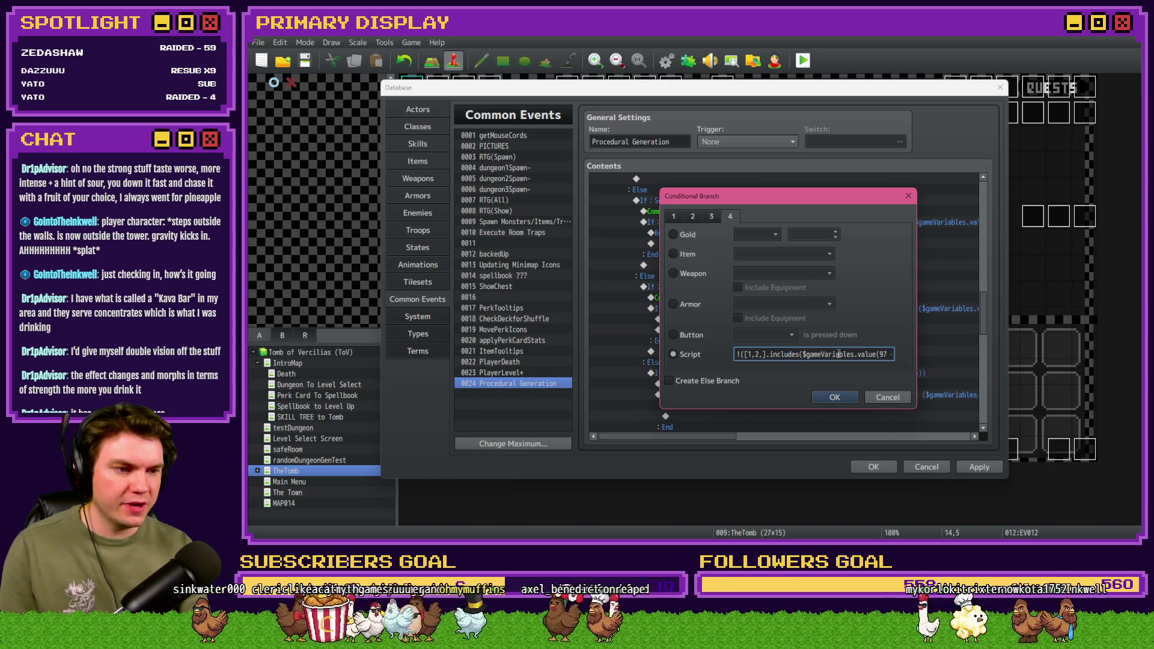
pyautogui.write('5,4,7')
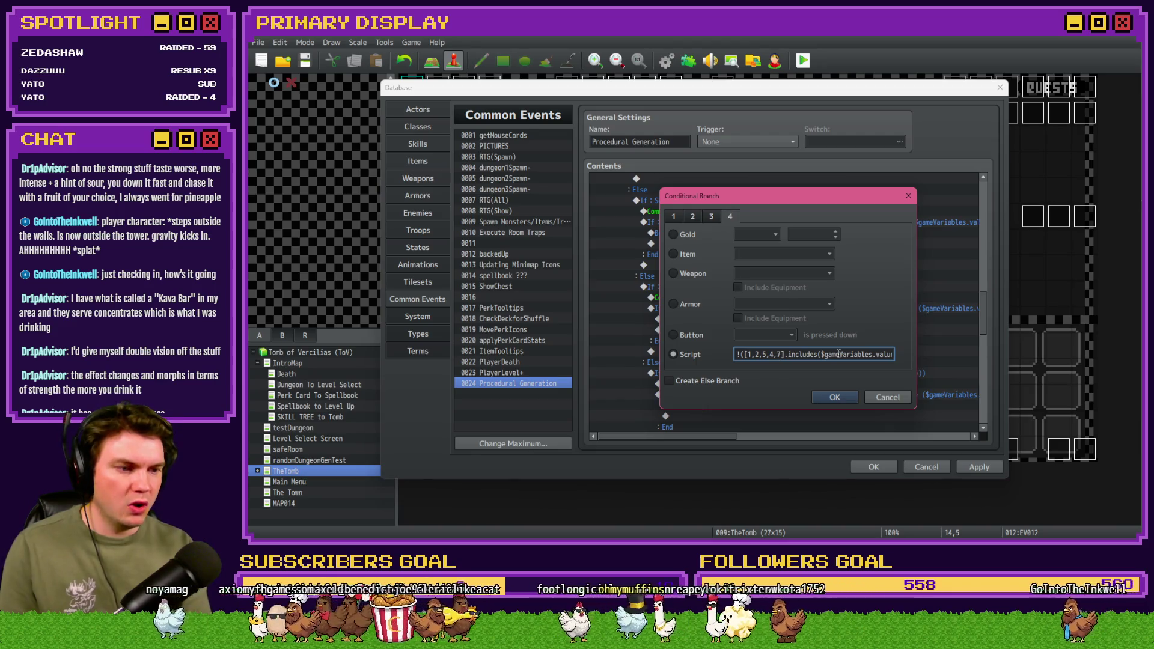
pyautogui.write(',8,')
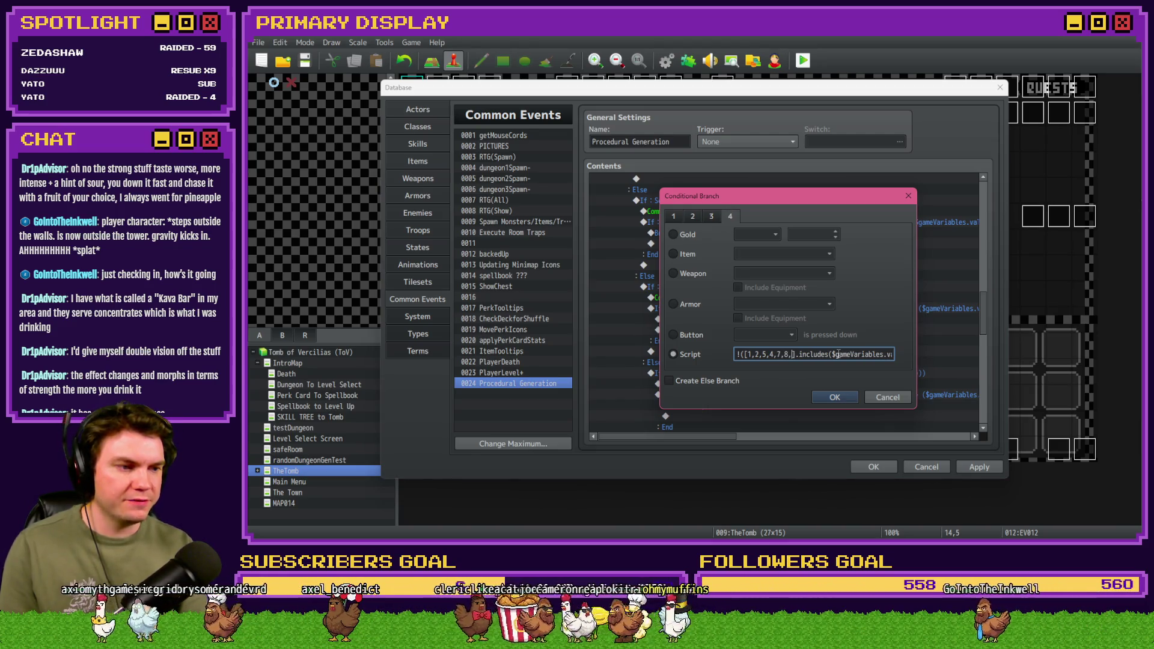
pyautogui.write('10,')
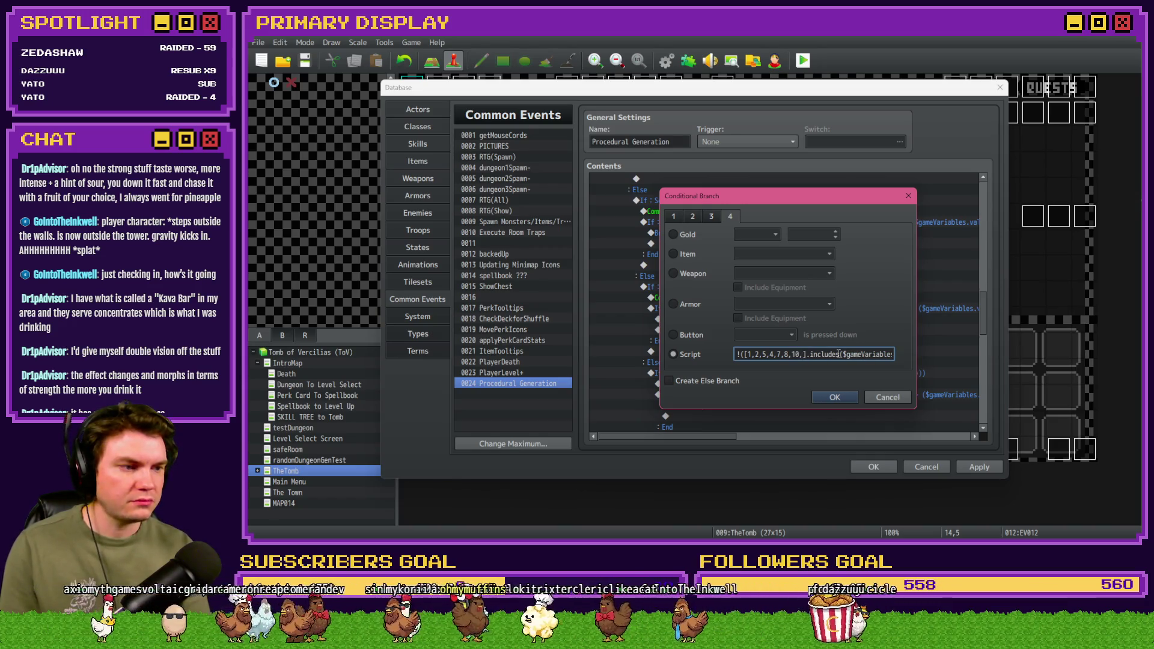
pyautogui.write('11,12,')
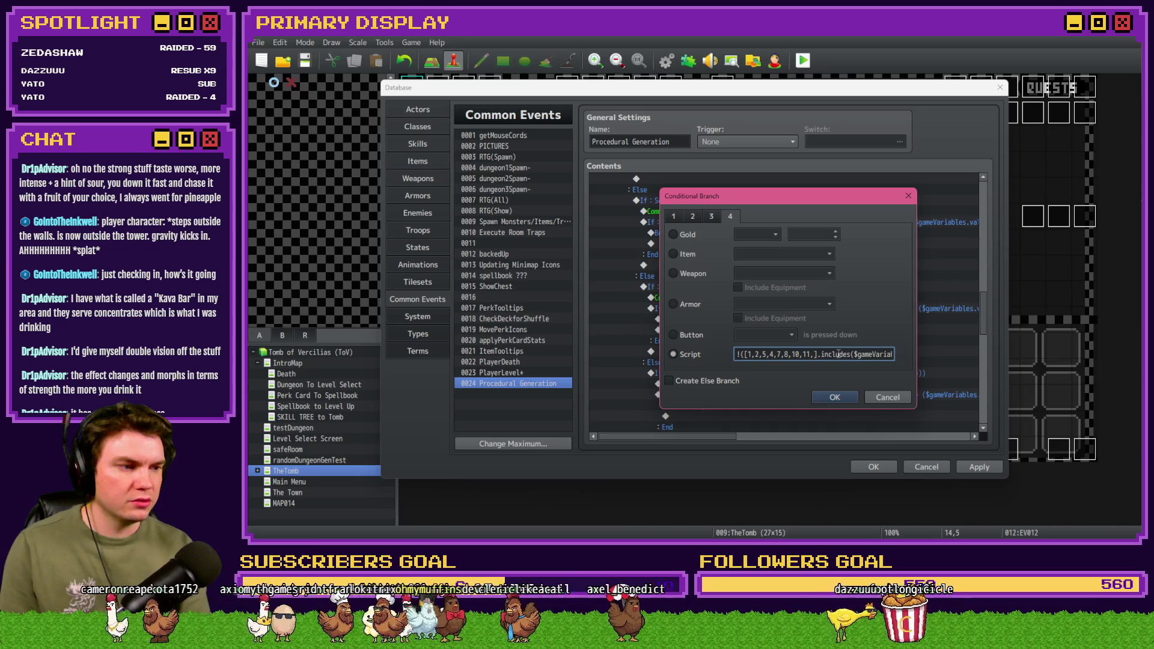
pyautogui.write('13,15')
pyautogui.moveTo(880, 354); pyautogui.dragTo(888, 355)
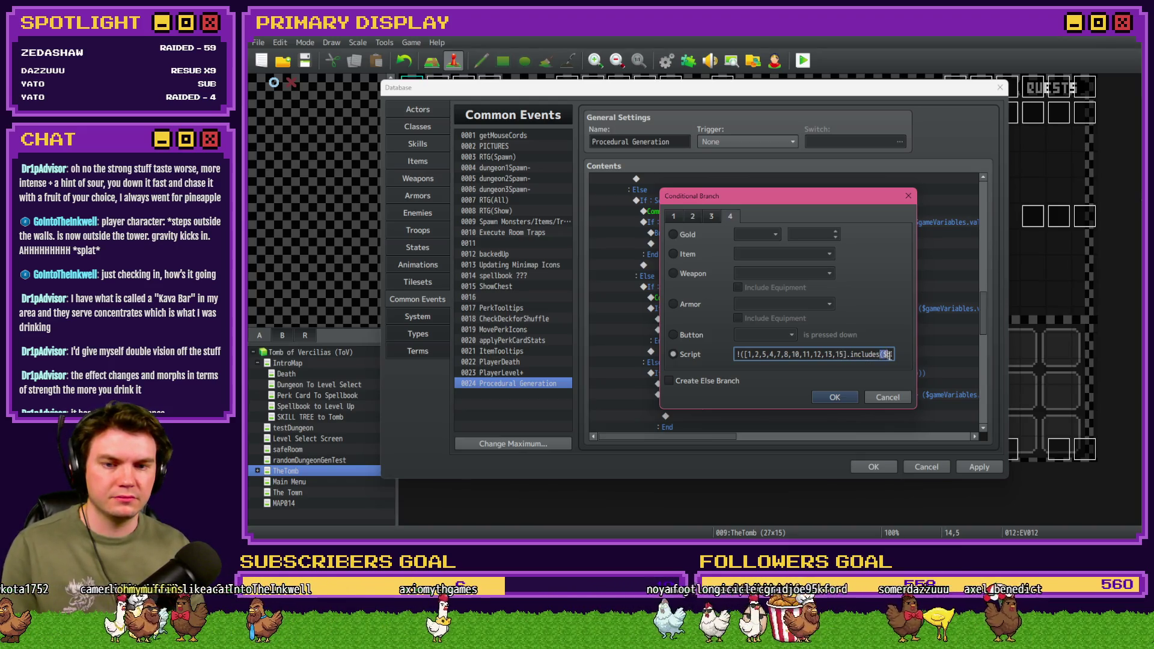
pyautogui.press('Return')
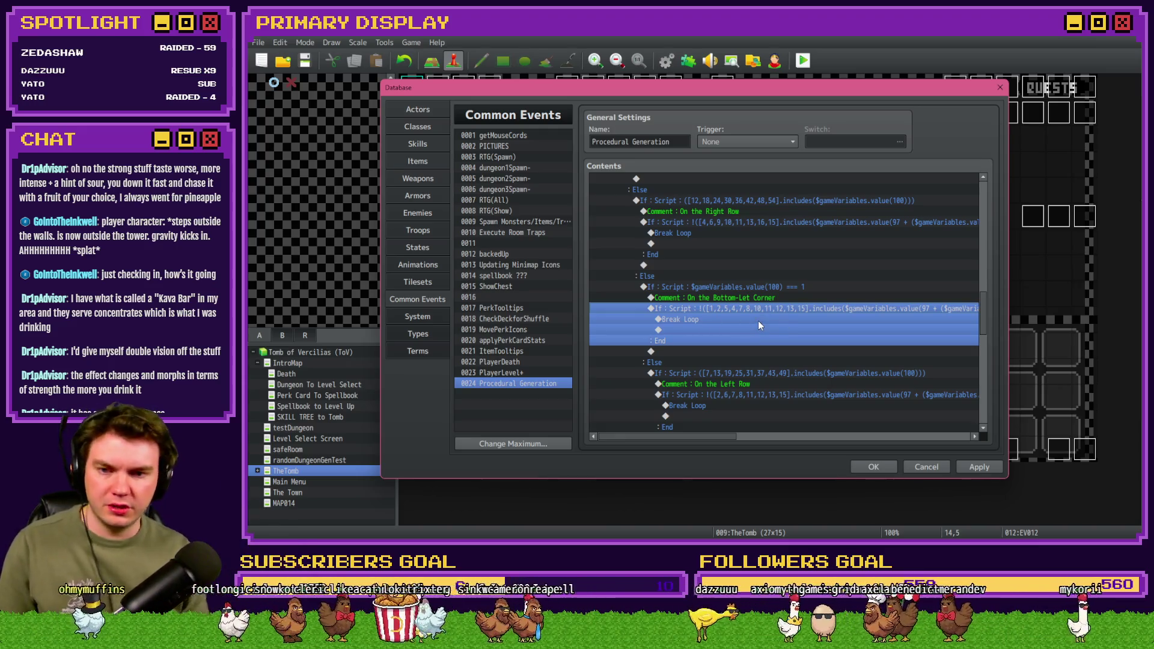
pyautogui.click(788, 288)
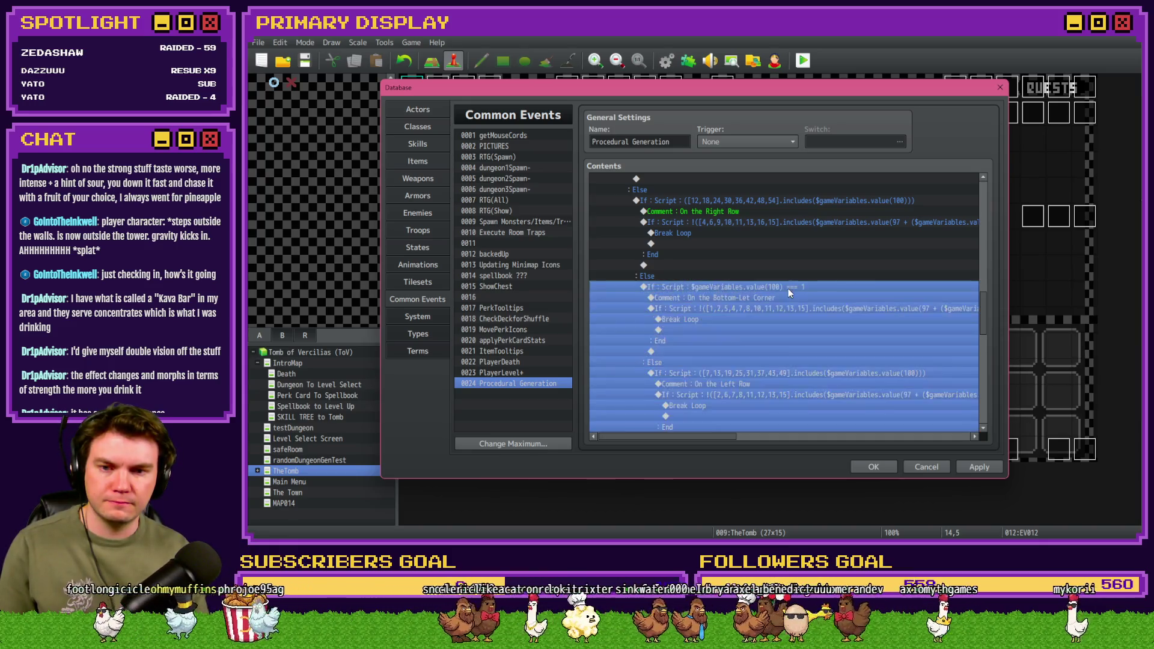
# Step: Replace the left-row branch condition with the copied check that variable 100 equals 6
pyautogui.doubleClick(787, 288)
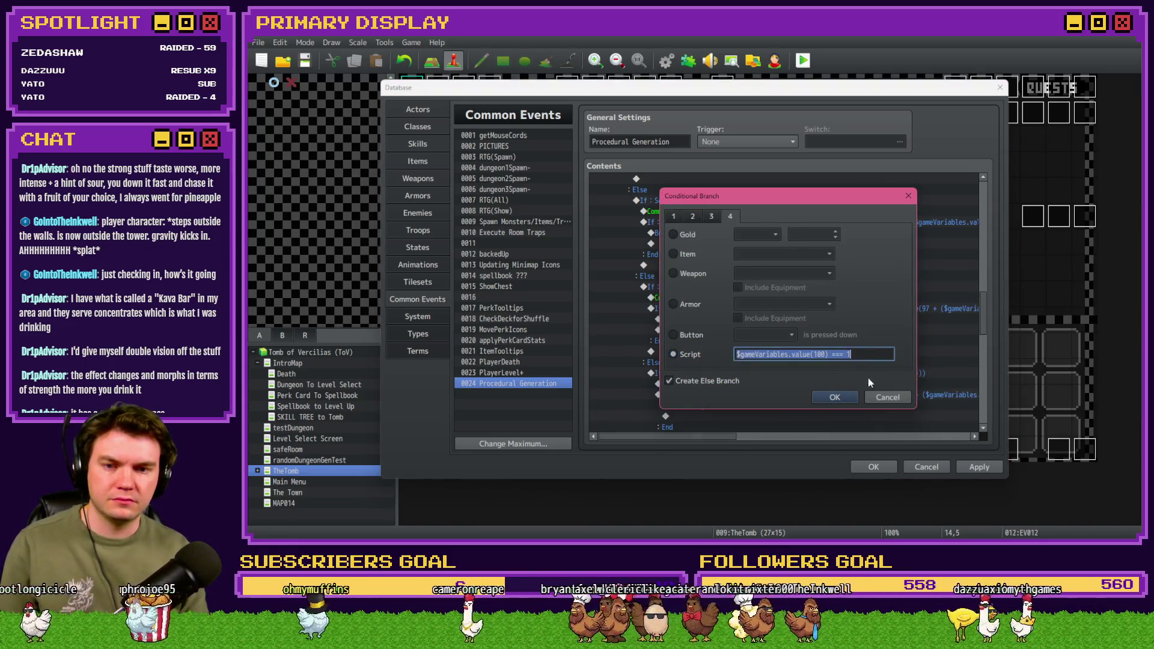
pyautogui.click(886, 397)
pyautogui.click(767, 330)
pyautogui.doubleClick(770, 368)
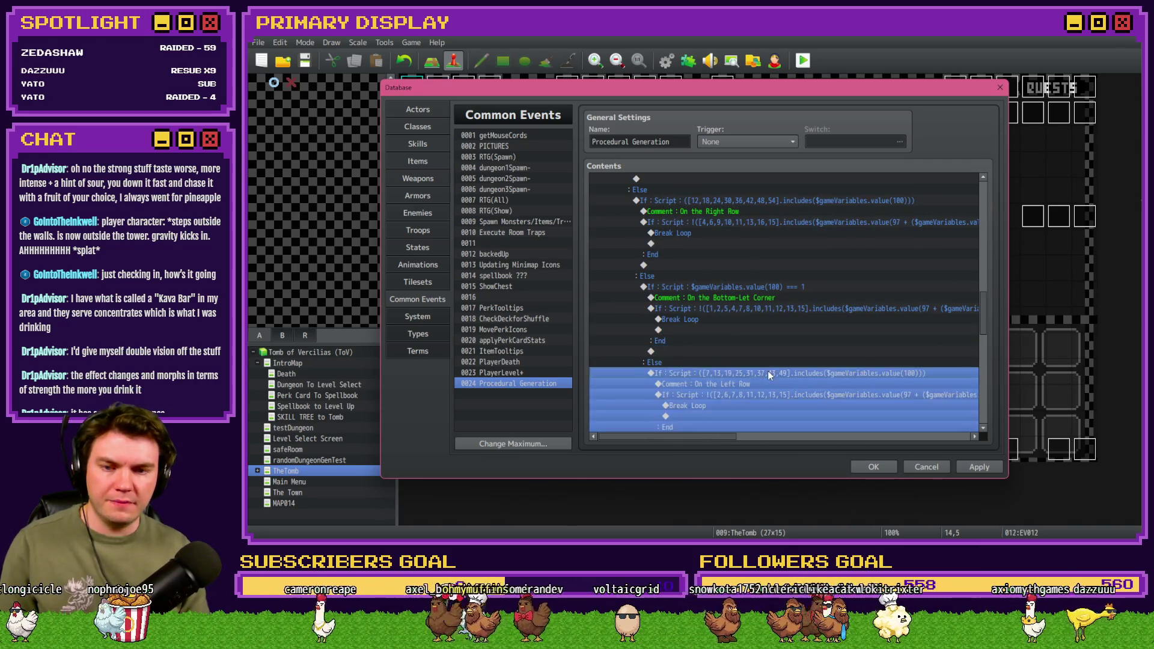
pyautogui.tripleClick(812, 354)
pyautogui.write('$gameVariables.value(100) === 1')
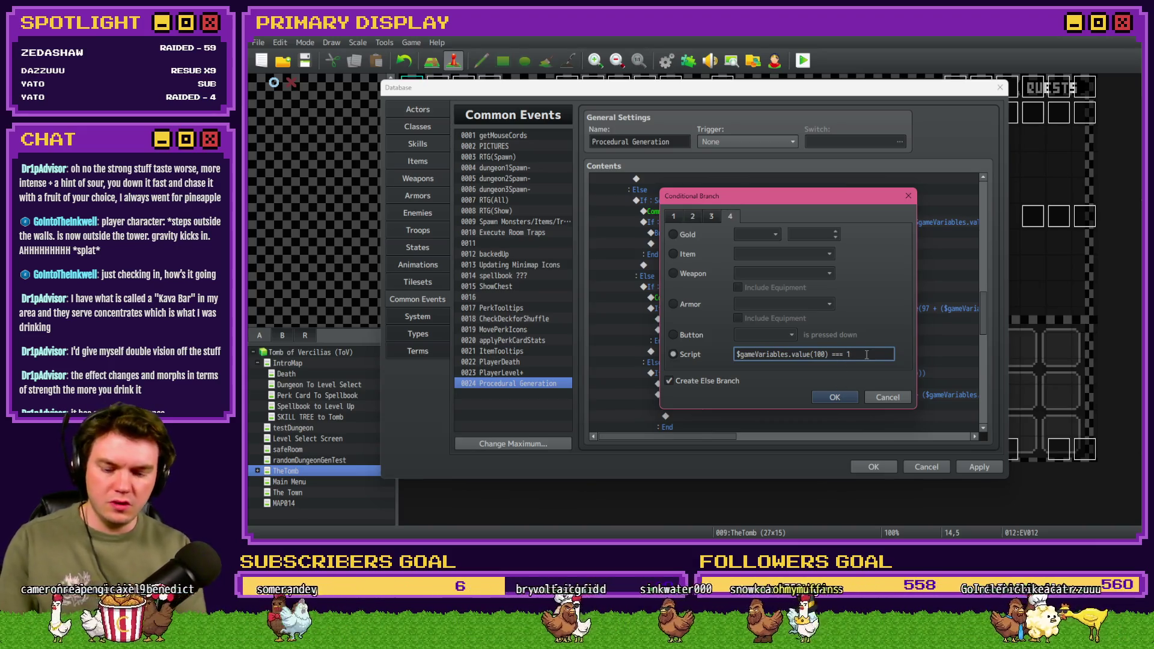
pyautogui.press('Return')
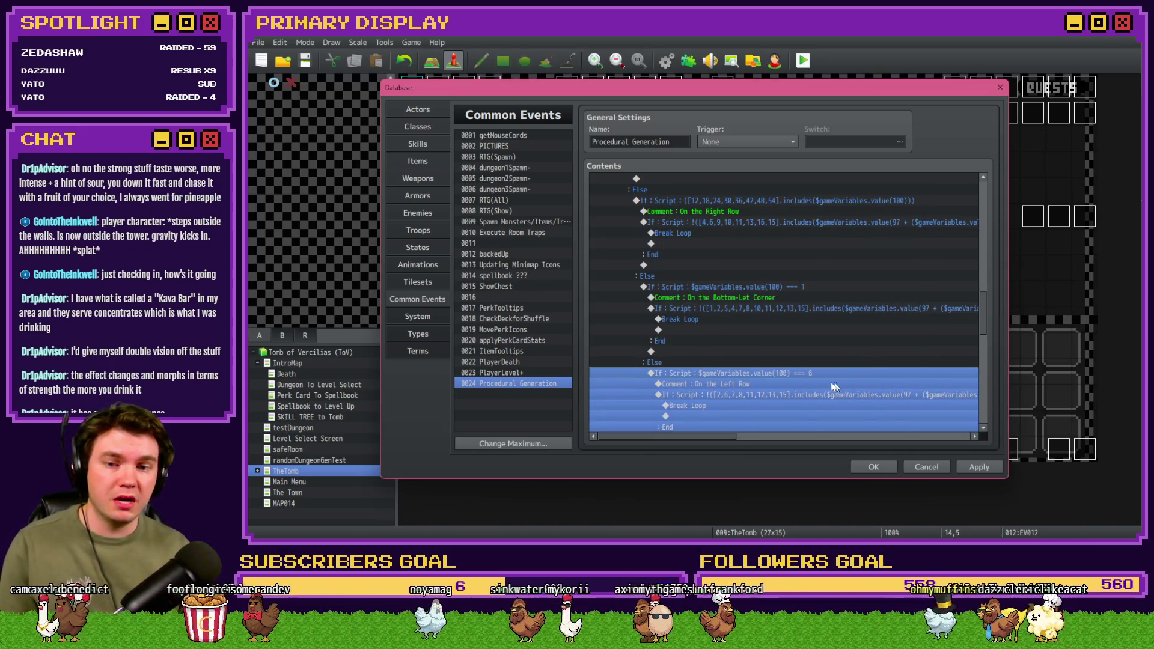
# Step: Change the branch comment's 'Left Row' wording to 'Bottom-Right Corner'
pyautogui.doubleClick(834, 386)
pyautogui.moveTo(710, 267); pyautogui.dragTo(787, 263)
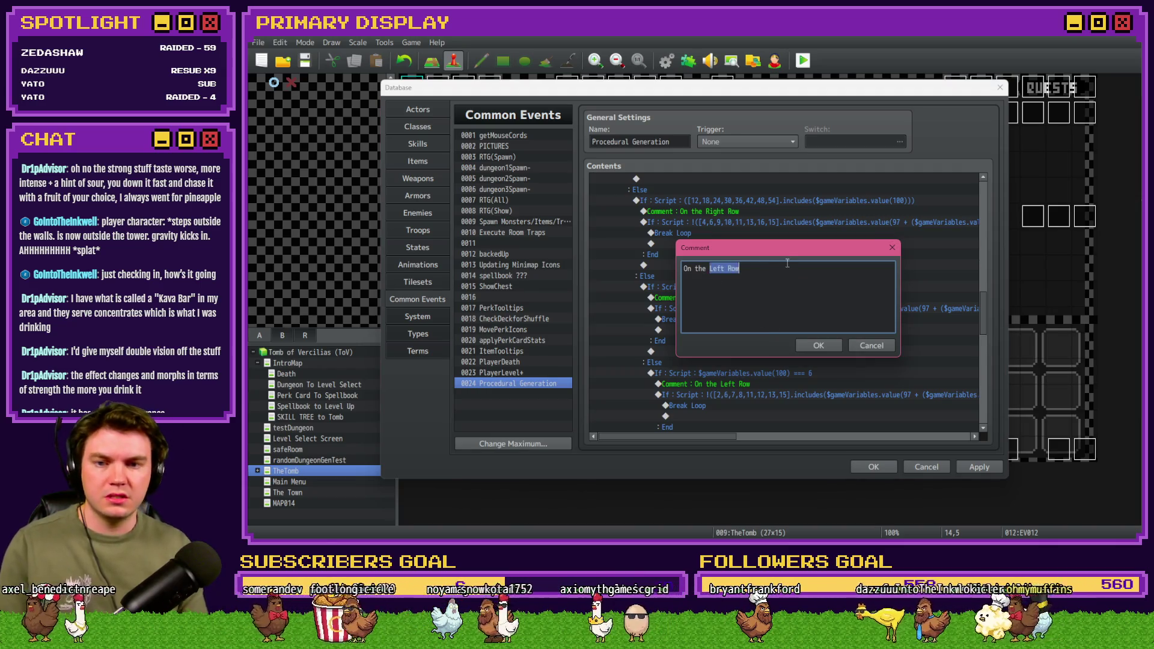
pyautogui.write('Bottom-')
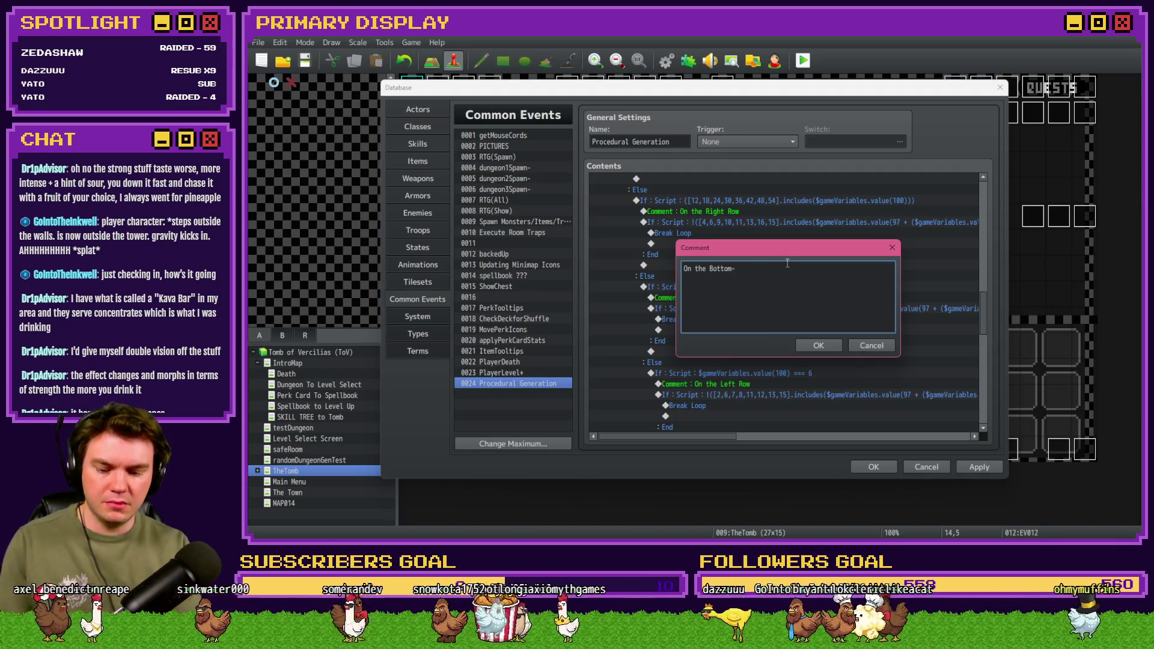
pyautogui.write('Right Corner')
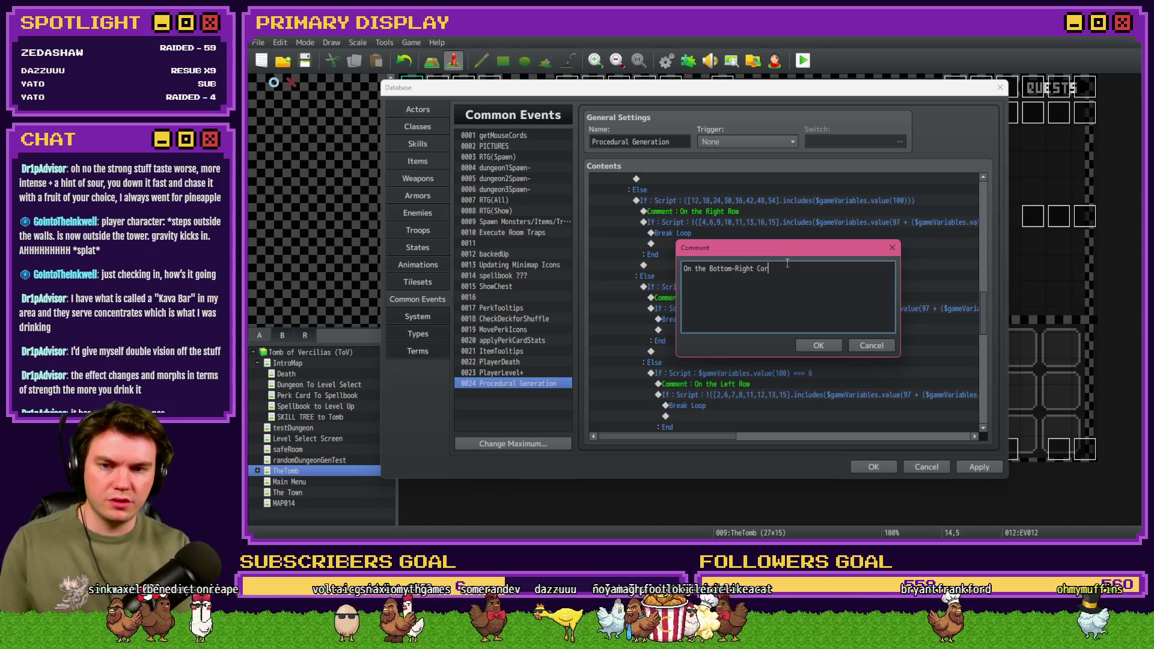
pyautogui.hotkey('ctrl', 'Return')
# Step: Replace the inner condition's room list with 1,4,5,6,9,10,111,12,13,14,15
pyautogui.scroll(-2, 769, 391)
pyautogui.doubleClick(790, 328)
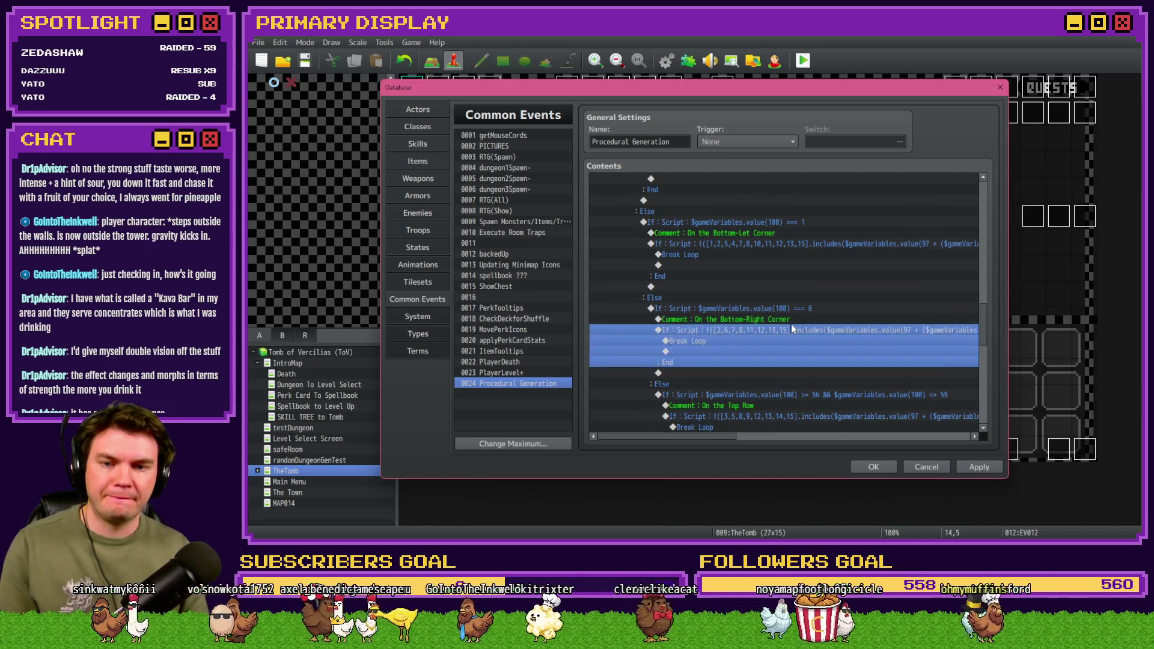
pyautogui.press('Tab')
pyautogui.moveTo(818, 354); pyautogui.dragTo(751, 355)
pyautogui.press('BackSpace')
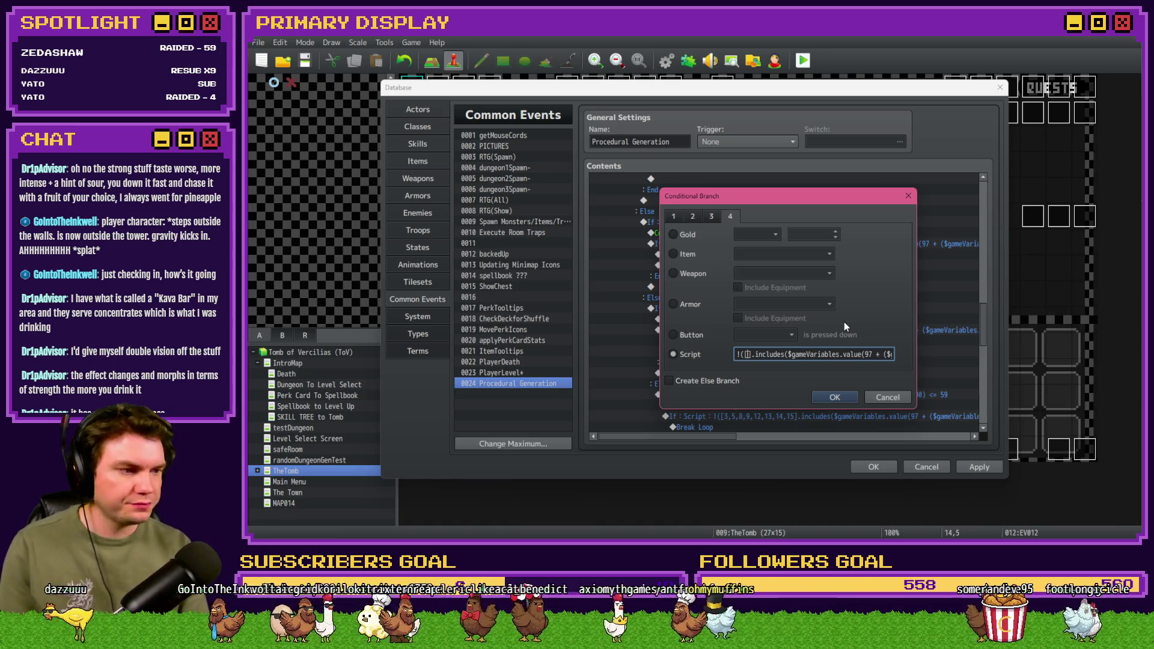
pyautogui.write('1,')
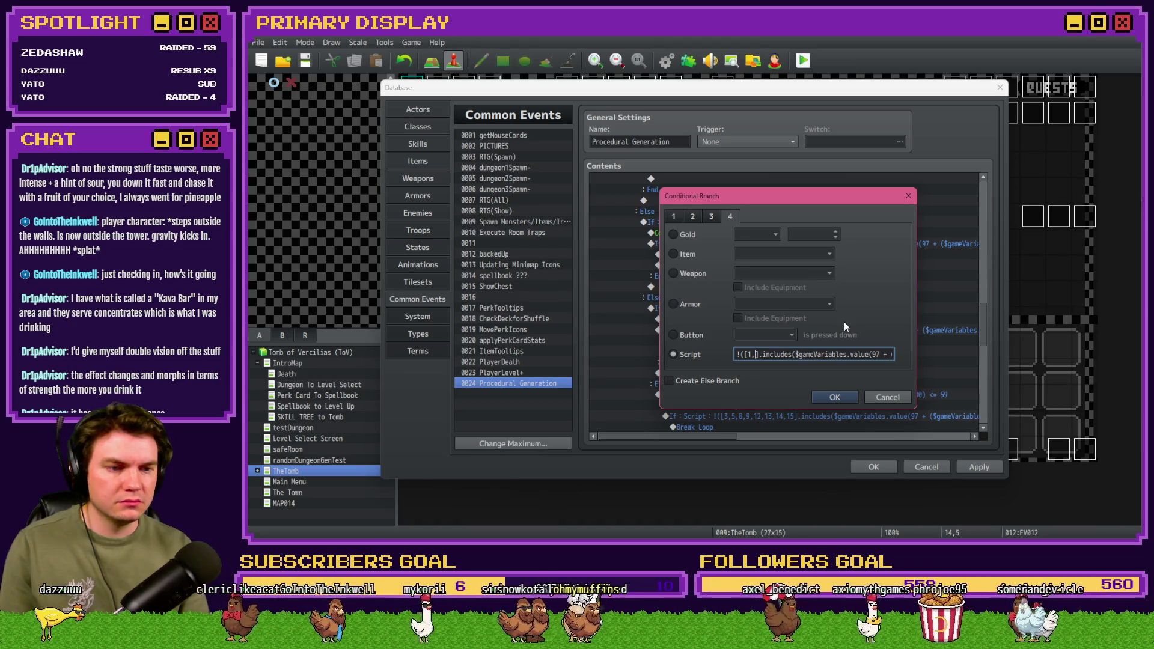
pyautogui.write('4,')
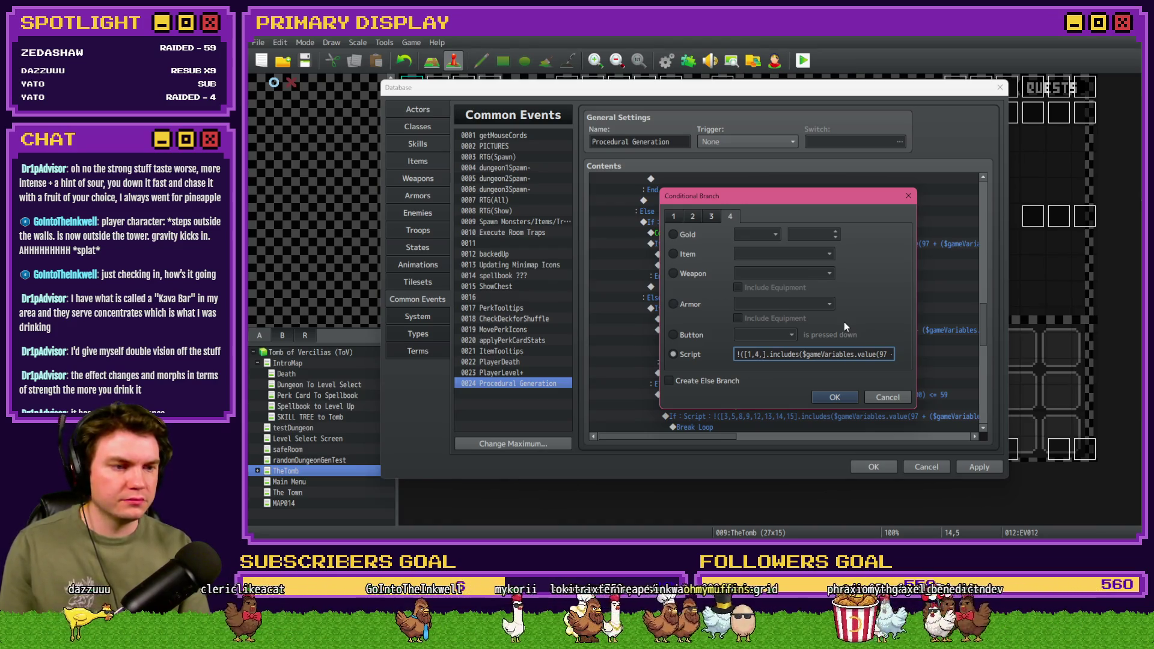
pyautogui.write('5,6,')
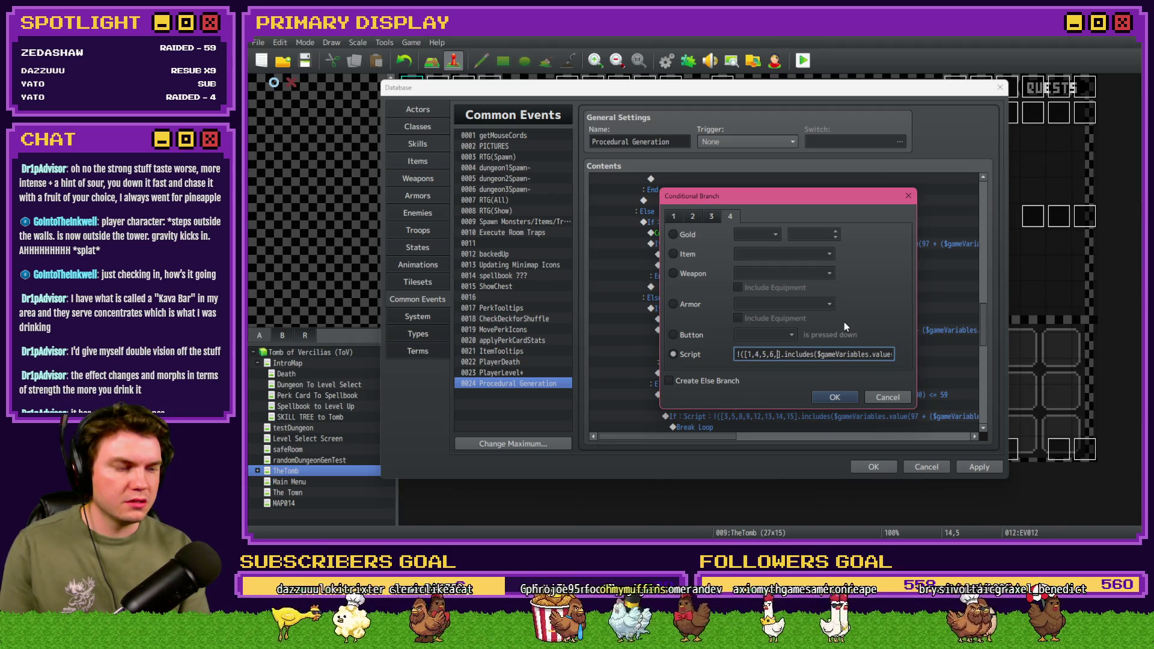
pyautogui.write('9,')
pyautogui.write('10,111')
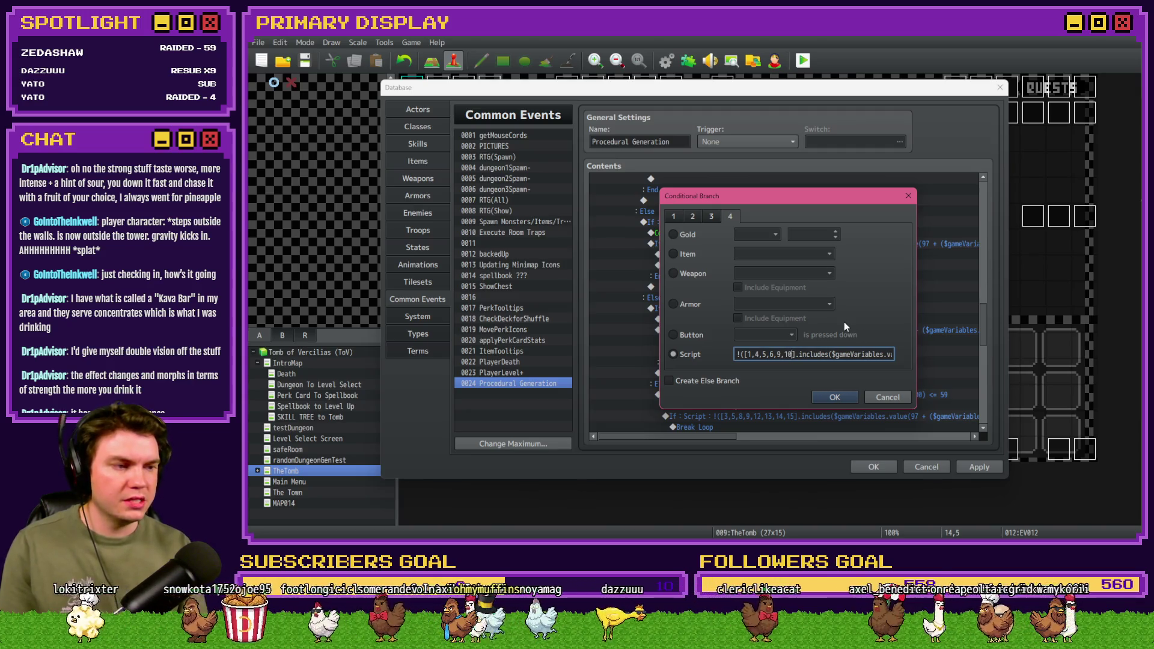
pyautogui.write(',12,13')
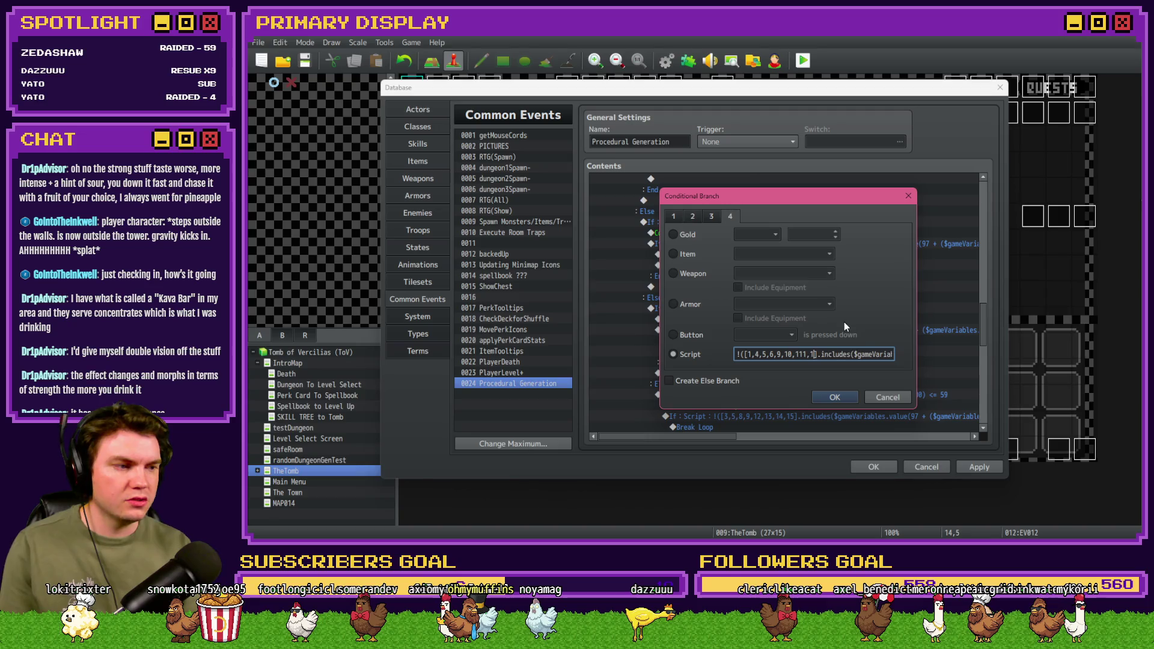
pyautogui.write(',')
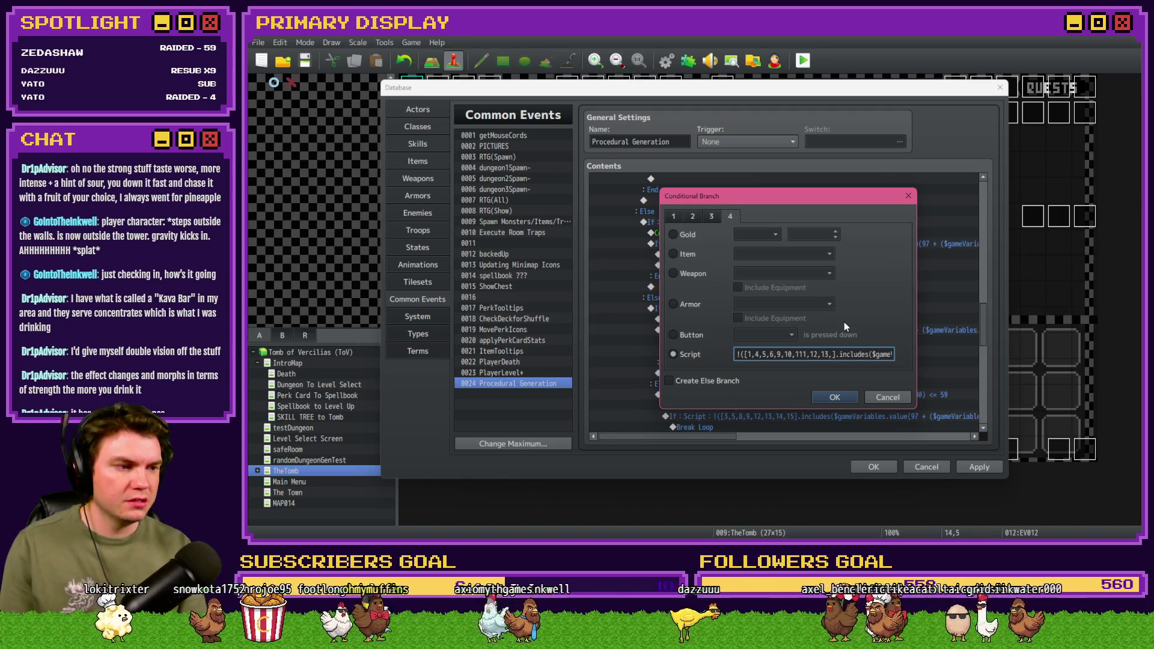
pyautogui.write('14')
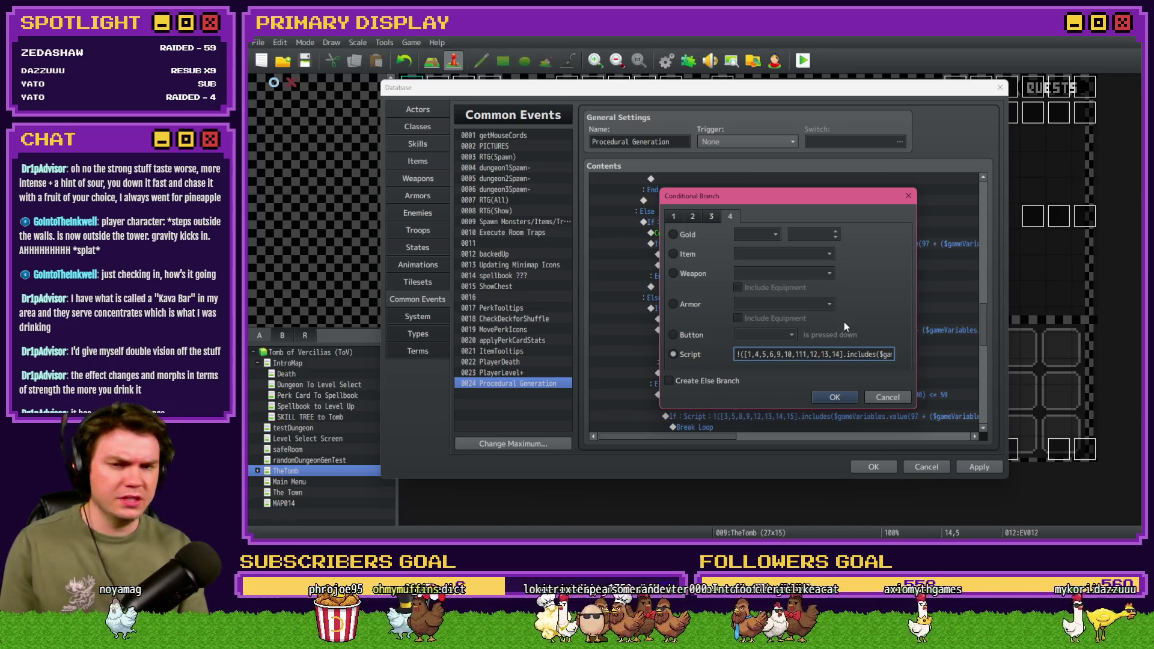
pyautogui.write(',15')
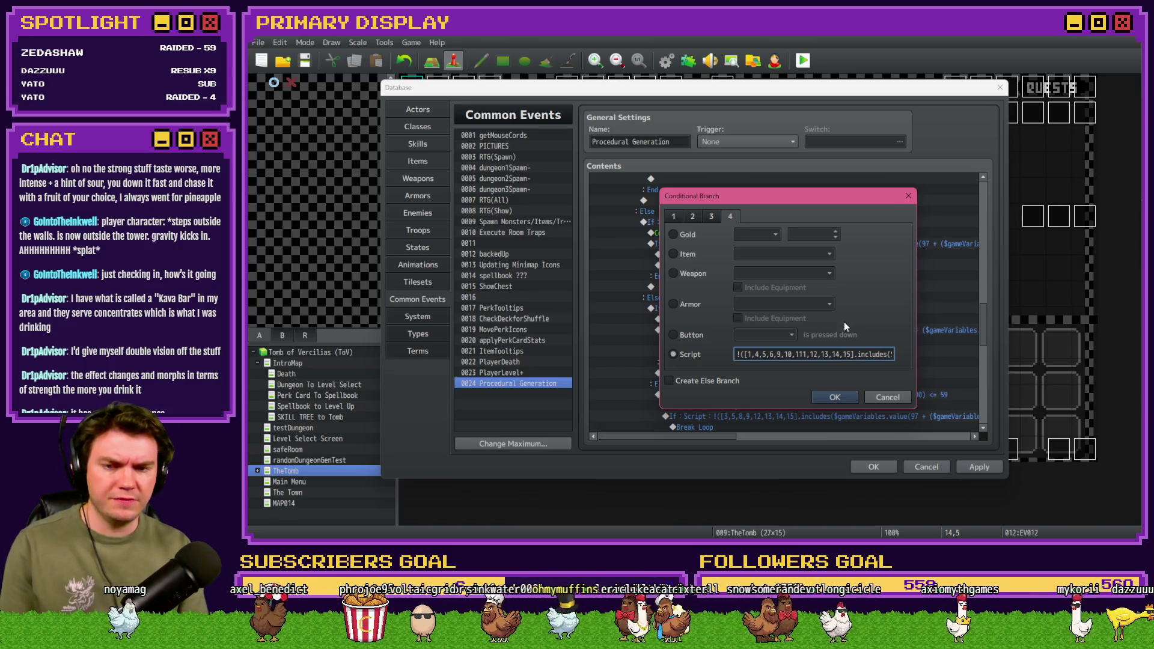
pyautogui.click(834, 399)
# Step: Correct the mistyped 111 to 11 in the bottom-right corner room list
pyautogui.scroll(1, 741, 327)
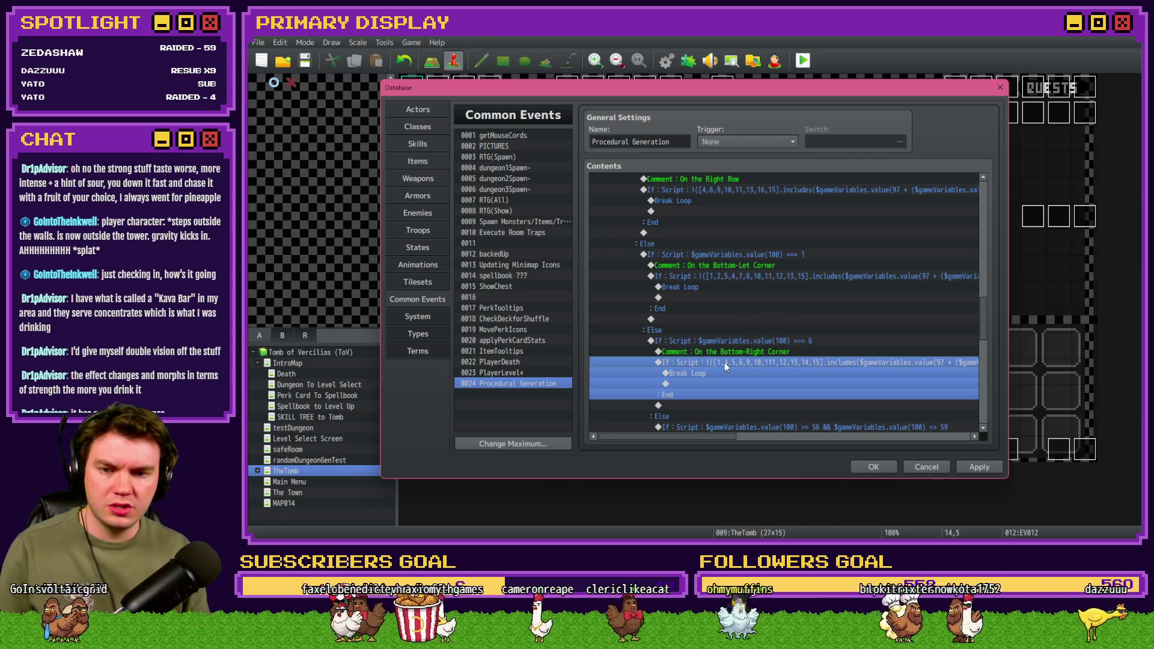
pyautogui.doubleClick(810, 367)
pyautogui.click(788, 355)
pyautogui.click(802, 354)
pyautogui.press('BackSpace')
pyautogui.click(828, 398)
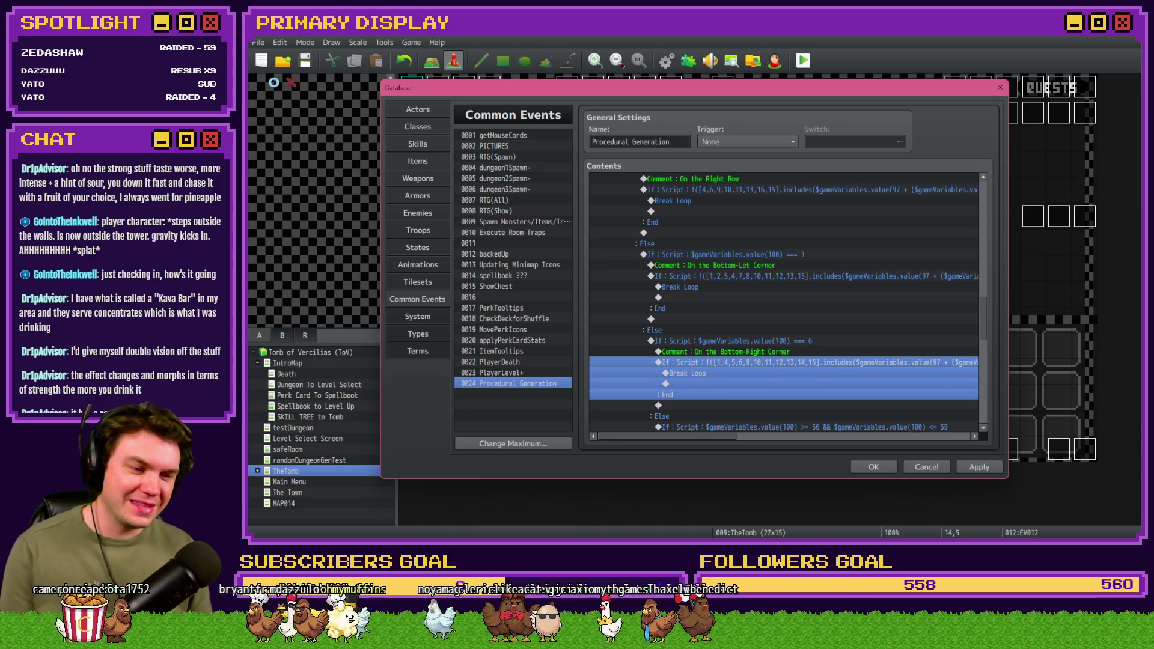
# Step: Select the bottom-right corner block and then its inner room-list condition
pyautogui.click(781, 341)
pyautogui.scroll(-2, 781, 336)
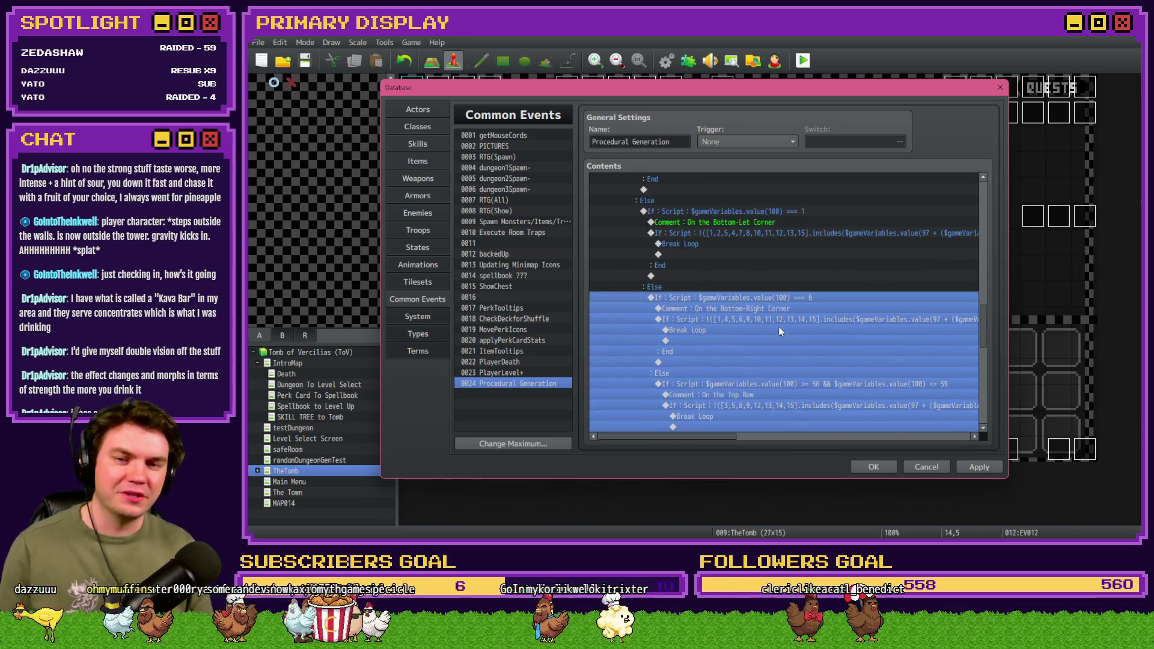
pyautogui.click(780, 313)
pyautogui.click(780, 318)
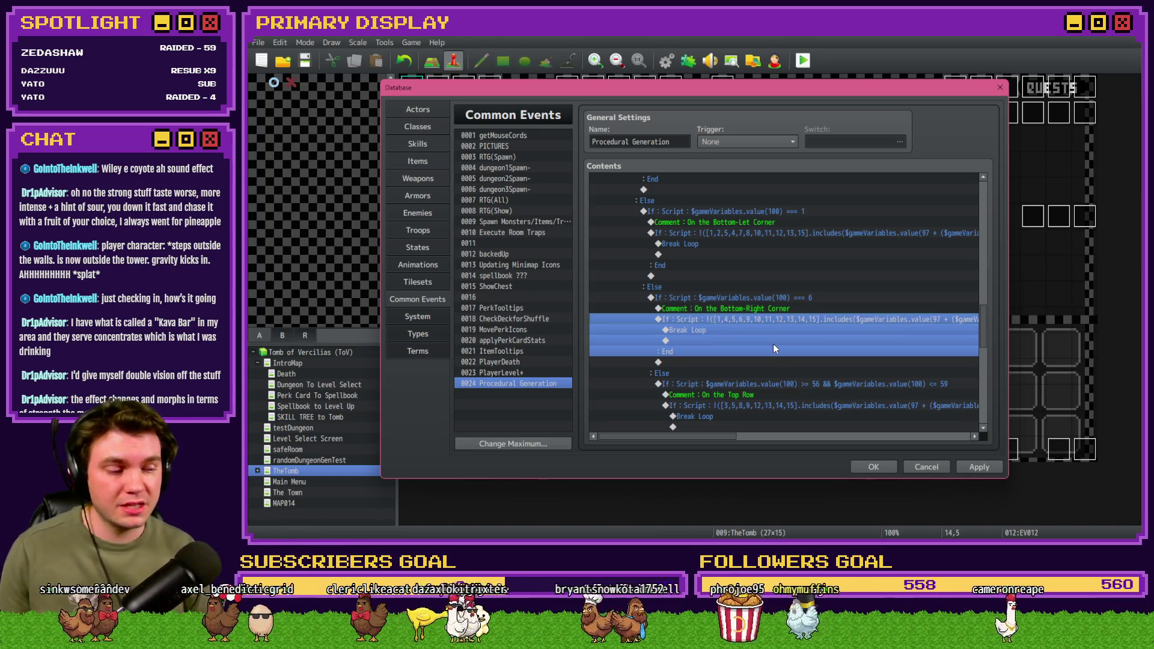
pyautogui.scroll(-1, 773, 345)
# Step: Check the room-list and bottom-right conditions against the Photoshop map mockup without changing them
pyautogui.doubleClick(773, 348)
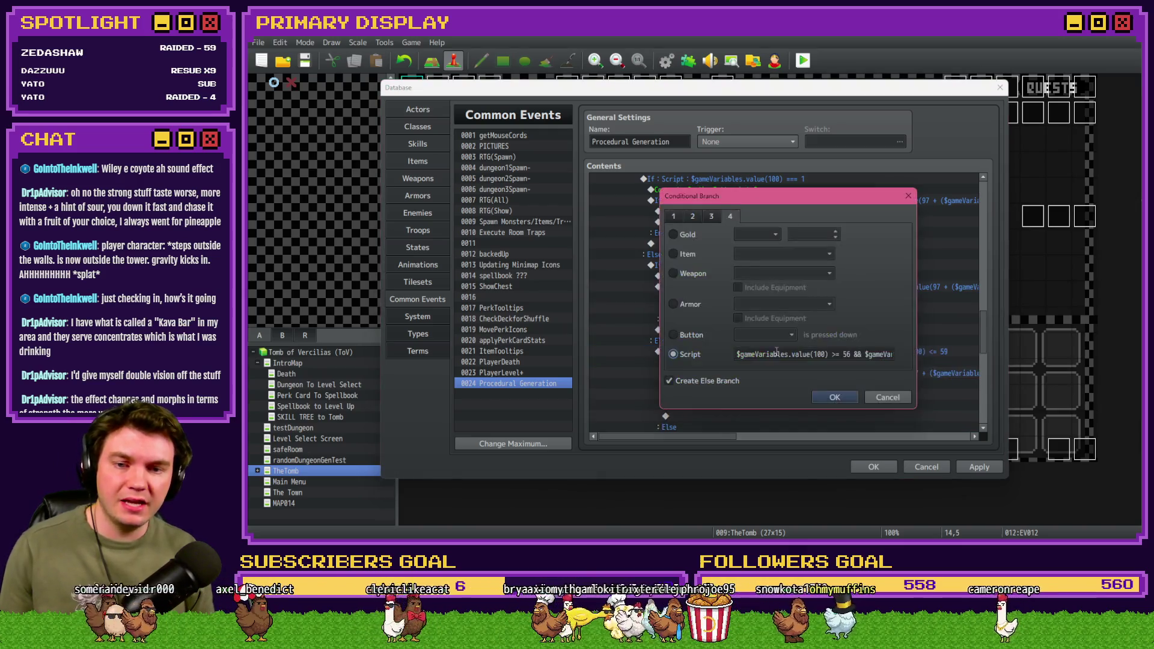
pyautogui.hotkey('alt', 'Tab')
pyautogui.hotkey('alt', 'Tab')
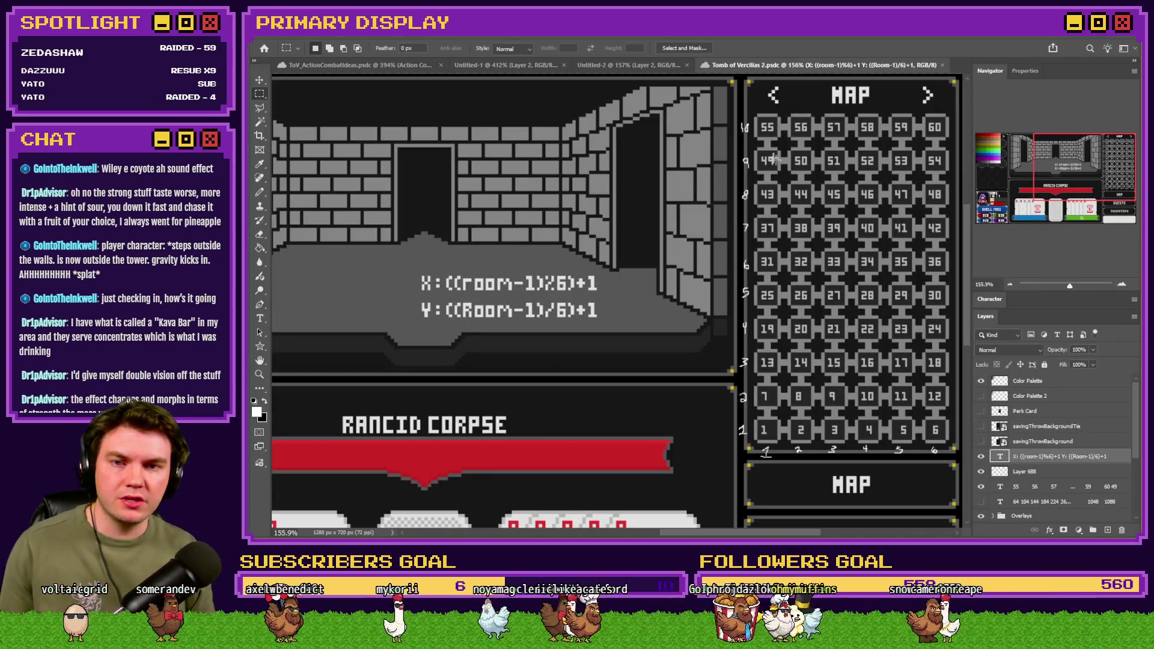
pyautogui.hotkey('alt', 'Tab')
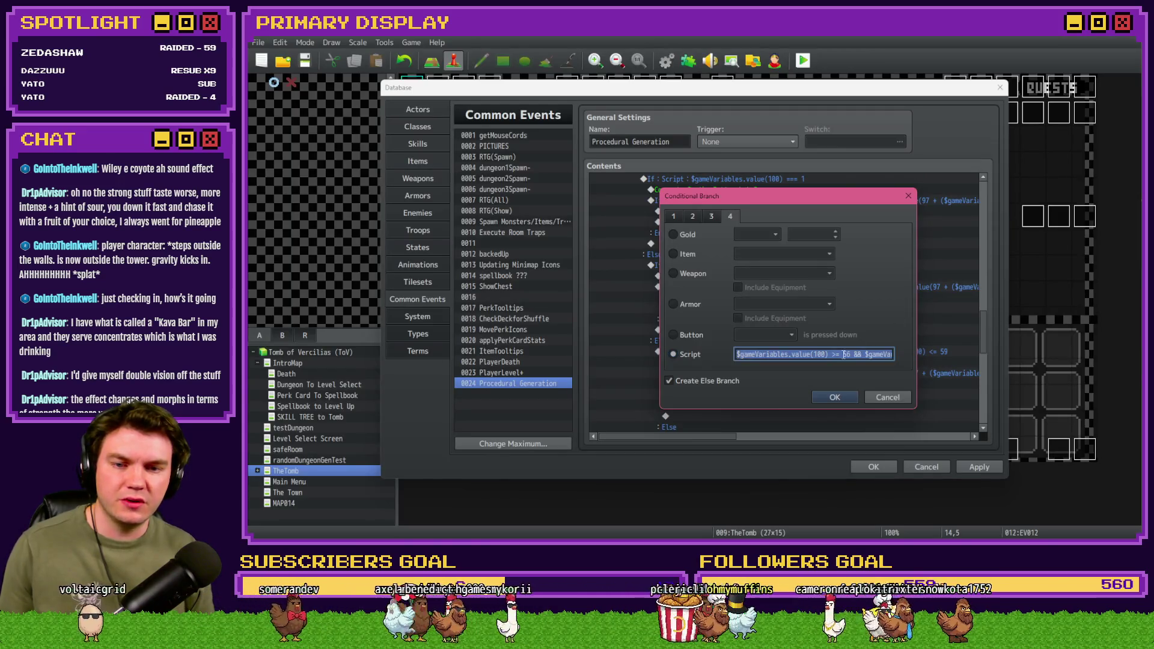
pyautogui.click(901, 397)
pyautogui.doubleClick(778, 289)
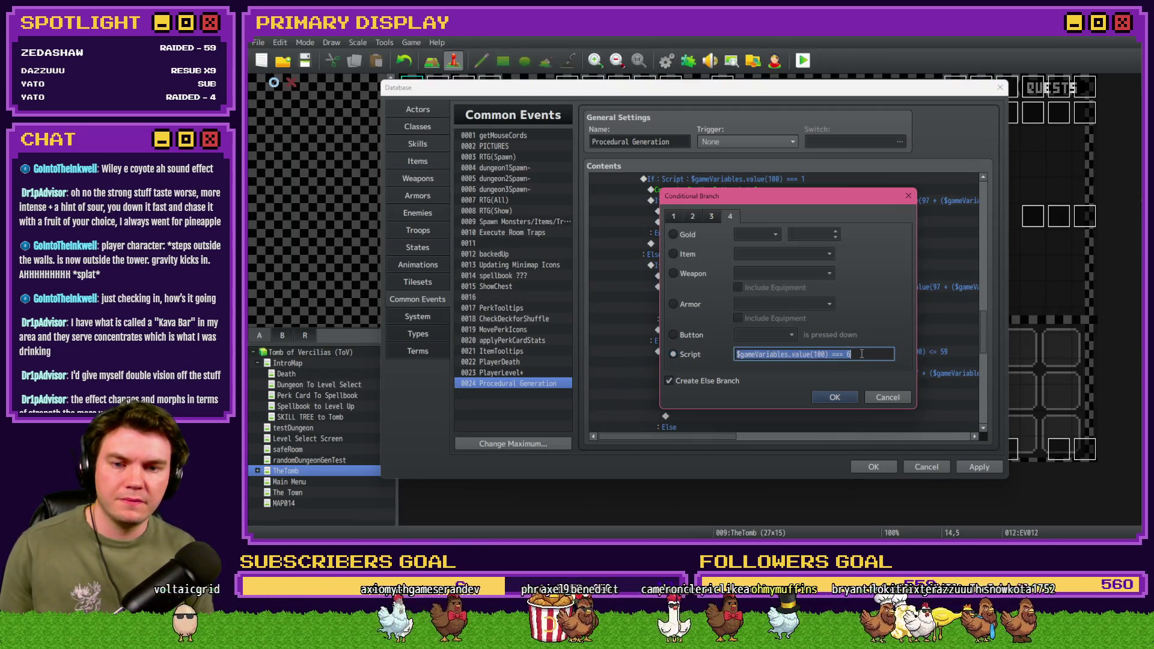
pyautogui.click(885, 388)
# Step: Change the top-row condition to $gameVariables.value(100) === 55 and relabel its comment for the top-left corner
pyautogui.click(795, 341)
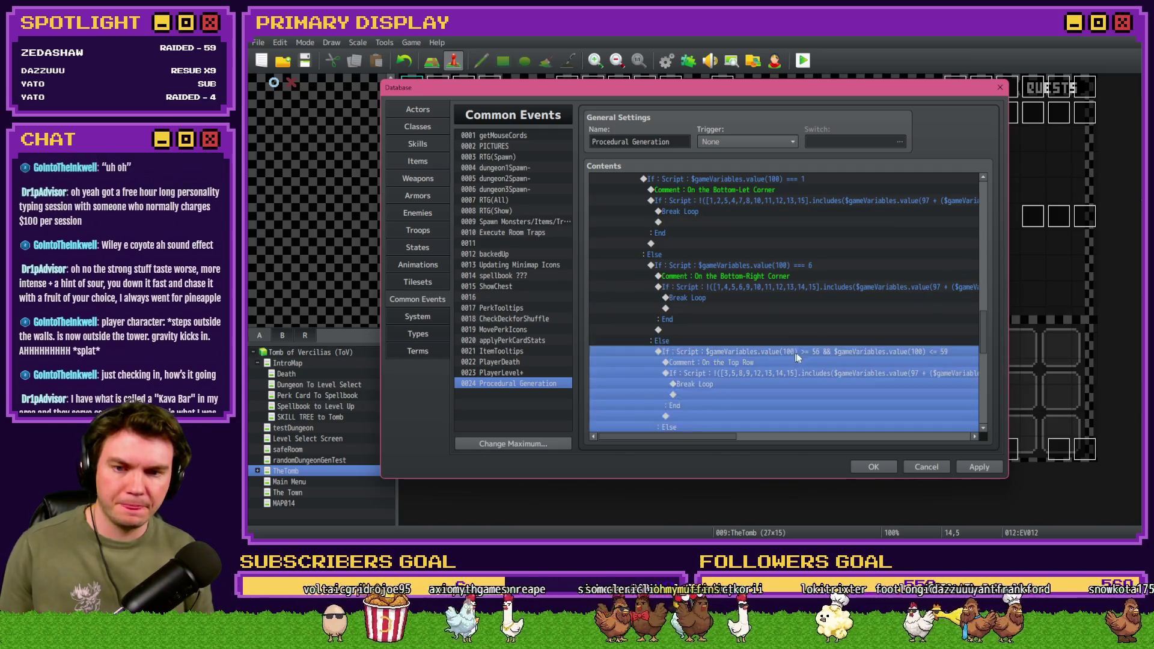
pyautogui.doubleClick(795, 352)
pyautogui.write('$gameVariables.value(100) === 6')
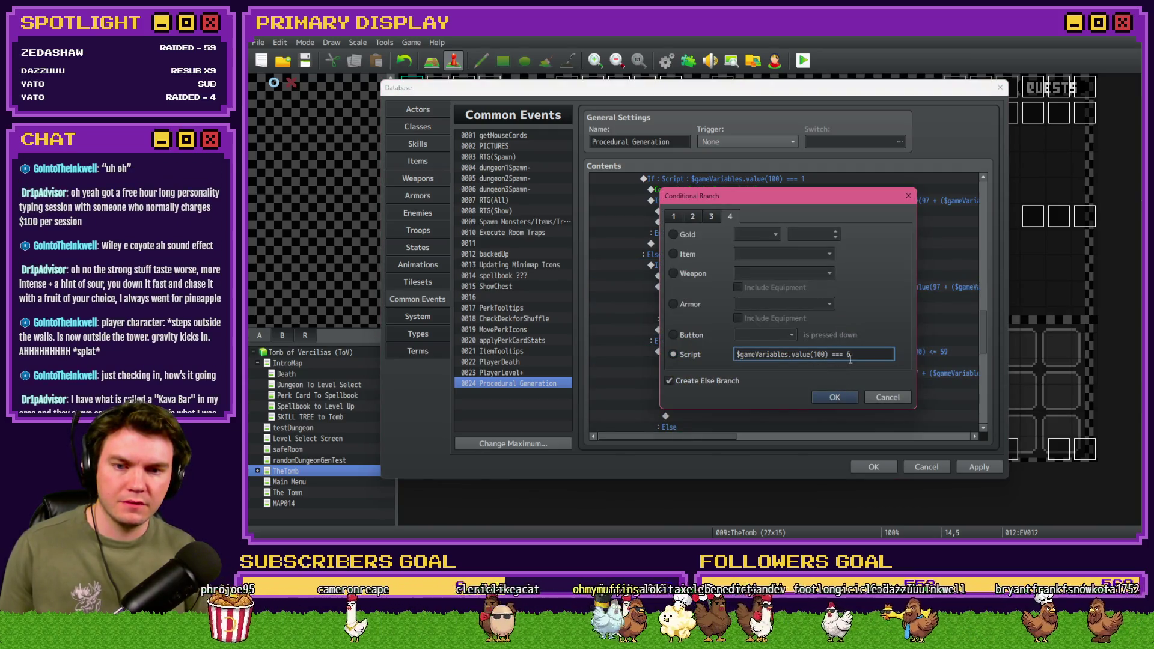
pyautogui.press('BackSpace')
pyautogui.write('55')
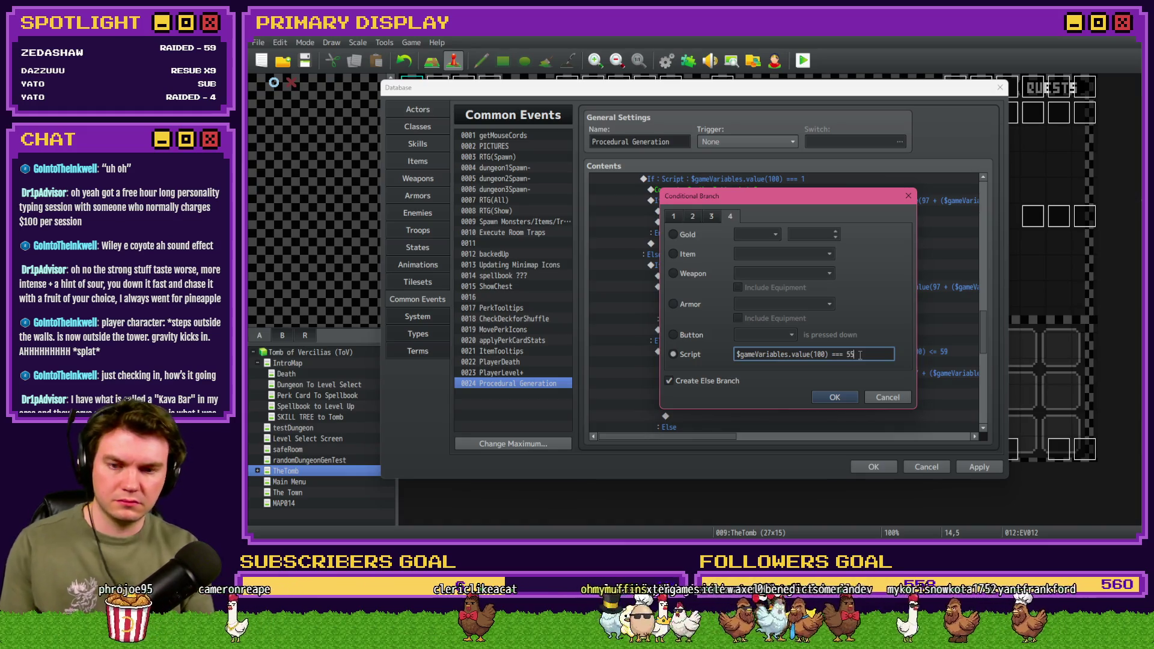
pyautogui.press('Return')
pyautogui.doubleClick(838, 365)
pyautogui.write('On the Top Left Corner')
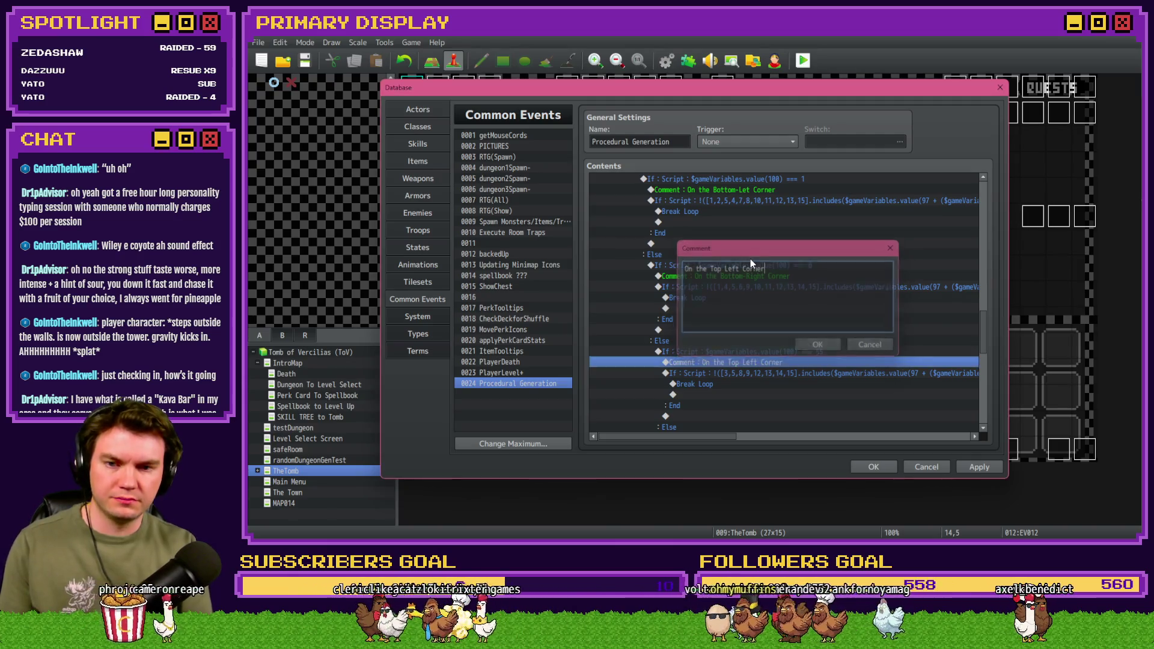
pyautogui.hotkey('ctrl', 'Return')
pyautogui.doubleClick(781, 374)
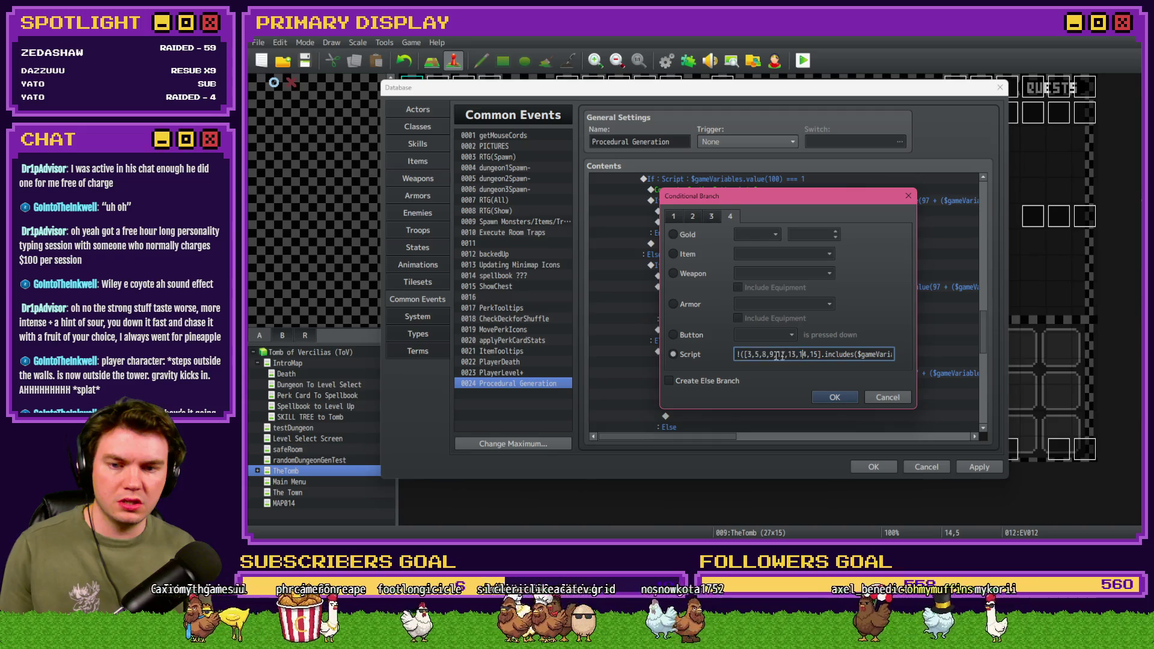
# Step: Type 2,3,5,6,7,8,9,11,12,13,14,15 as the top-left room list, then clear it again
pyautogui.moveTo(747, 354); pyautogui.dragTo(816, 354)
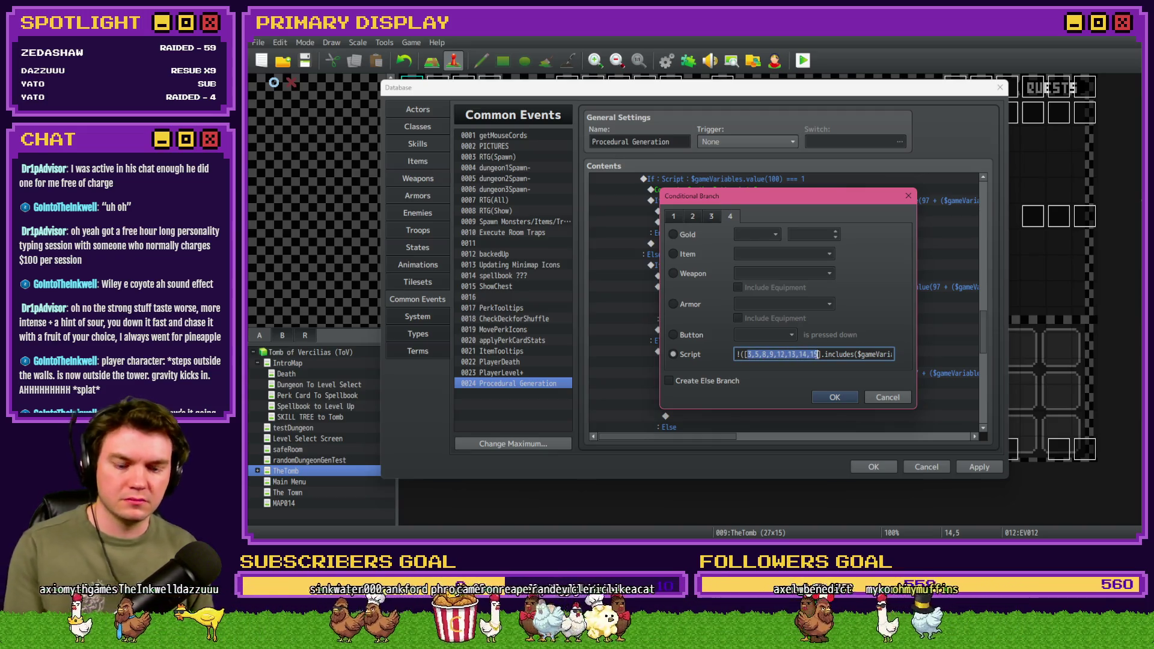
pyautogui.press('BackSpace')
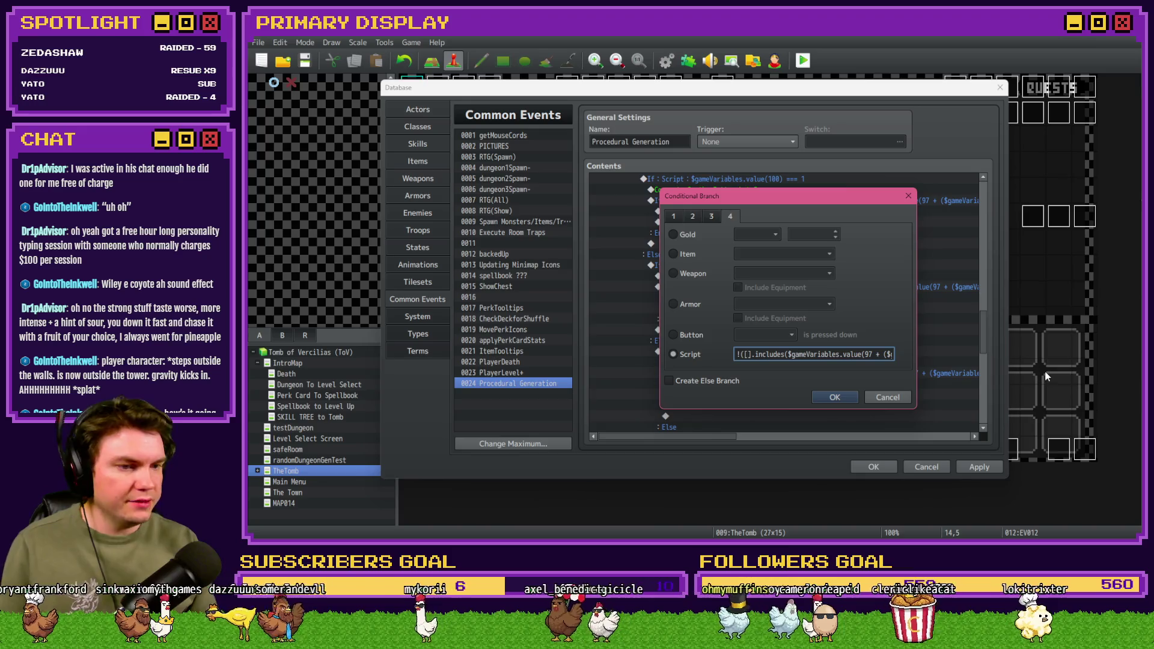
pyautogui.write('2,3,')
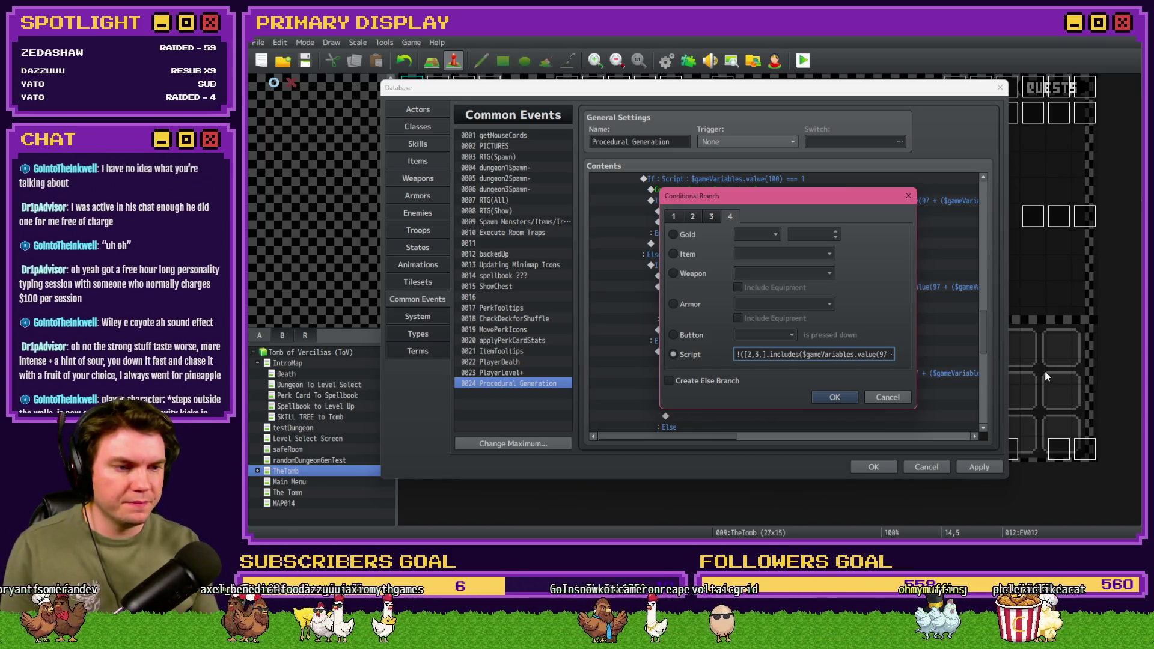
pyautogui.write('5,6,')
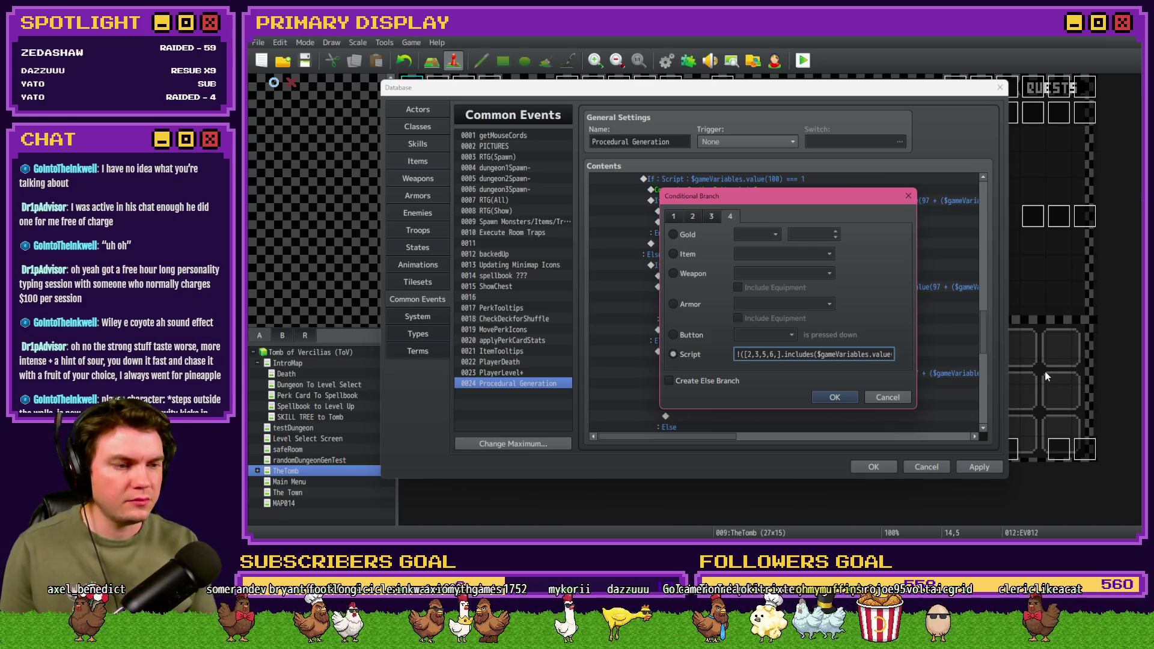
pyautogui.write('7,8,')
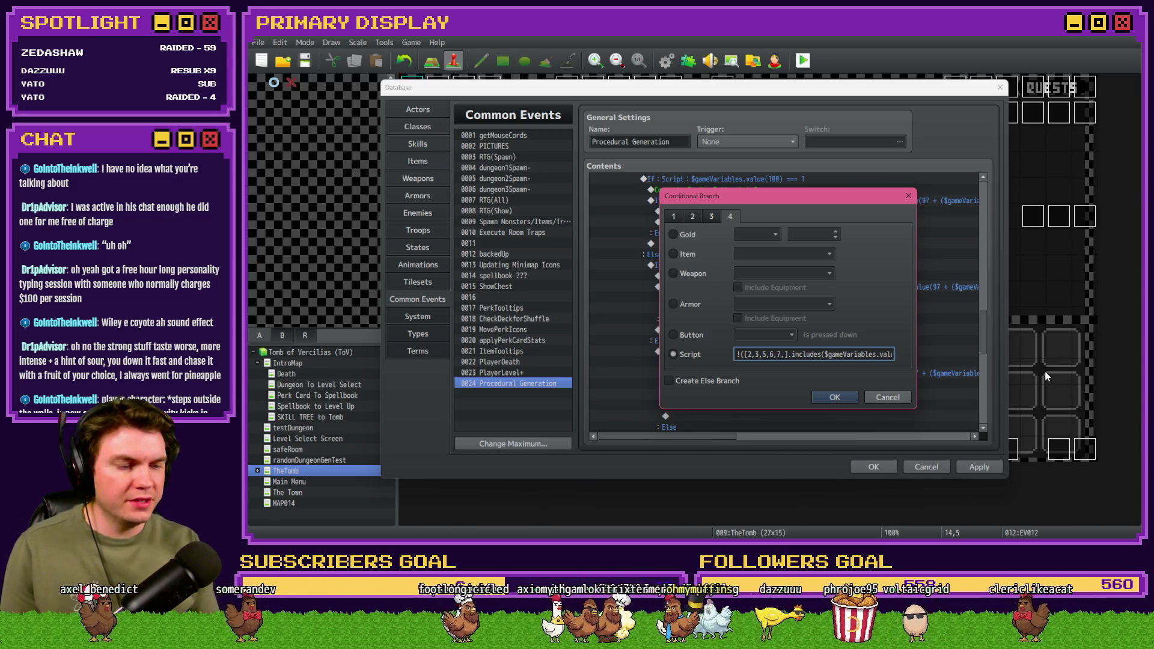
pyautogui.write('9,')
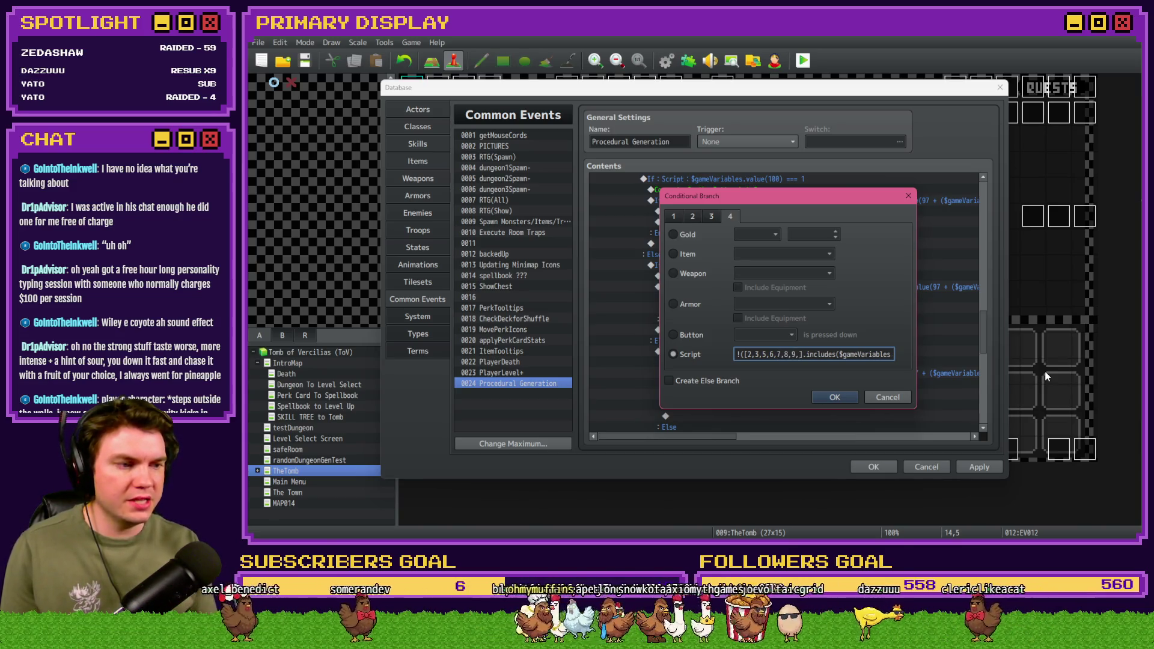
pyautogui.write('11,12,')
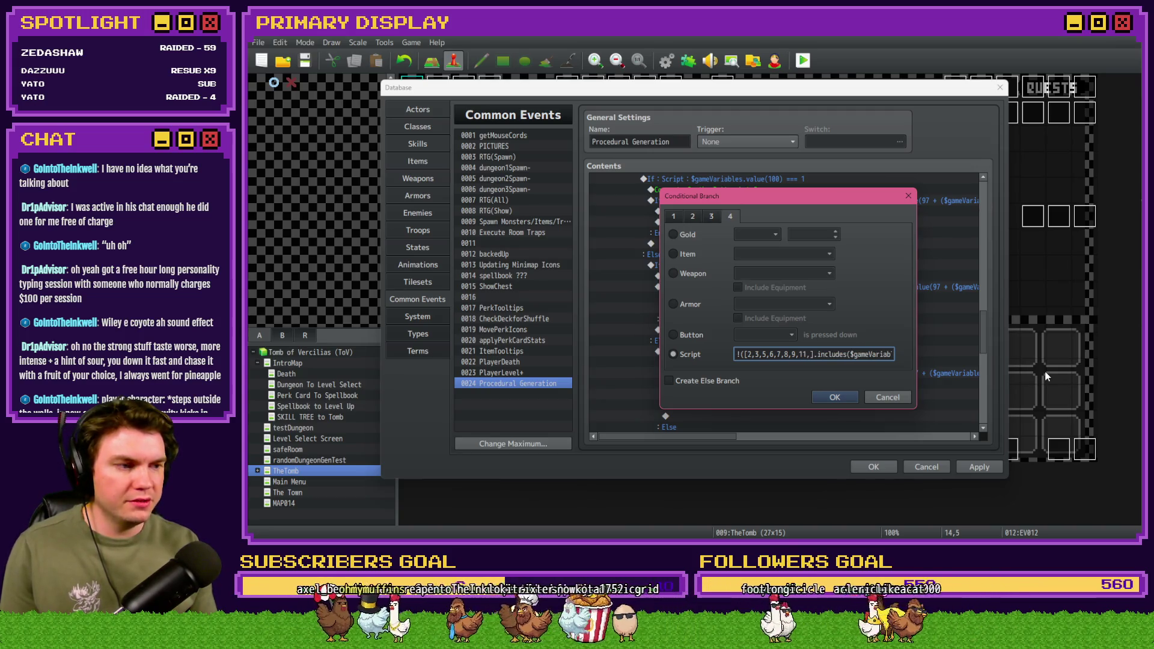
pyautogui.write('13,')
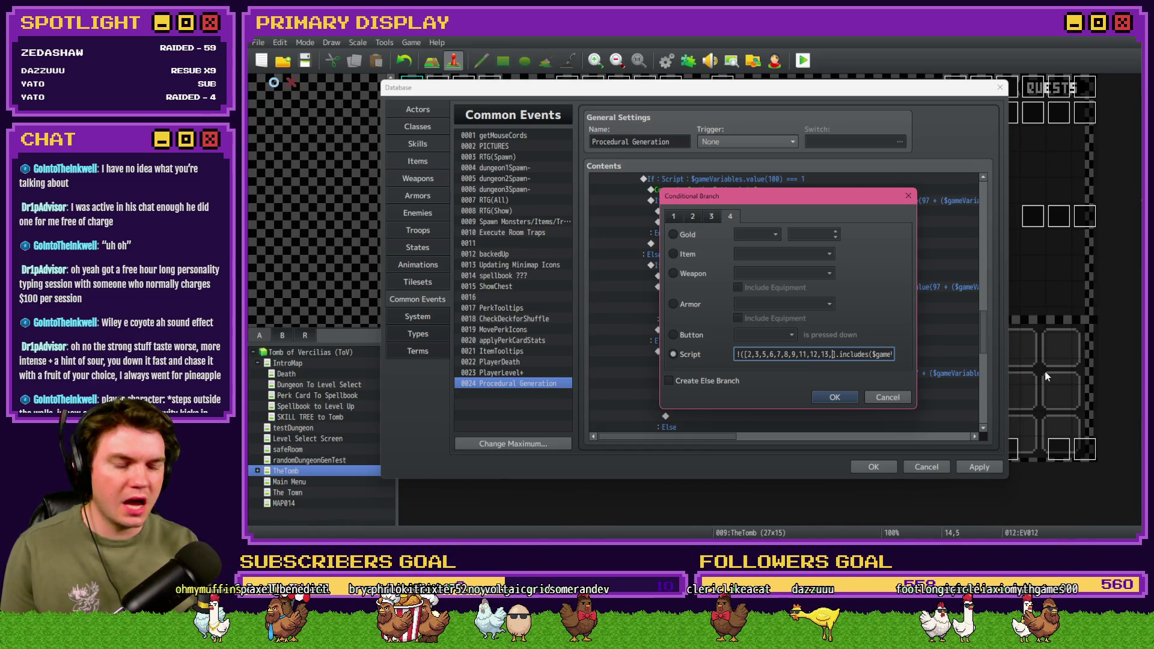
pyautogui.write('14,15')
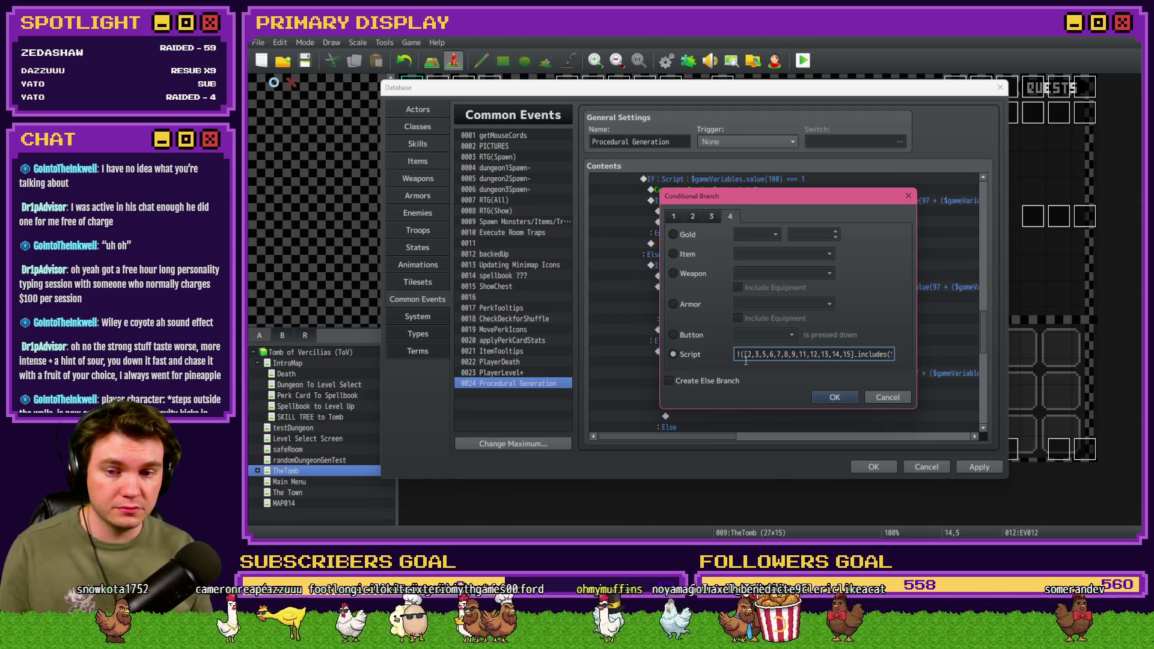
pyautogui.moveTo(748, 355); pyautogui.dragTo(849, 355)
pyautogui.press('BackSpace')
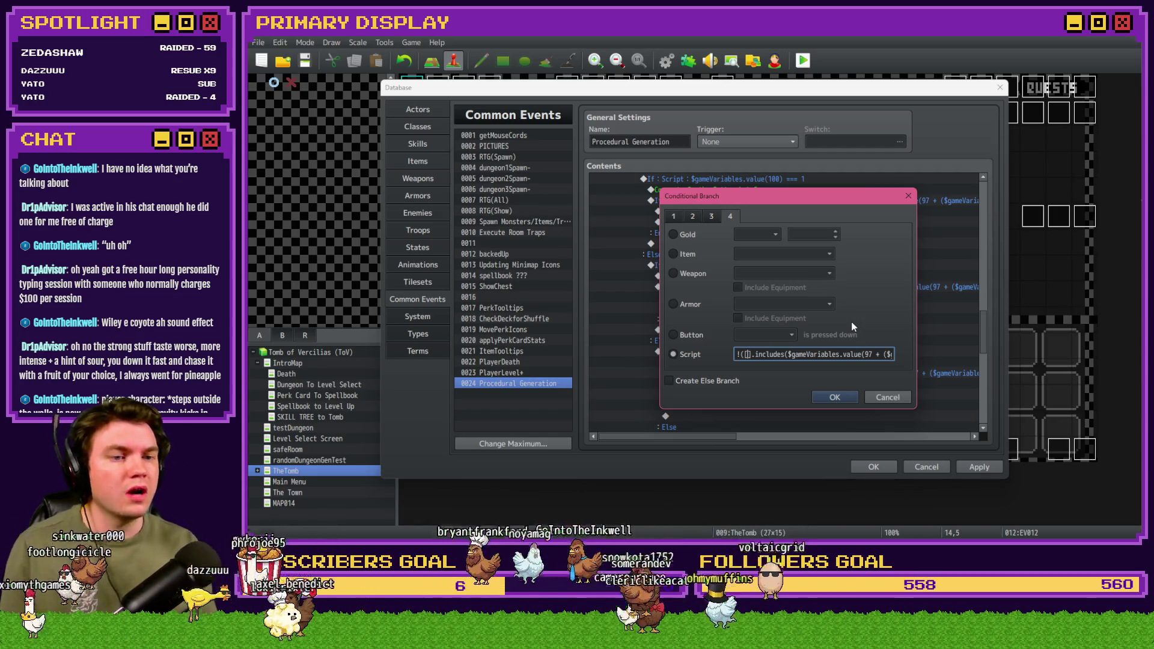
# Step: Retype the top-left list as 2,3,5,6,7,8,9,11,12,13,14,15, fixing the missing comma, and confirm
pyautogui.write('2,3')
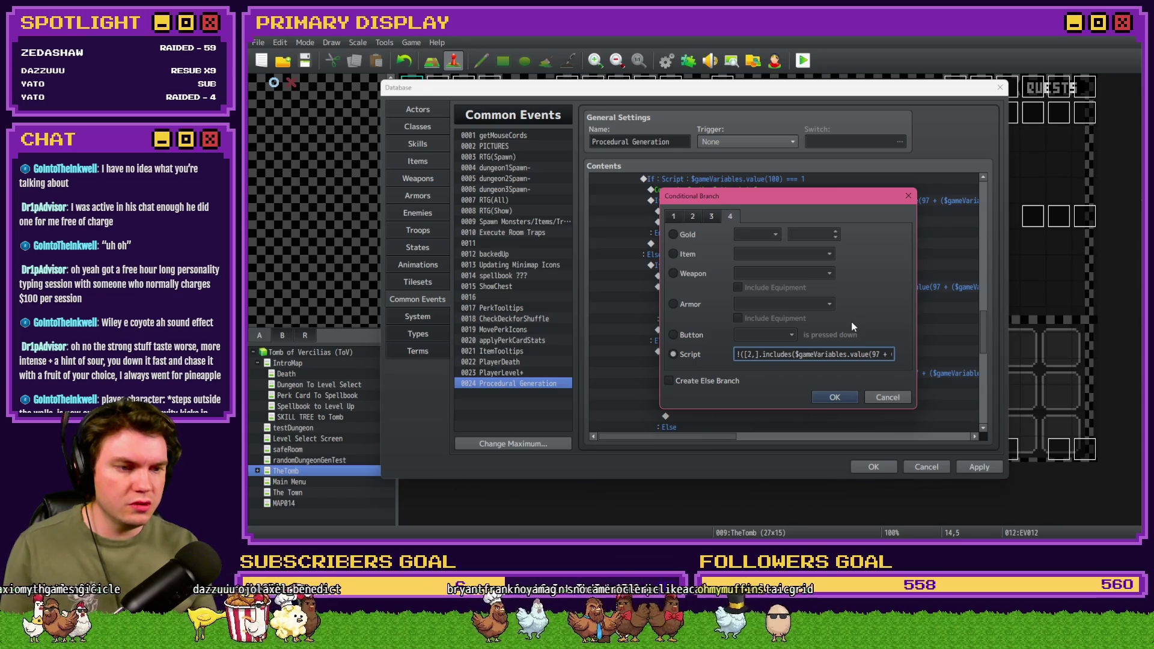
pyautogui.write('5,6,')
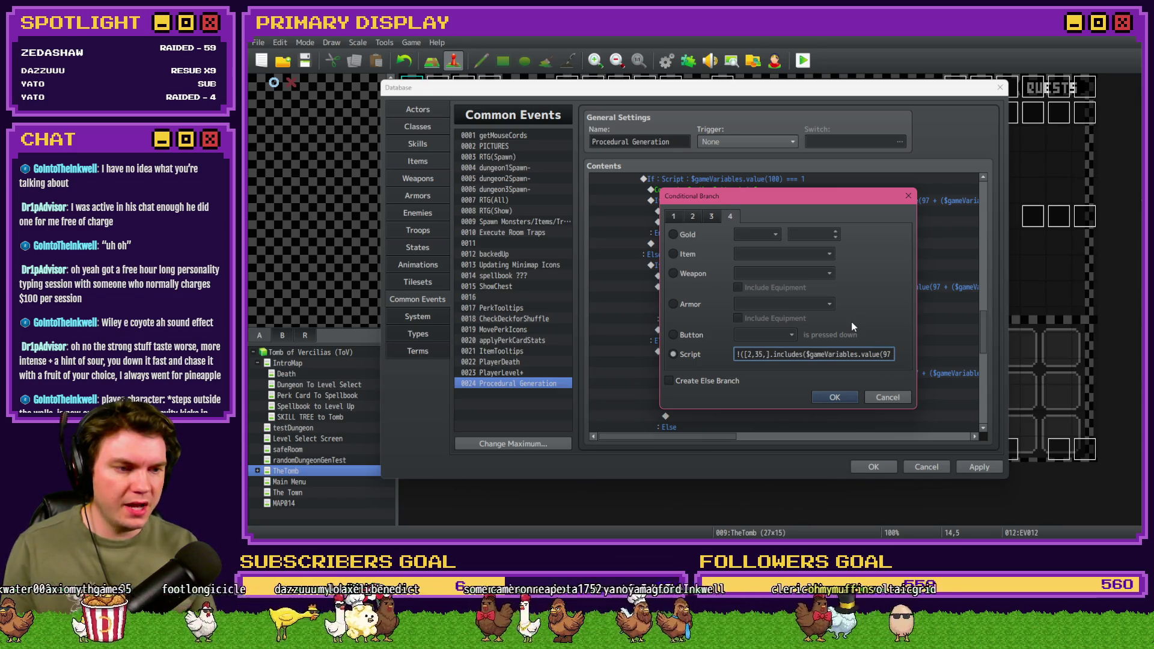
pyautogui.write('7,8,')
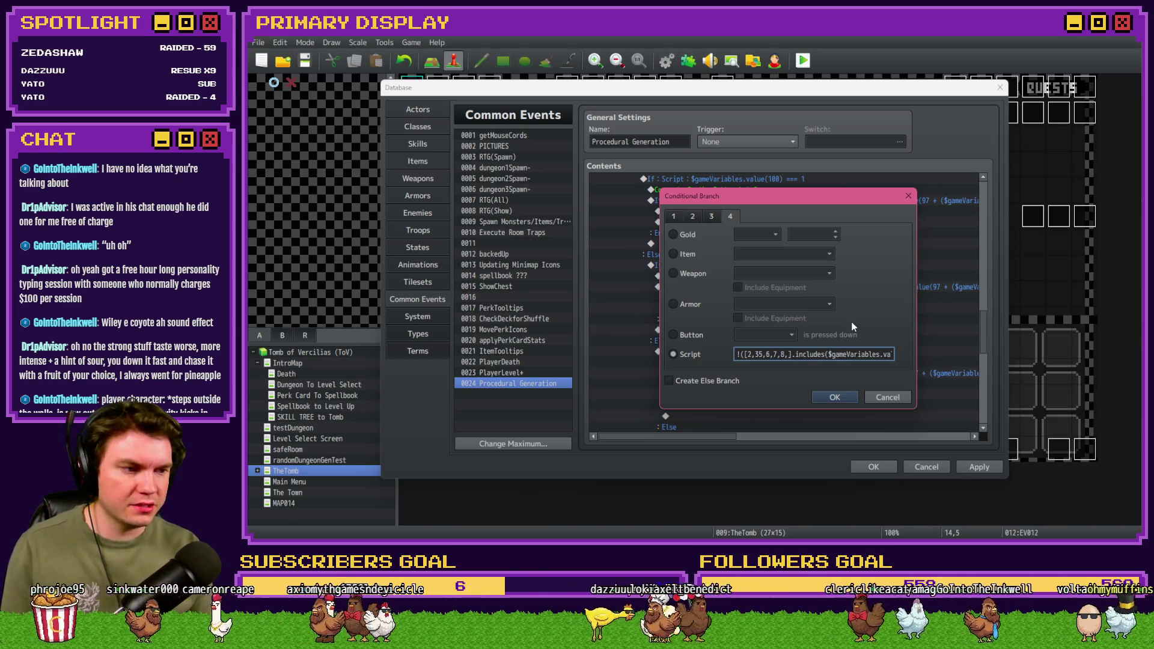
pyautogui.write('9,')
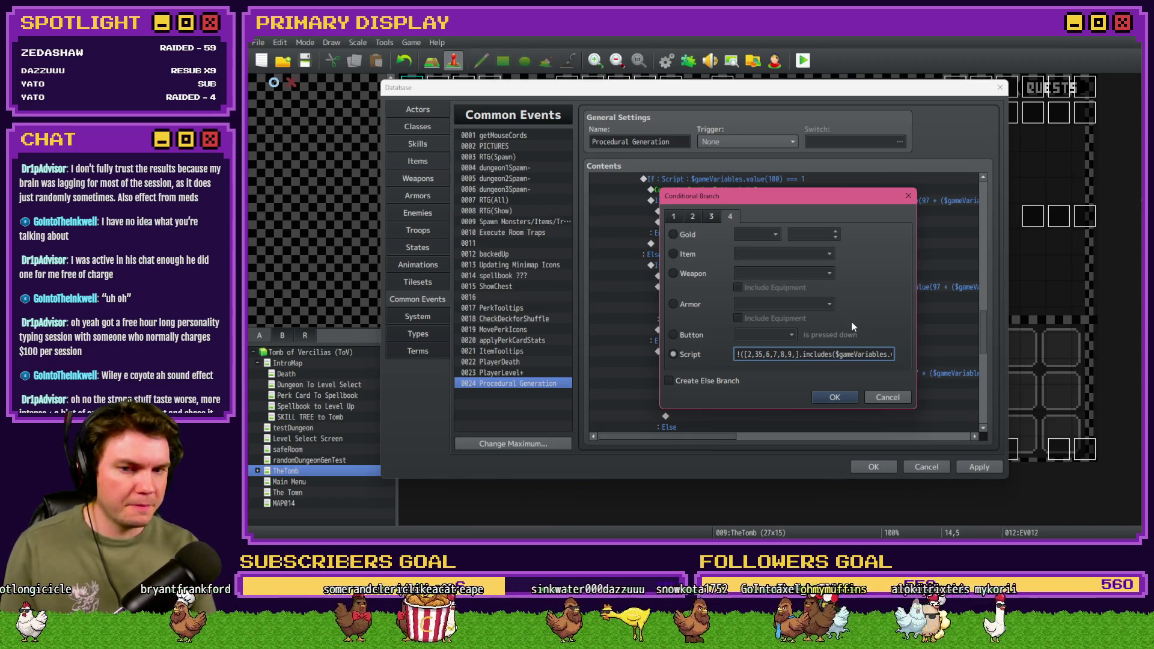
pyautogui.write(',12')
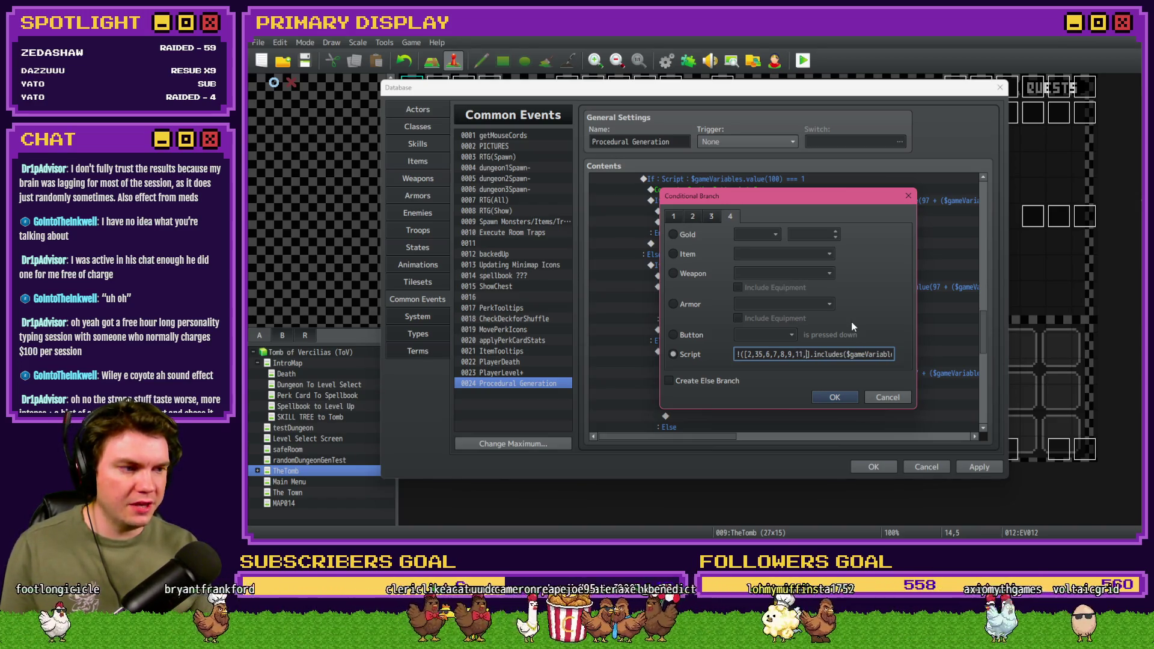
pyautogui.write(',13')
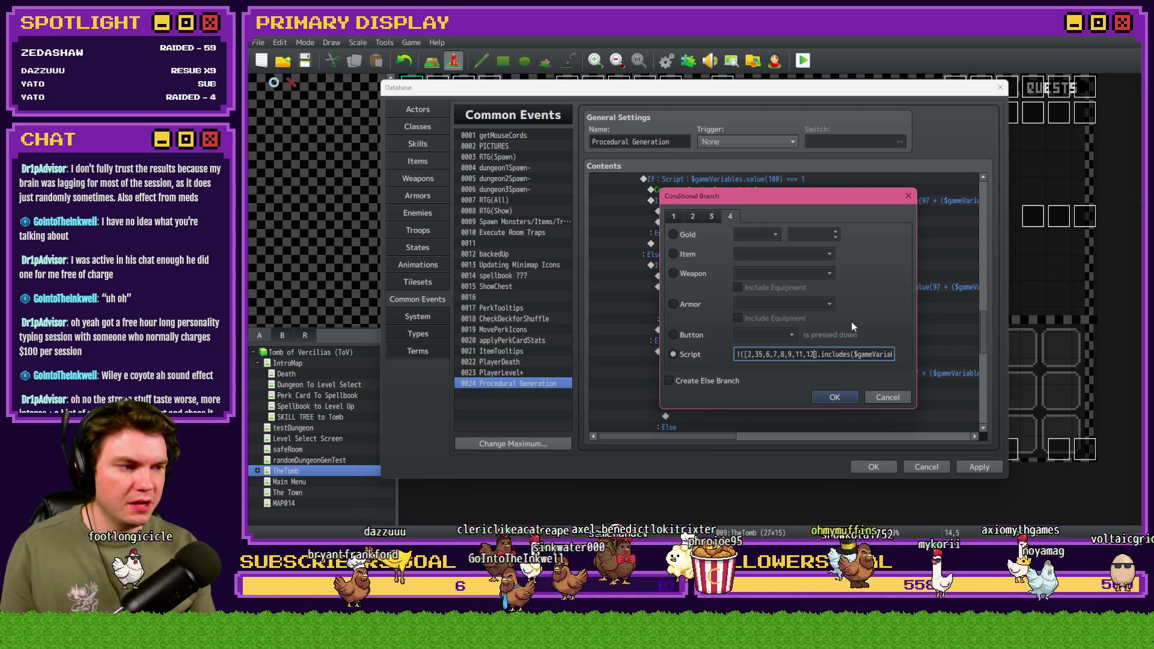
pyautogui.write(',')
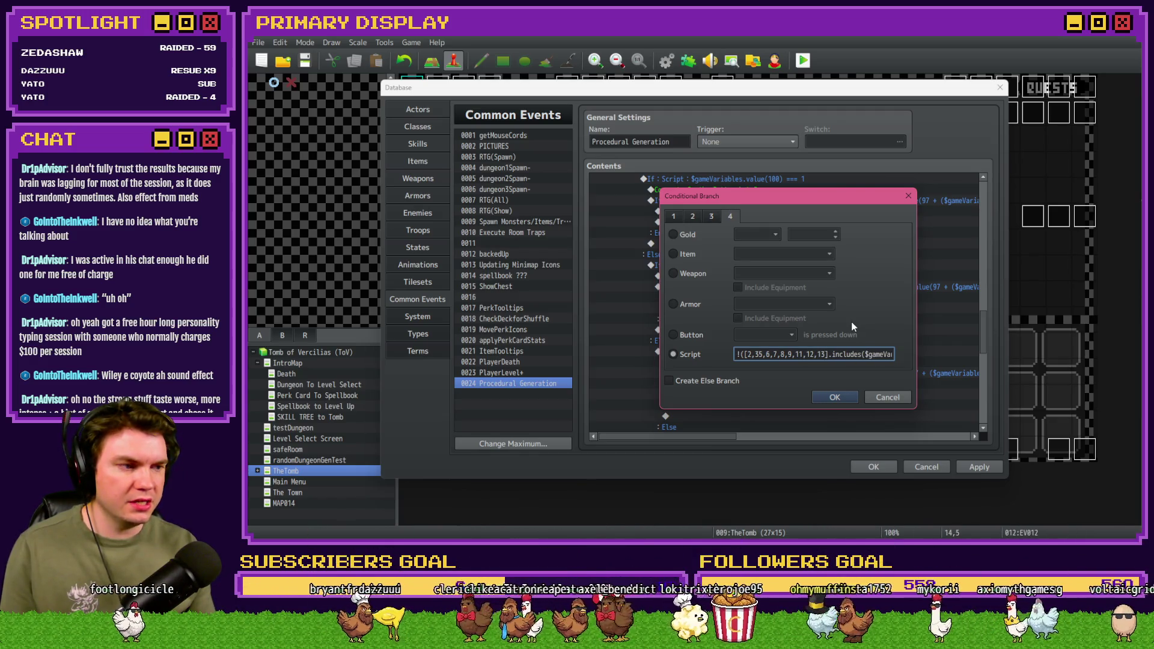
pyautogui.write('14,')
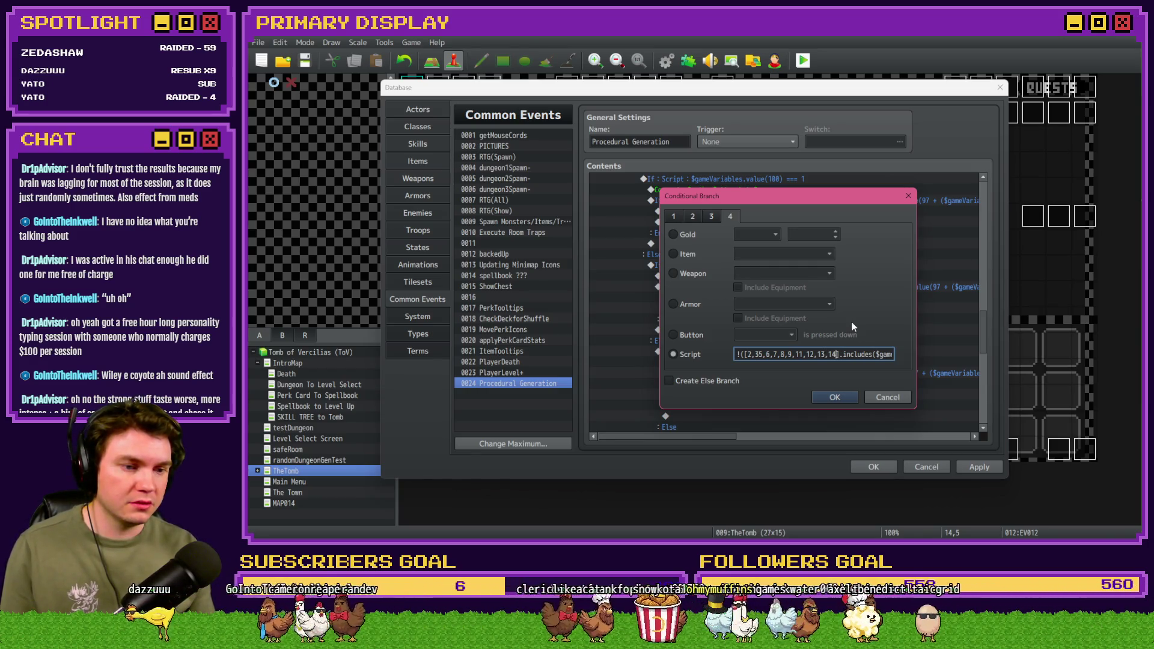
pyautogui.write('15')
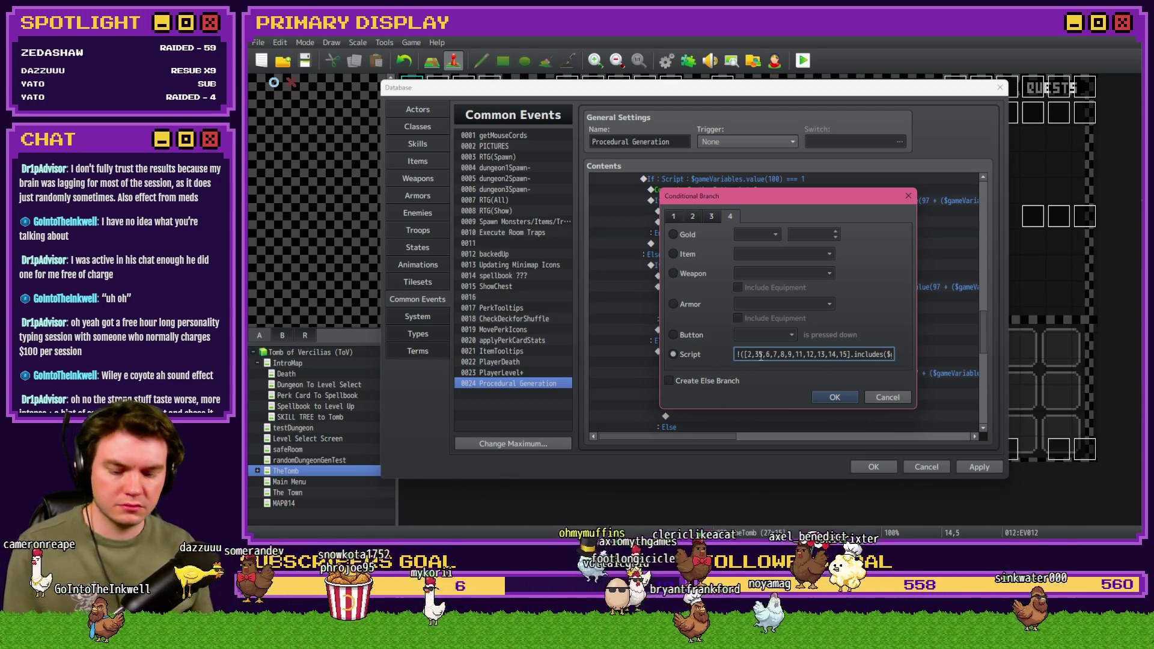
pyautogui.click(758, 354)
pyautogui.write(',')
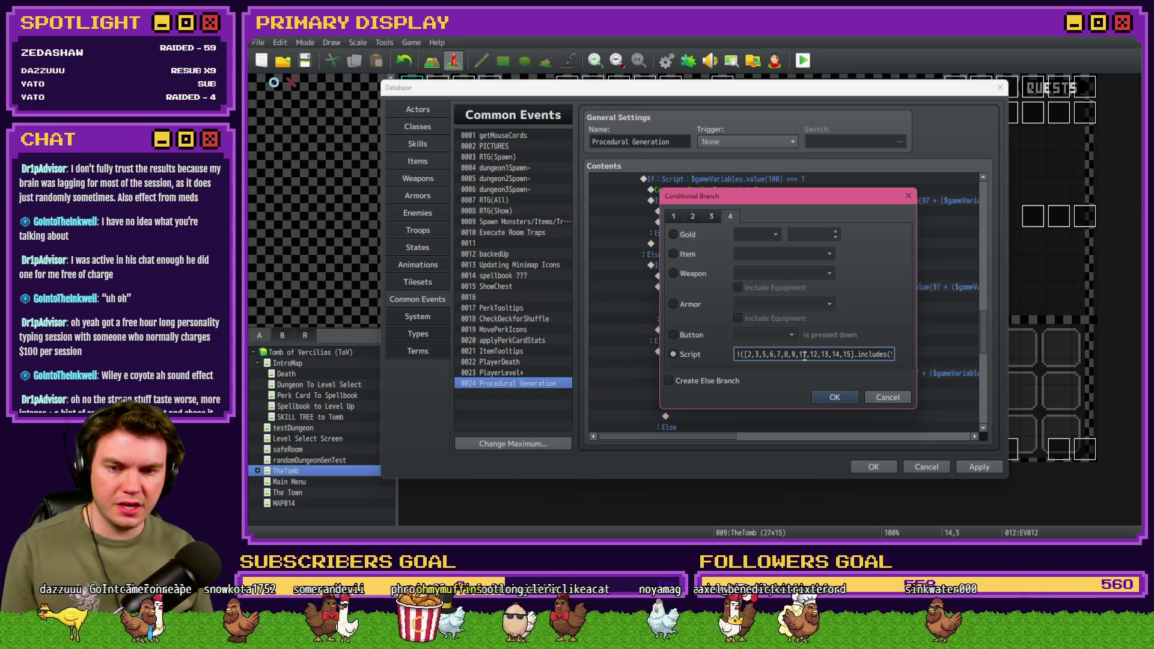
pyautogui.click(844, 397)
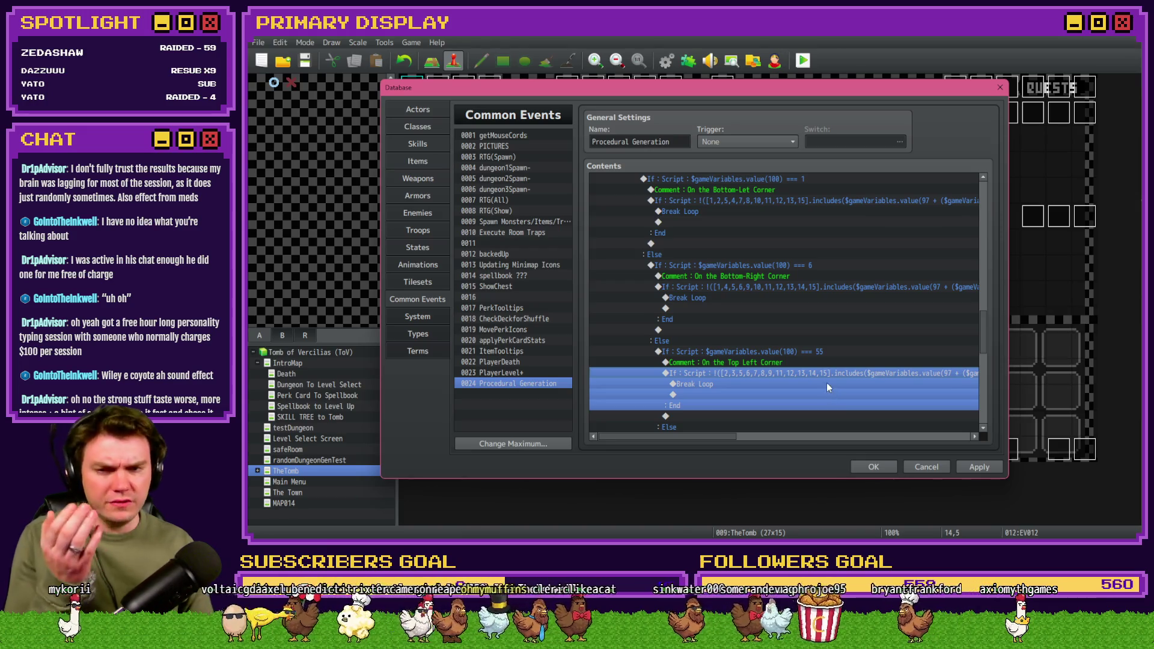
pyautogui.scroll(1, 827, 382)
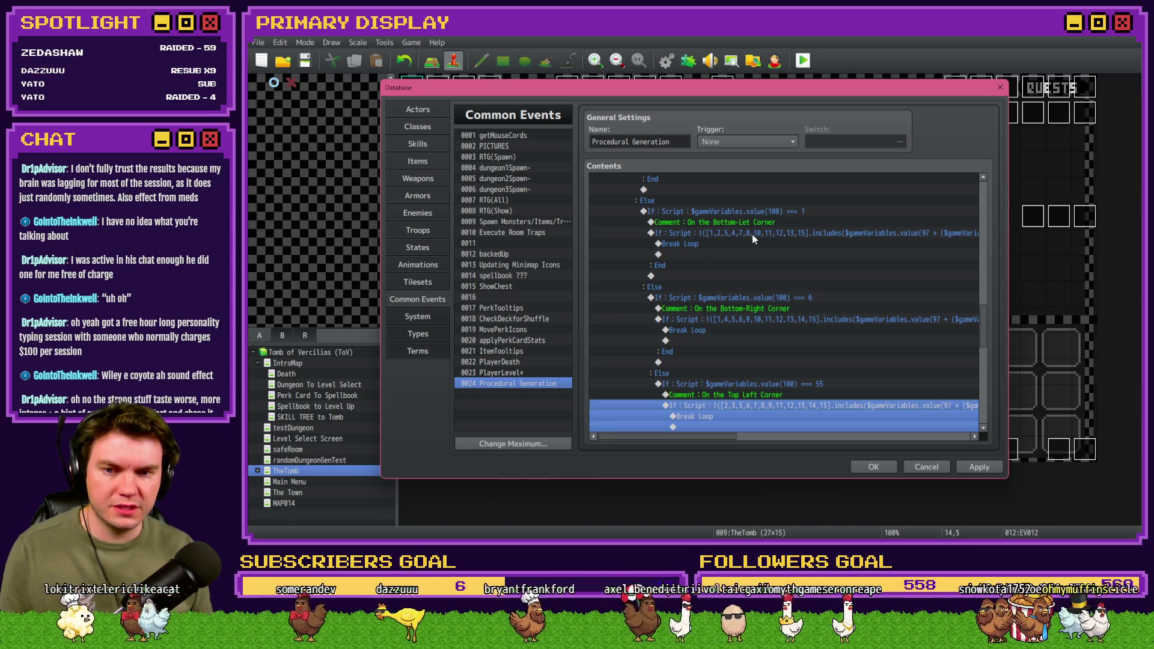
# Step: Replace the bottom-left corner room list with 1,2,5,6,7,8,10,11,12,13,14,15
pyautogui.click(813, 235)
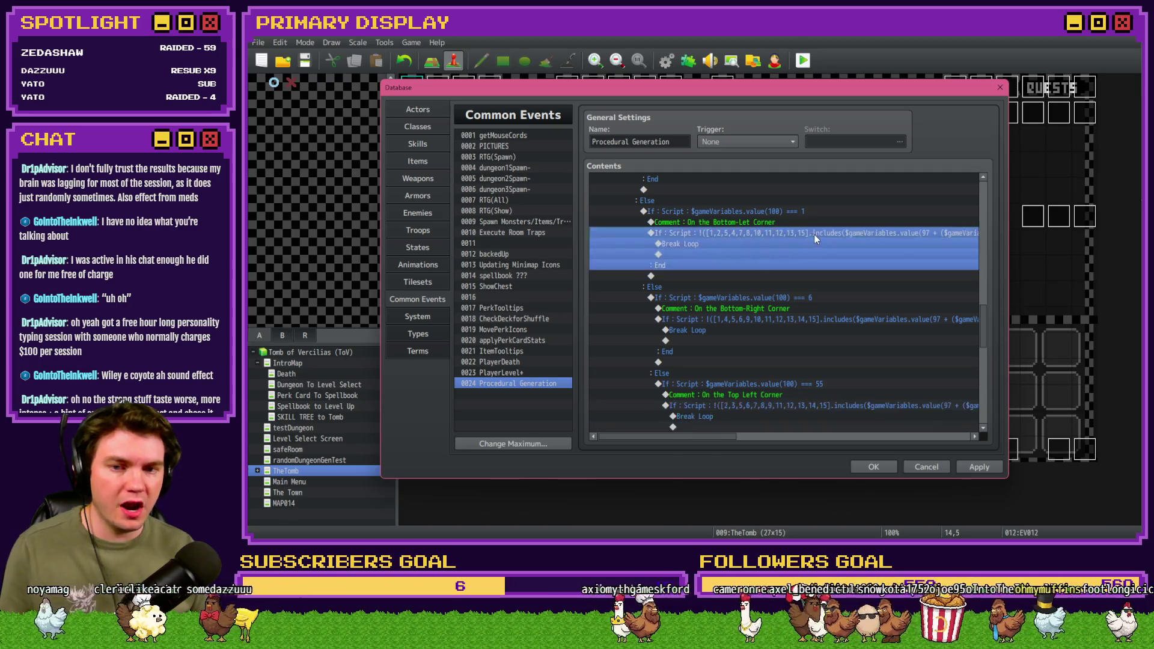
pyautogui.doubleClick(814, 234)
pyautogui.click(802, 353)
pyautogui.moveTo(748, 354); pyautogui.dragTo(844, 354)
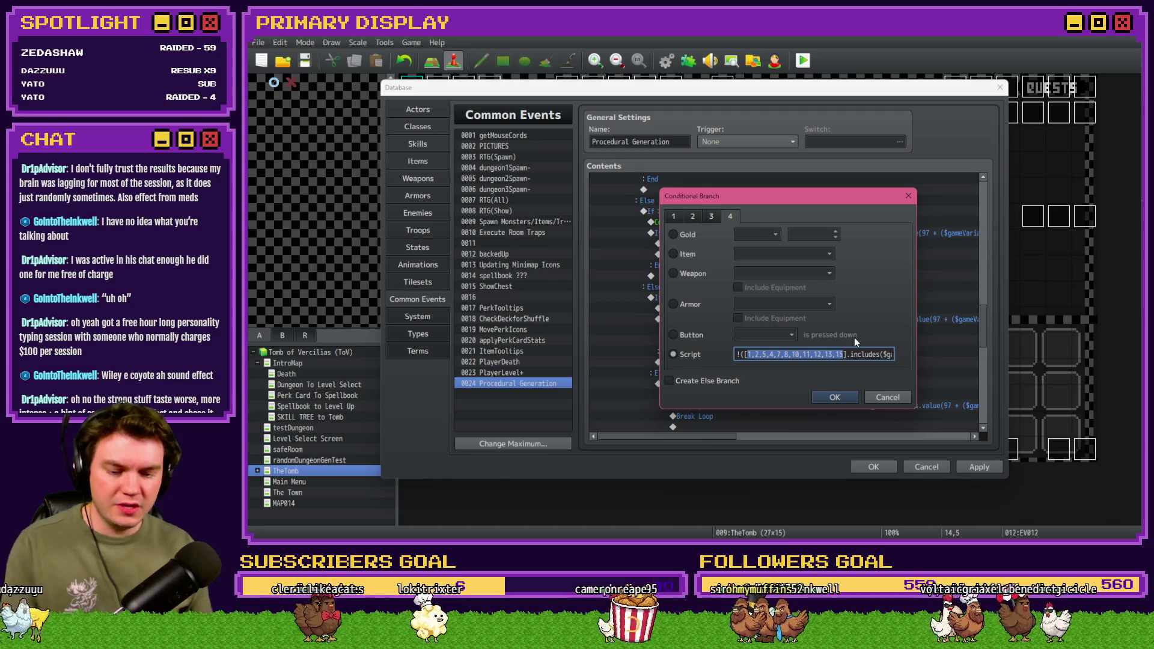
pyautogui.press('BackSpace')
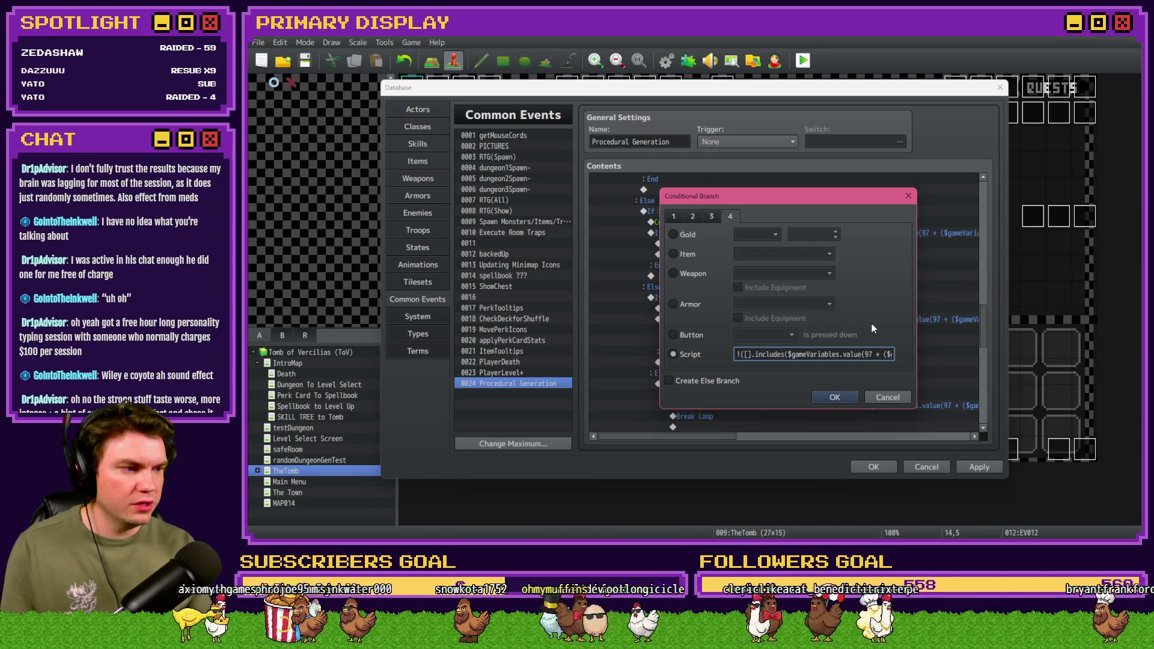
pyautogui.write('1,2,')
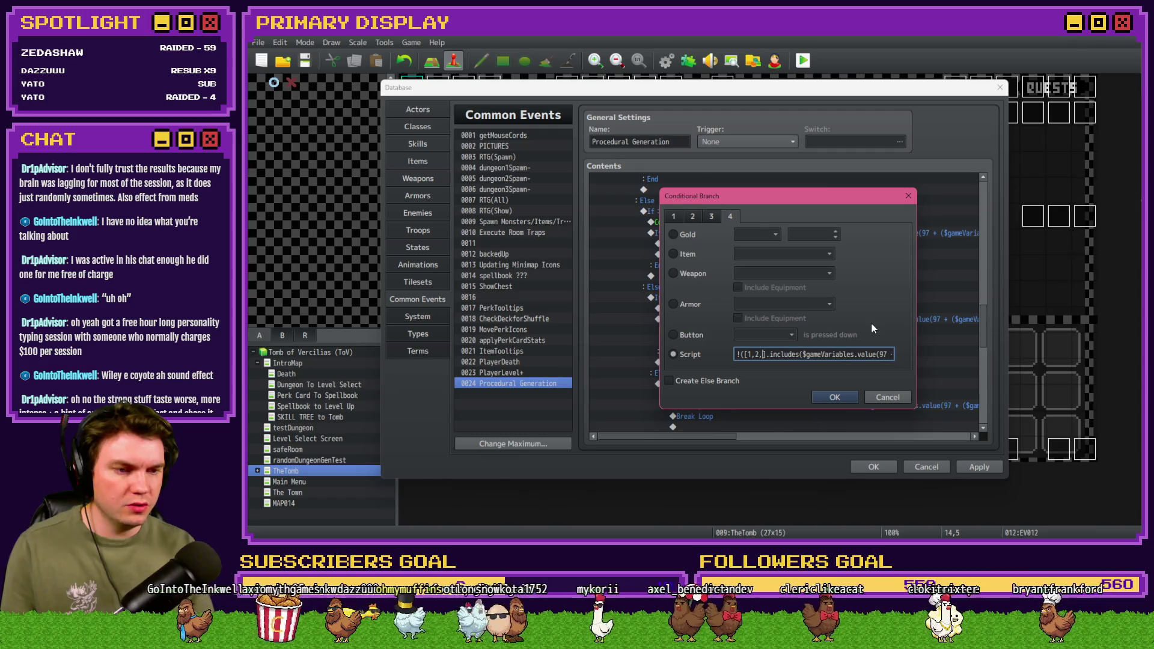
pyautogui.write('5,')
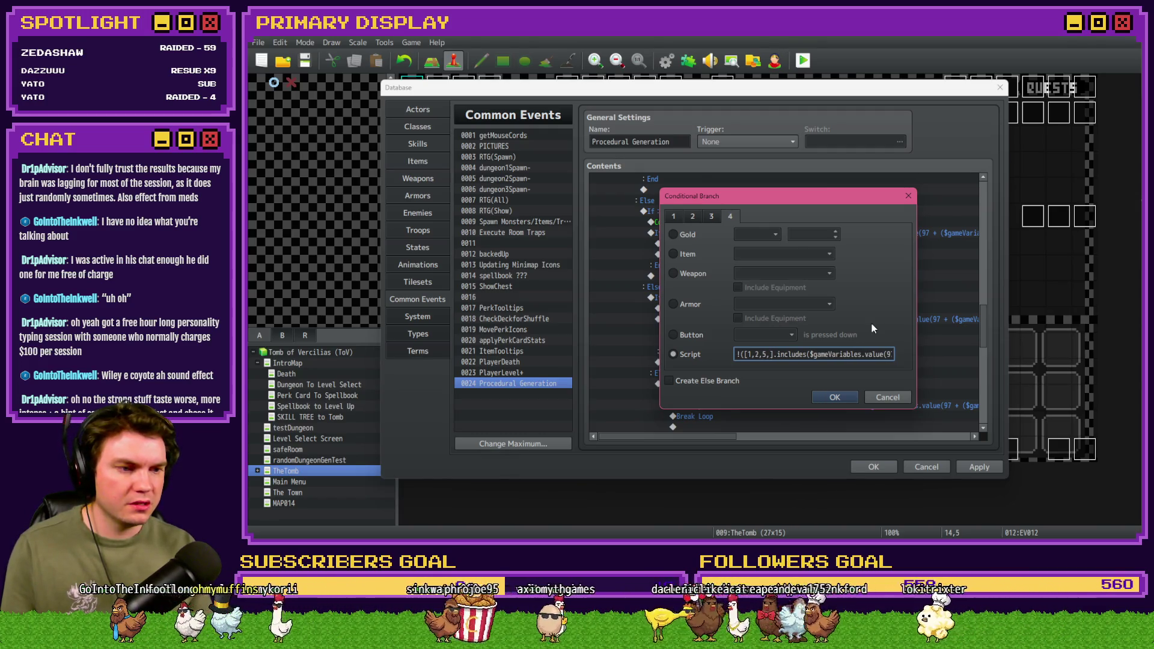
pyautogui.write('6,')
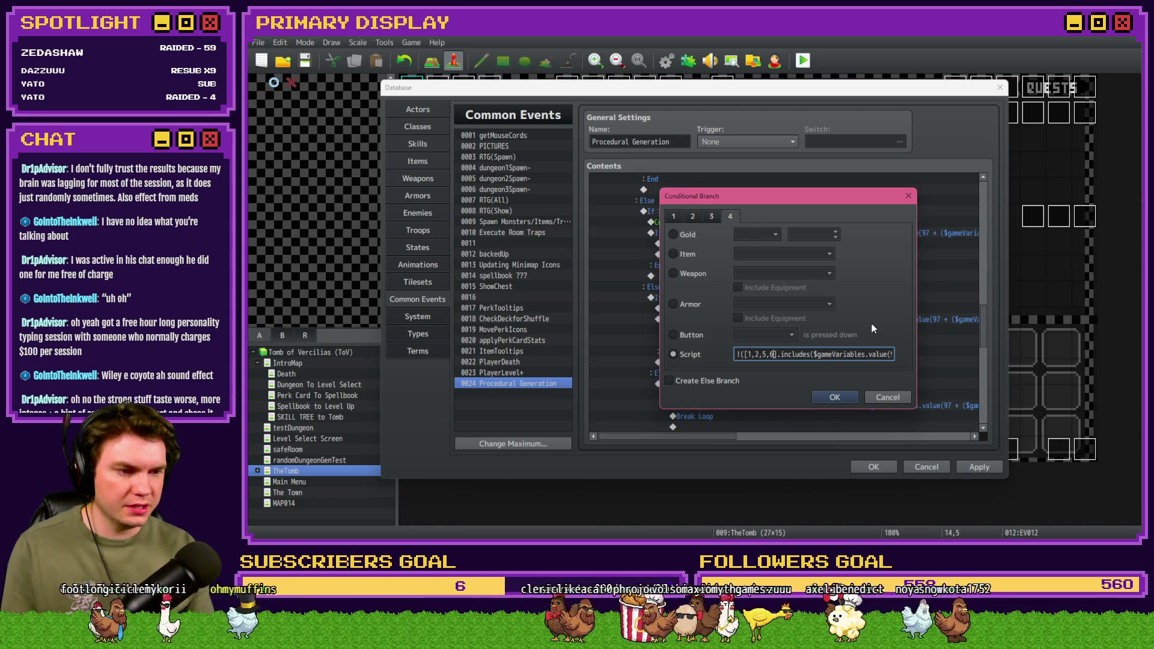
pyautogui.write('7,')
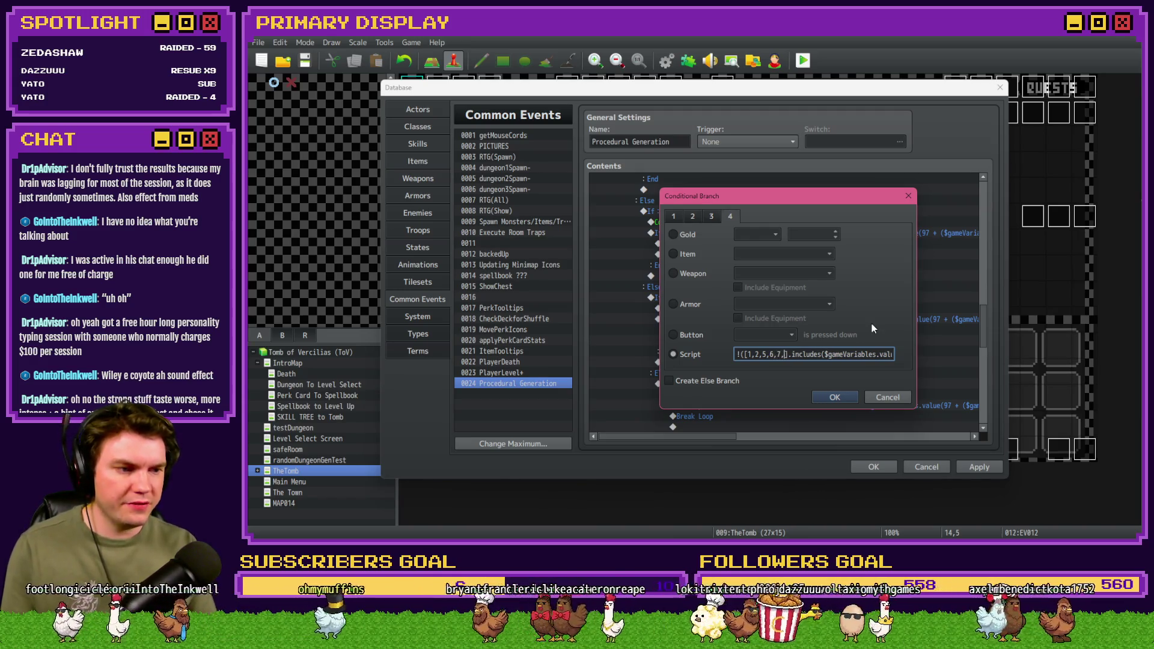
pyautogui.write('8,')
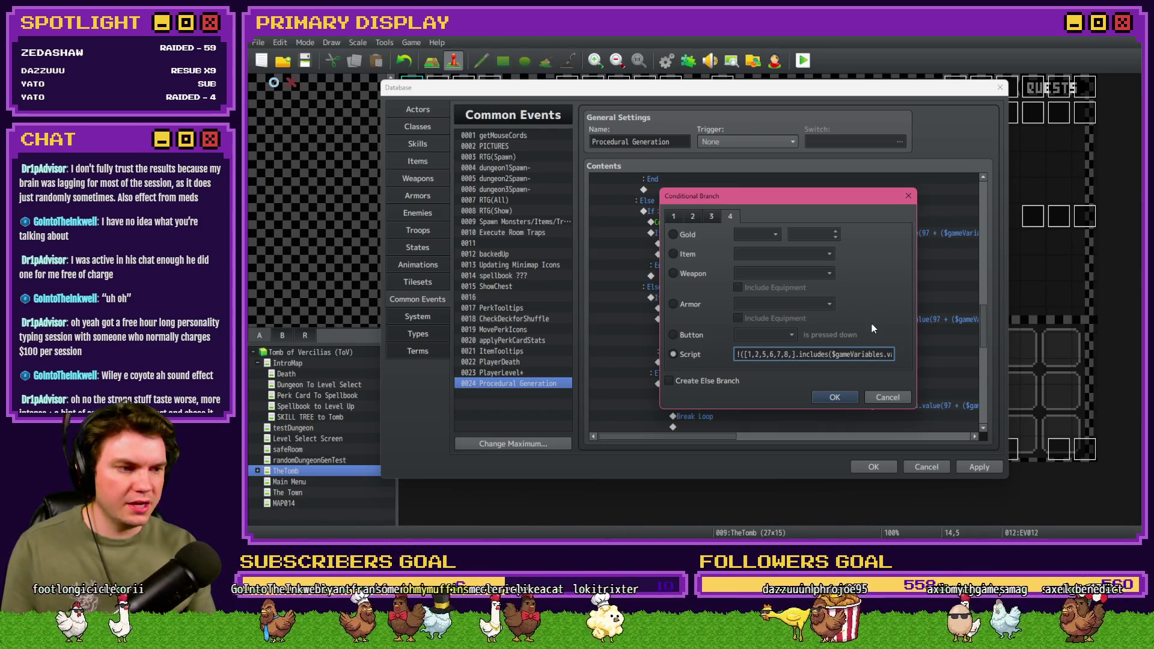
pyautogui.write('10,')
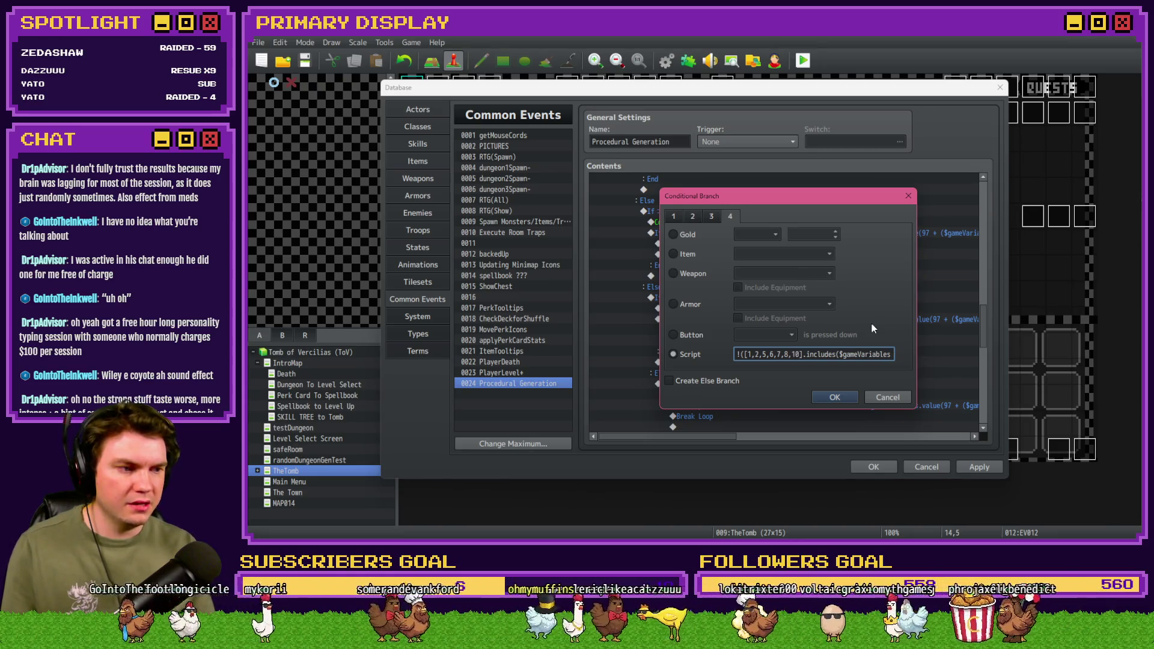
pyautogui.write('11,12,13,14,')
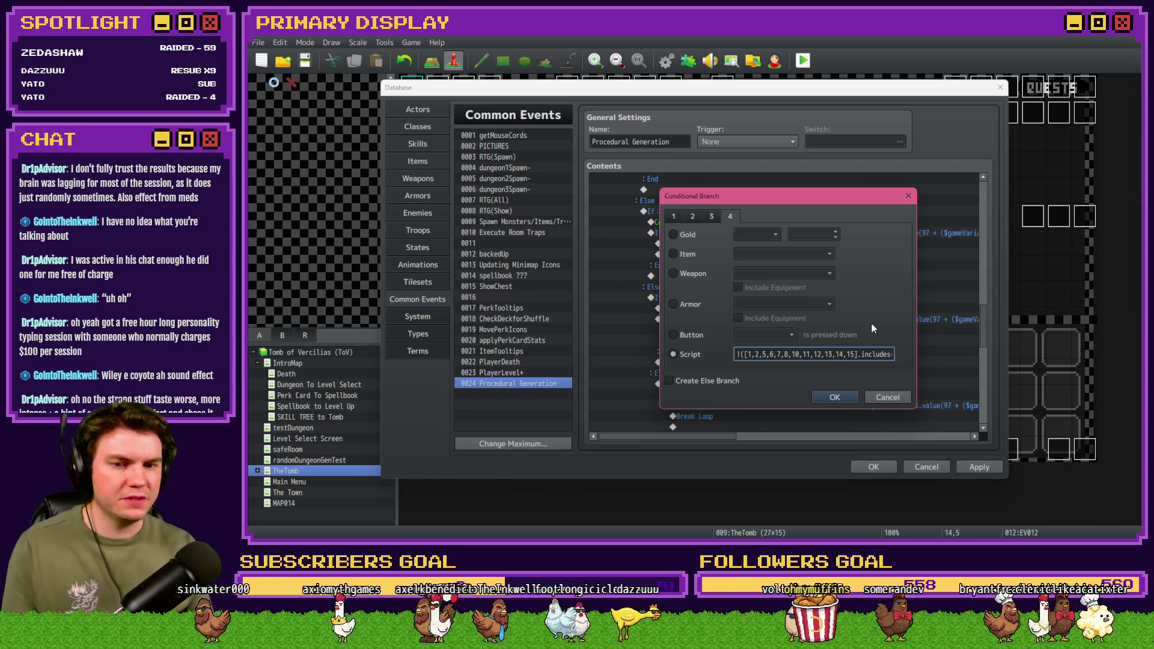
pyautogui.write('15')
pyautogui.click(747, 353)
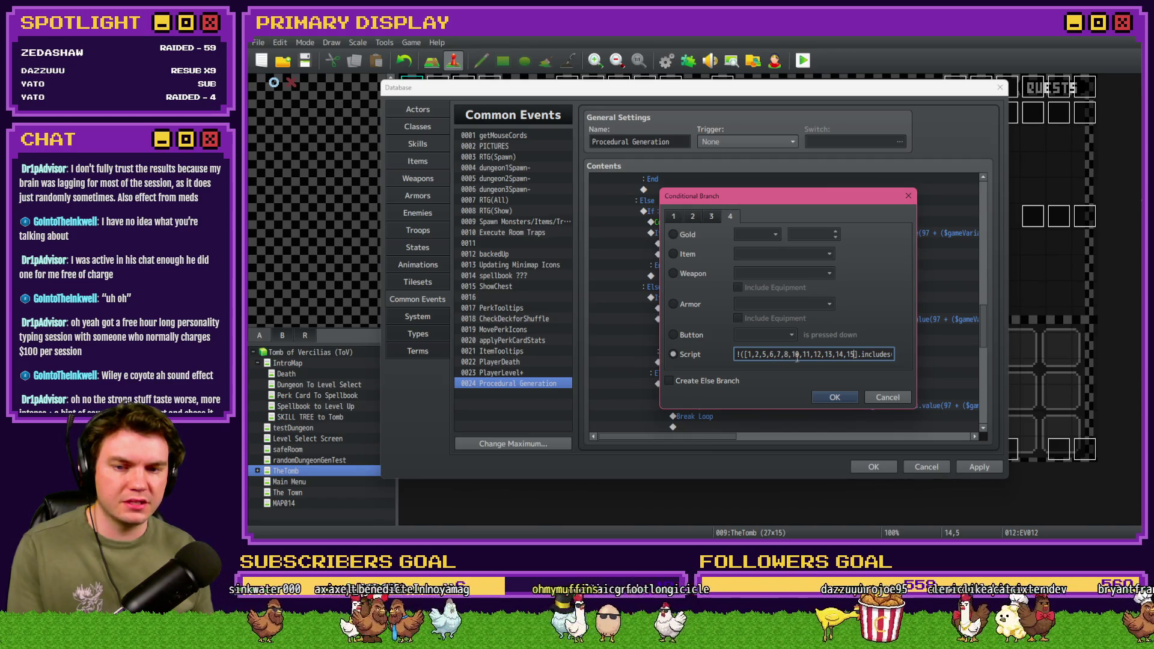
pyautogui.click(852, 402)
# Step: Change the bottom-right corner room list to 1,4,5,6,7,9,10,11,12,13,14,15
pyautogui.doubleClick(780, 316)
pyautogui.click(758, 354)
pyautogui.moveTo(747, 354); pyautogui.dragTo(848, 355)
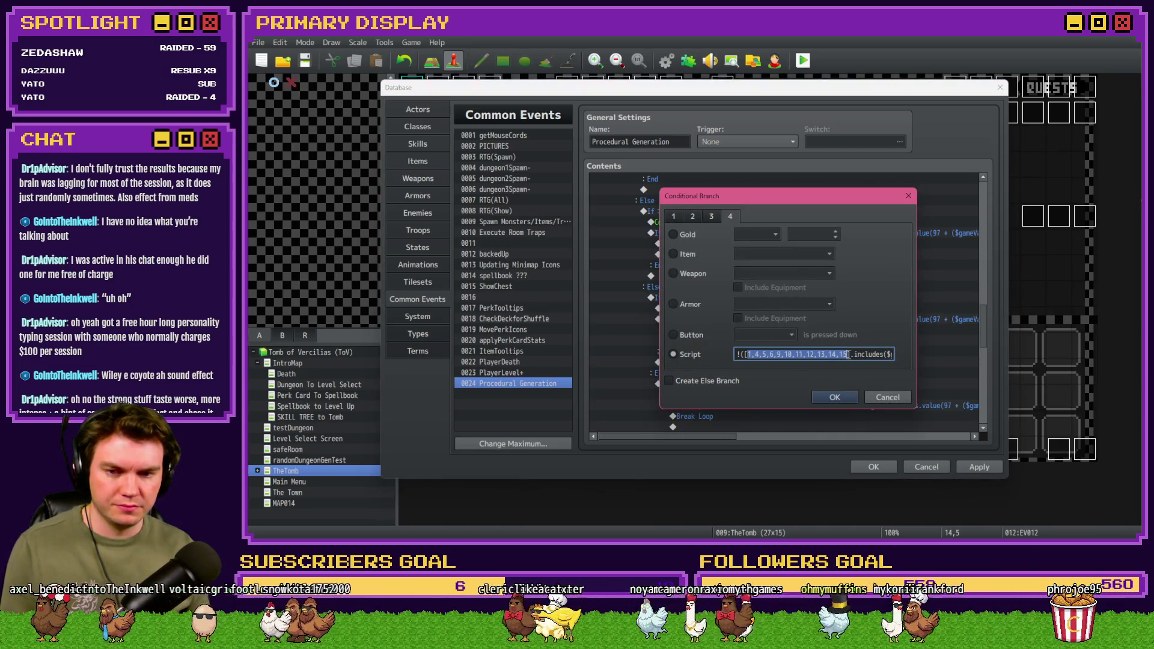
pyautogui.press('BackSpace')
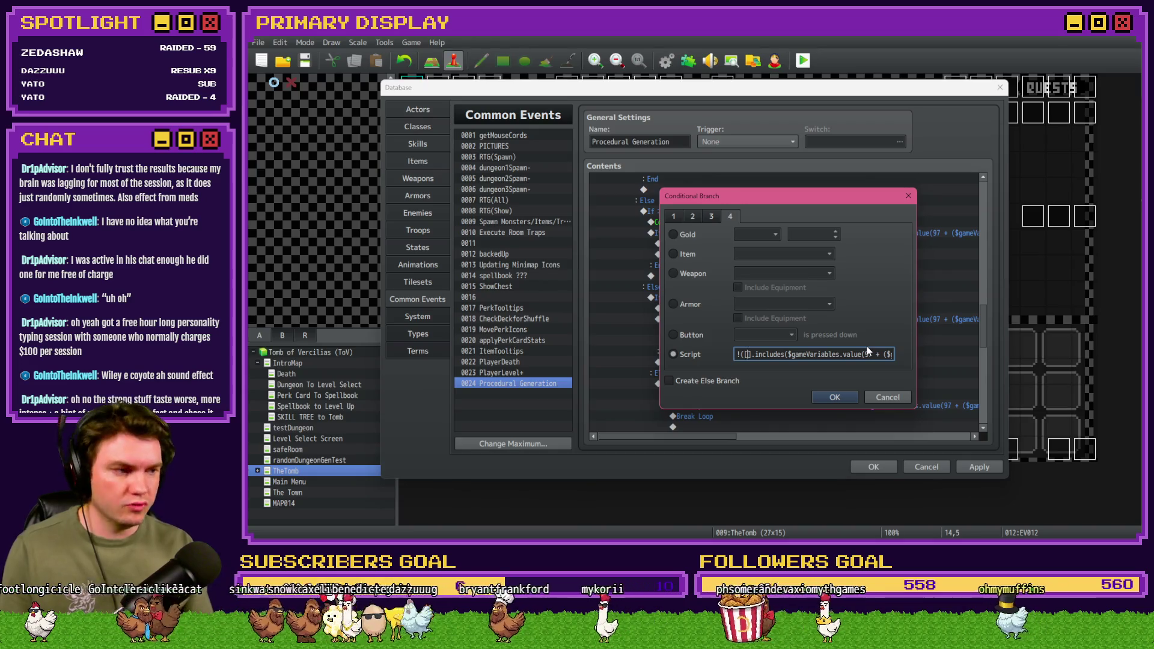
pyautogui.write('1,')
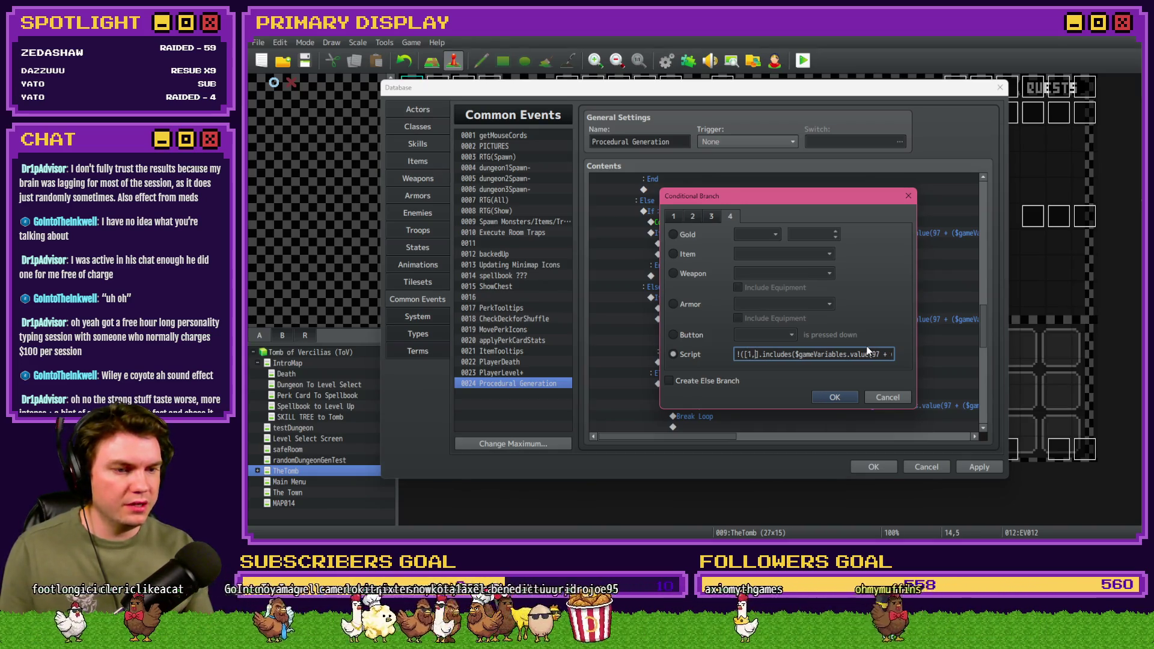
pyautogui.write('4,5,')
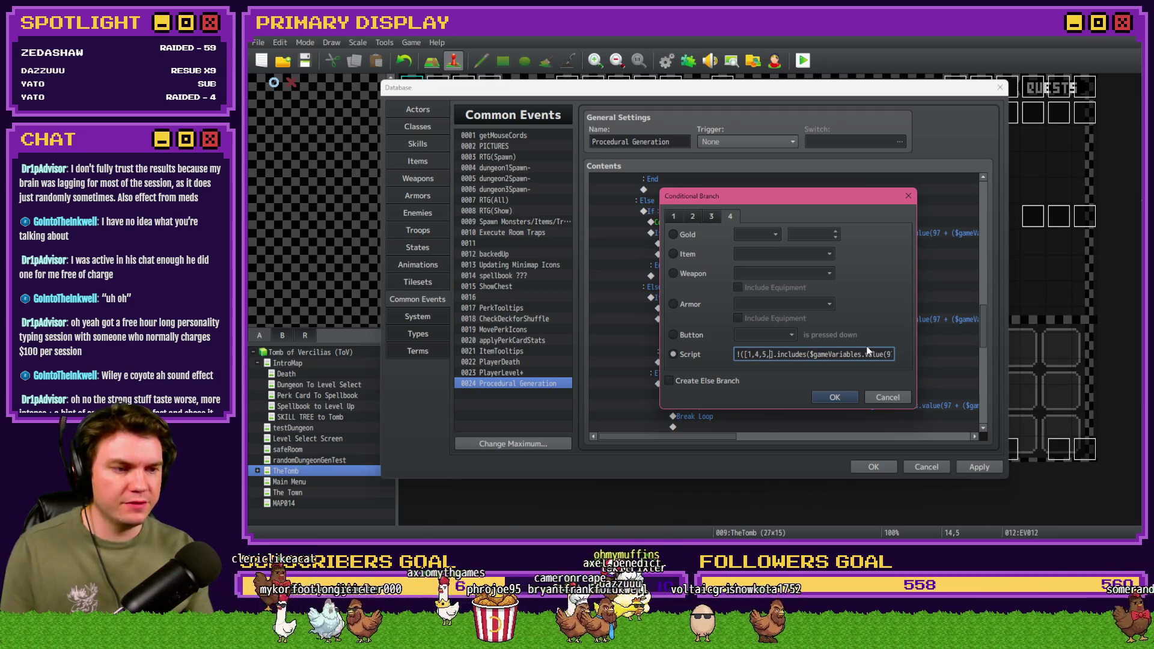
pyautogui.write('6,7,')
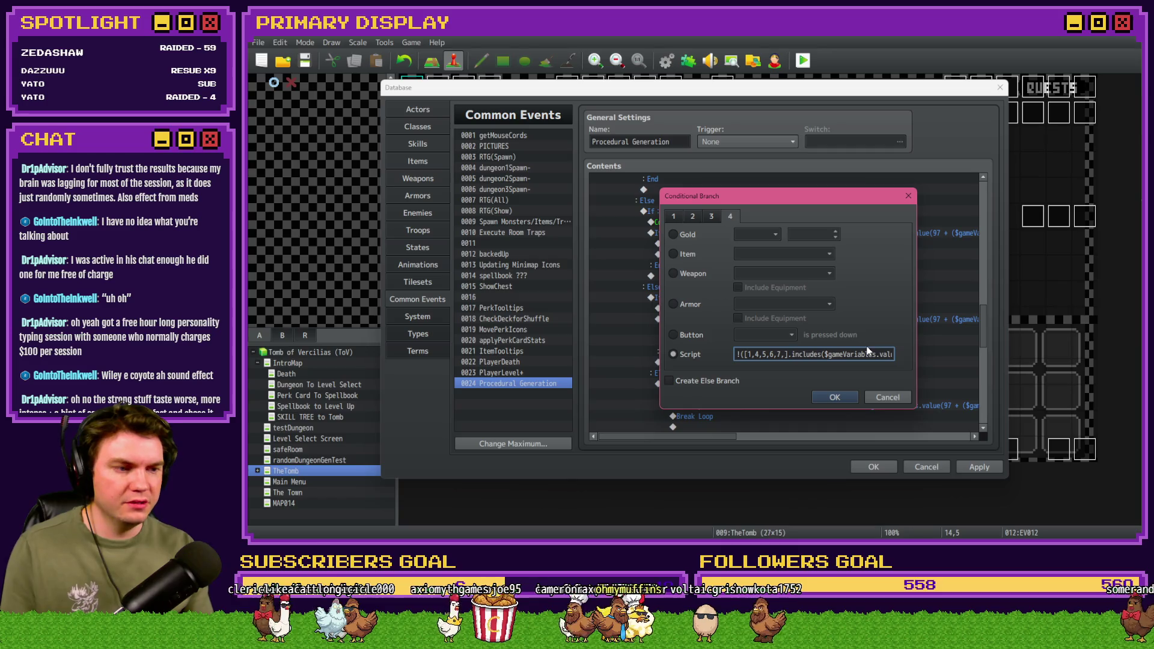
pyautogui.write('9,10,1')
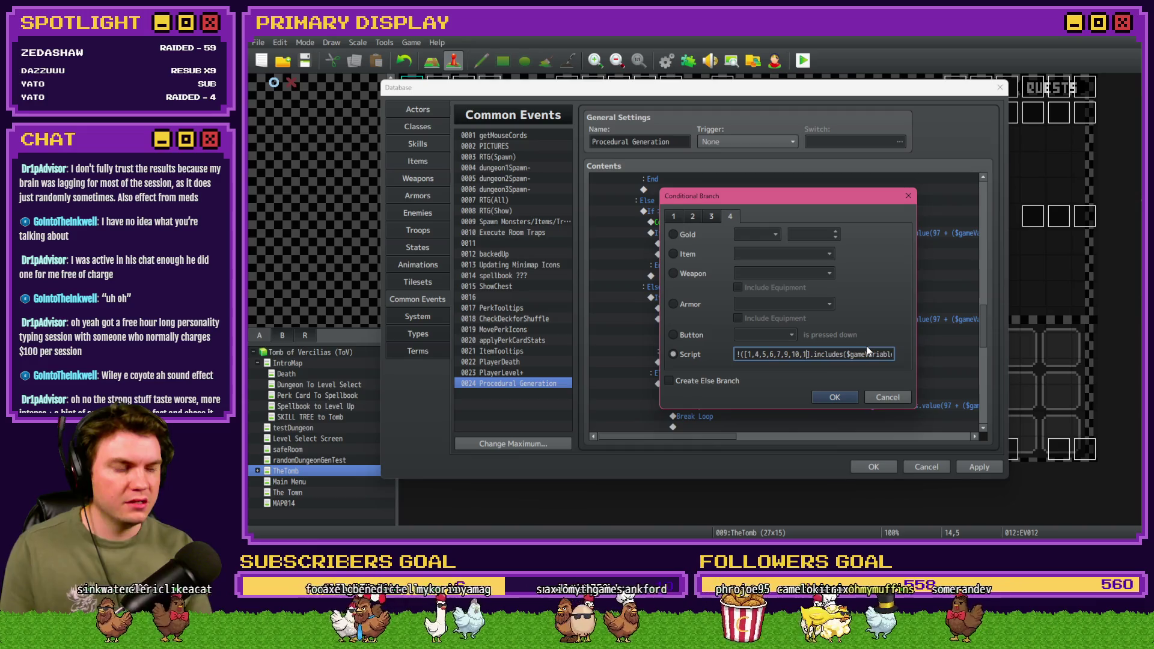
pyautogui.write('1,12,13,')
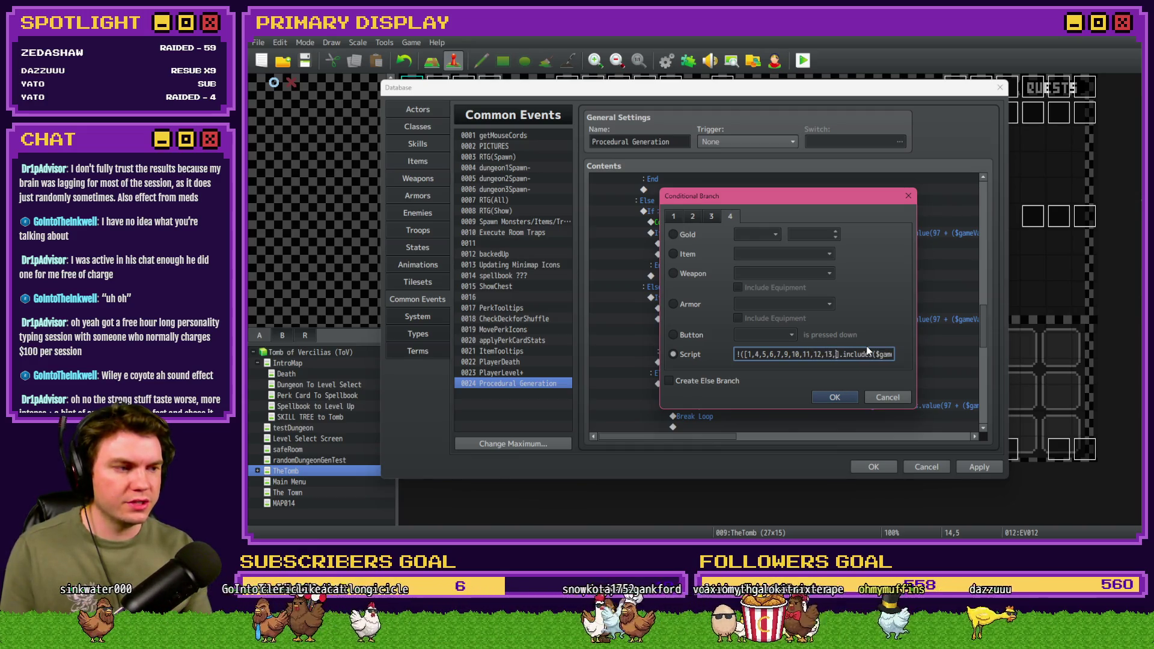
pyautogui.write('14,15')
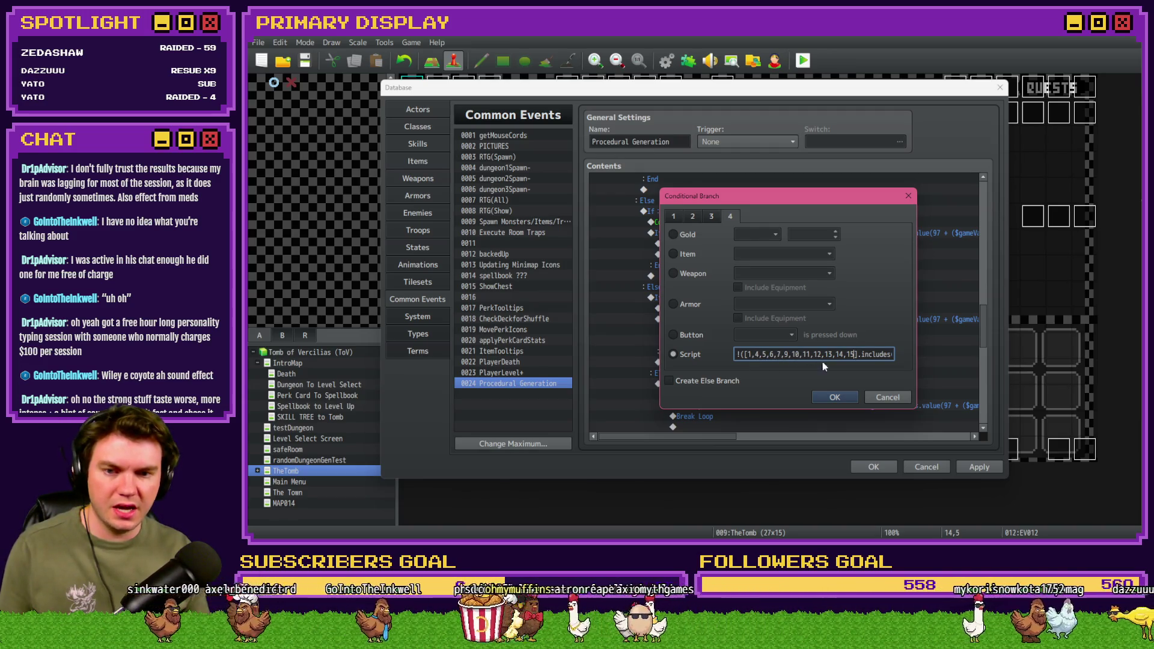
pyautogui.click(847, 397)
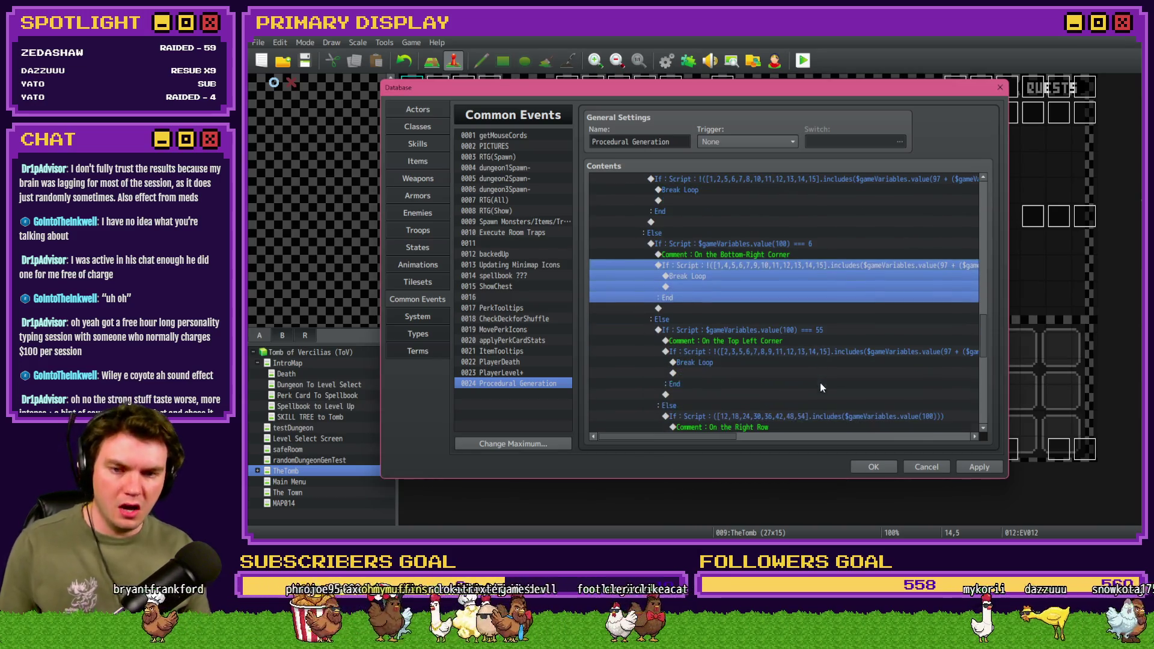
pyautogui.doubleClick(816, 331)
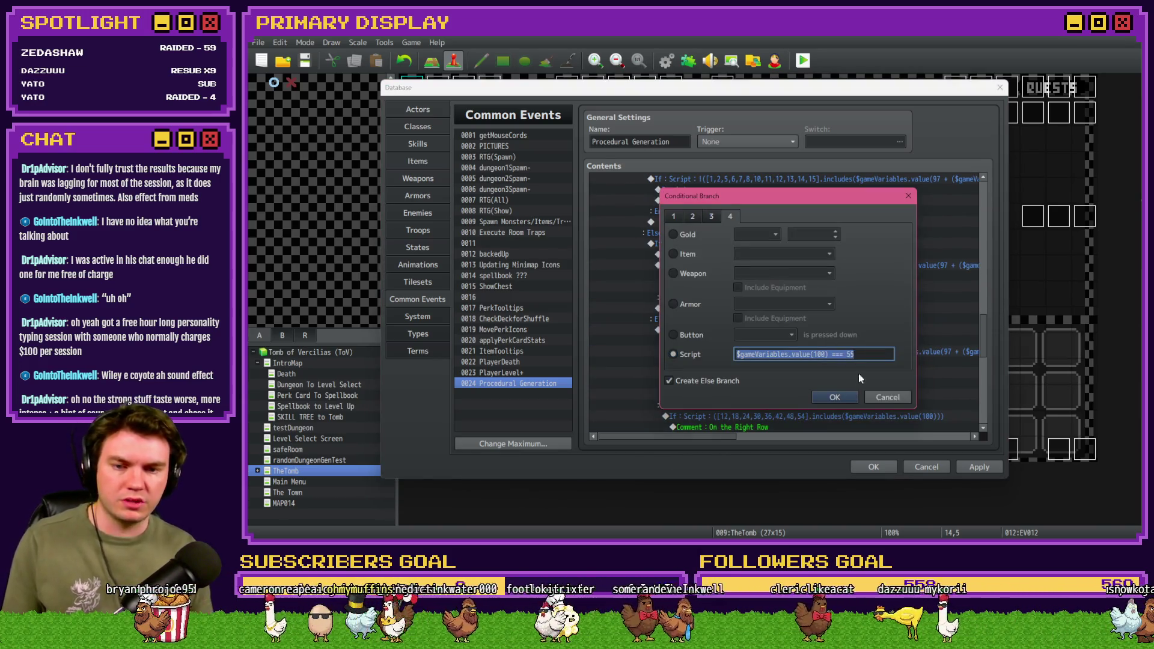
# Step: Set the Right Row branch condition to $gameVariables.value(100) === 60
pyautogui.click(834, 397)
pyautogui.scroll(-2, 798, 366)
pyautogui.doubleClick(795, 375)
pyautogui.click(835, 357)
pyautogui.hotkey('ctrl', 'a')
pyautogui.hotkey('ctrl', 'v')
pyautogui.write('0')
pyautogui.click(834, 396)
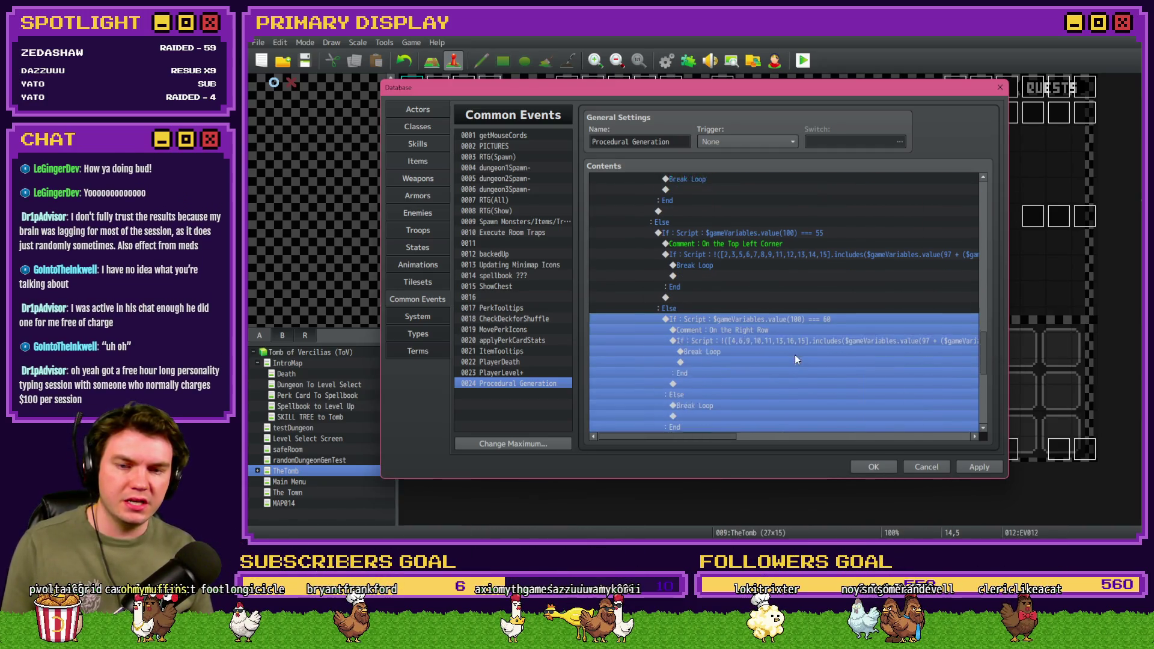
# Step: Bring up the Right Row branch's inner room-number condition
pyautogui.scroll(-1, 794, 359)
pyautogui.click(801, 322)
pyautogui.doubleClick(802, 327)
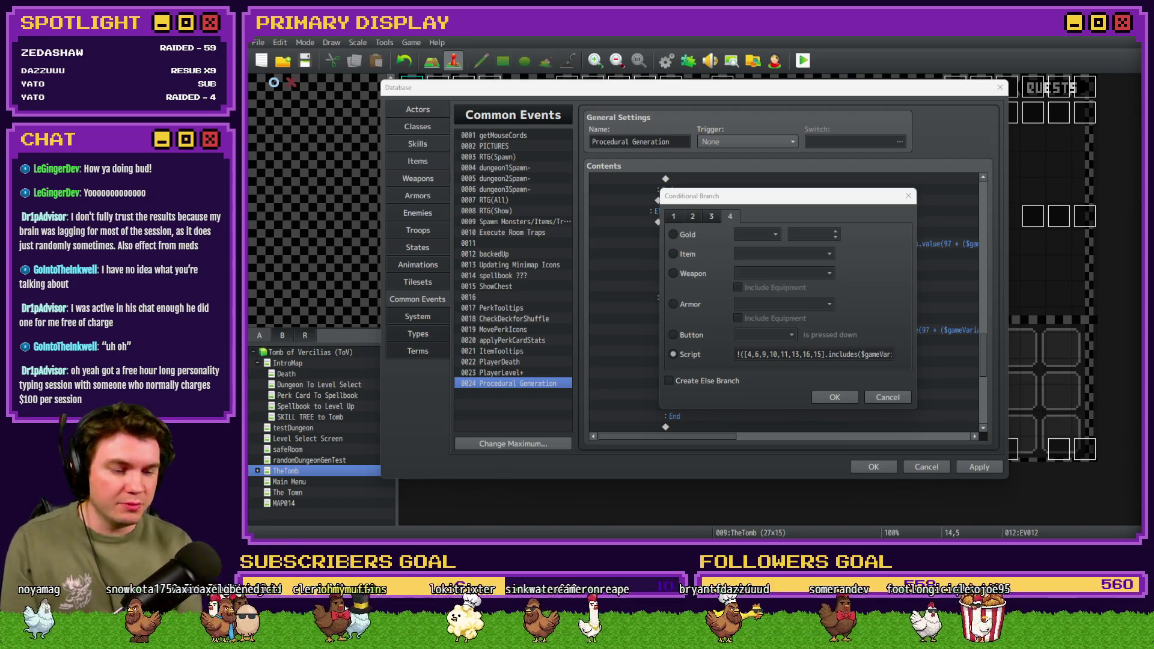
# Step: Clear the old numbers from the Right Row room-list condition
pyautogui.click(857, 210)
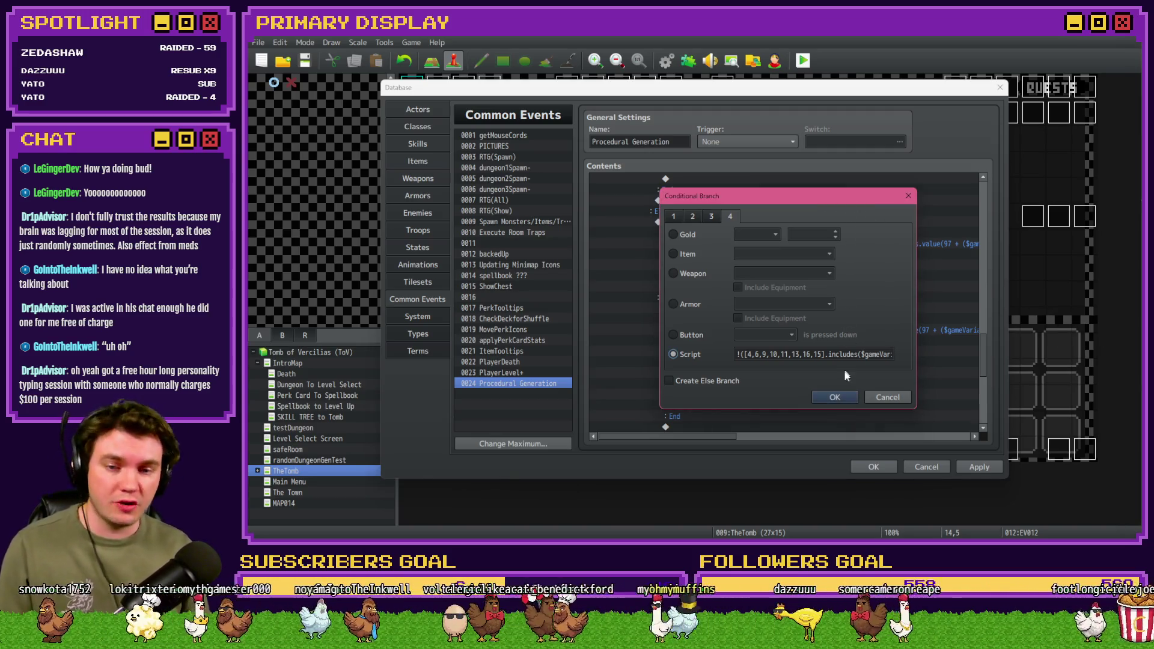
pyautogui.click(836, 397)
pyautogui.doubleClick(783, 328)
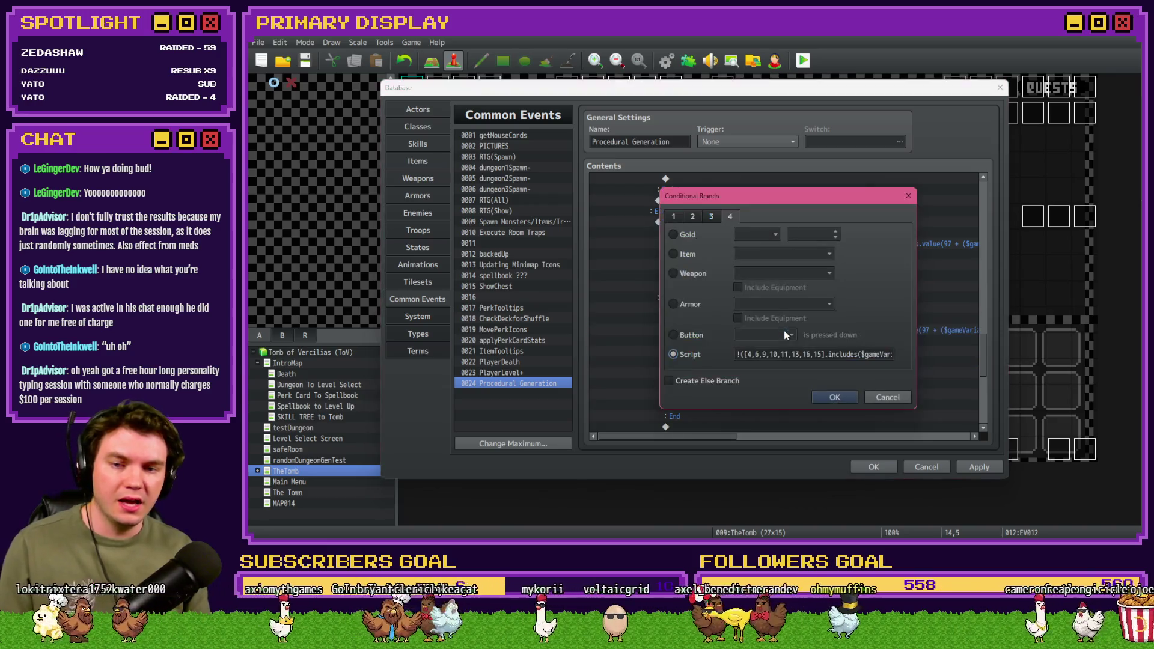
pyautogui.click(828, 398)
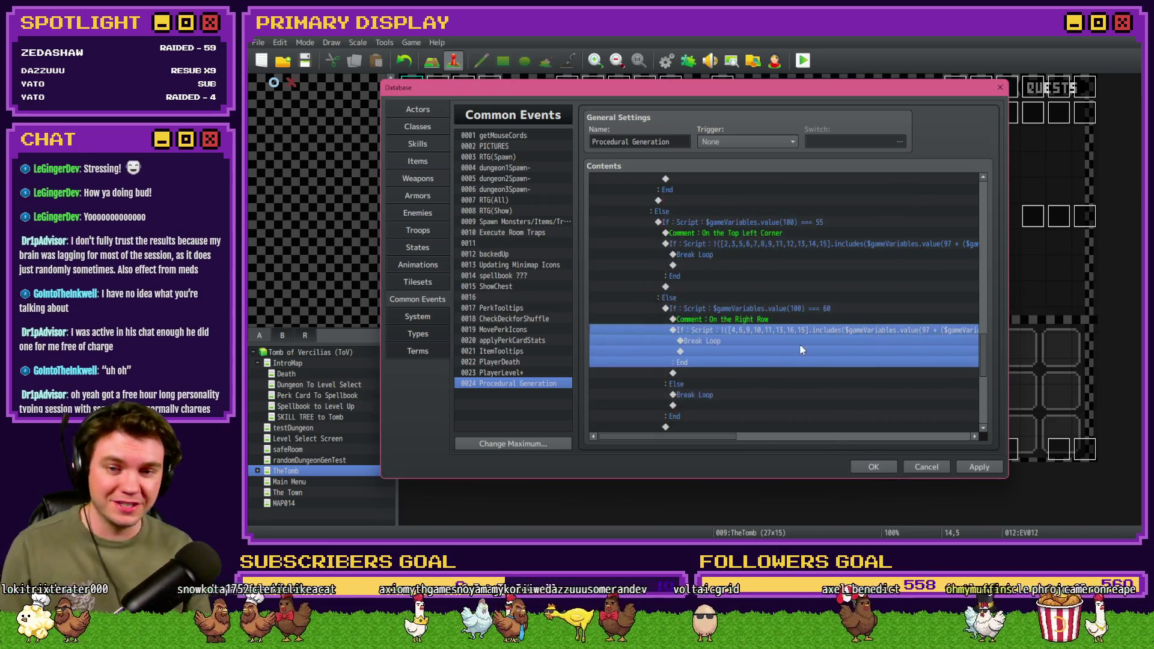
pyautogui.click(799, 321)
pyautogui.doubleClick(796, 329)
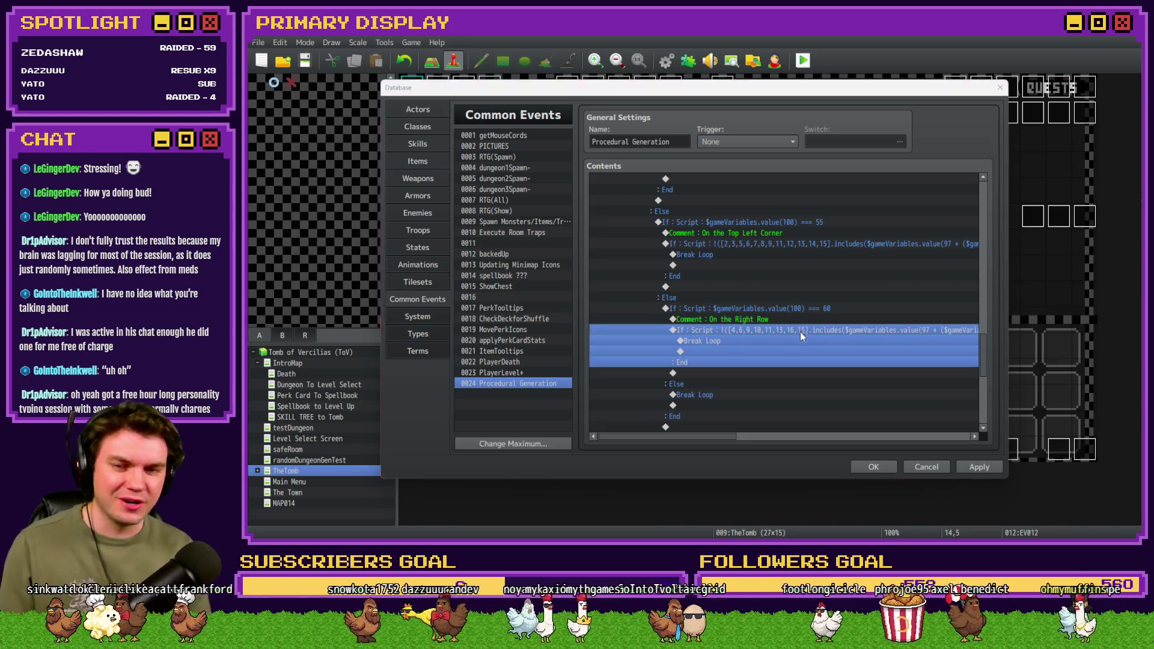
pyautogui.moveTo(747, 354); pyautogui.dragTo(823, 354)
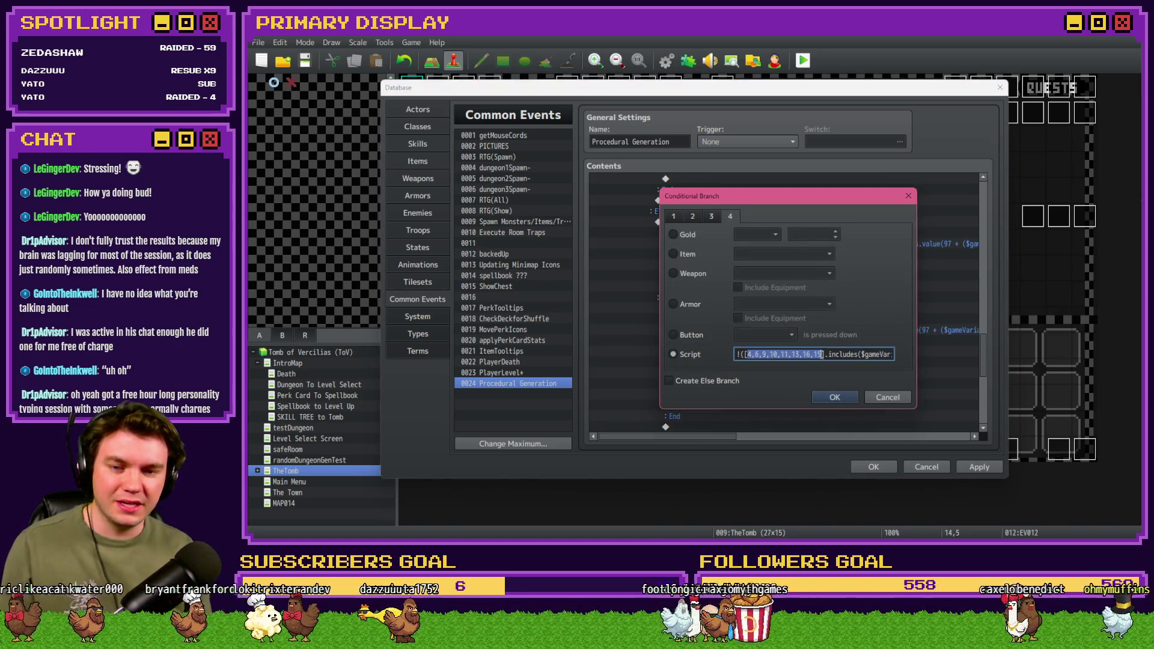
pyautogui.press('BackSpace')
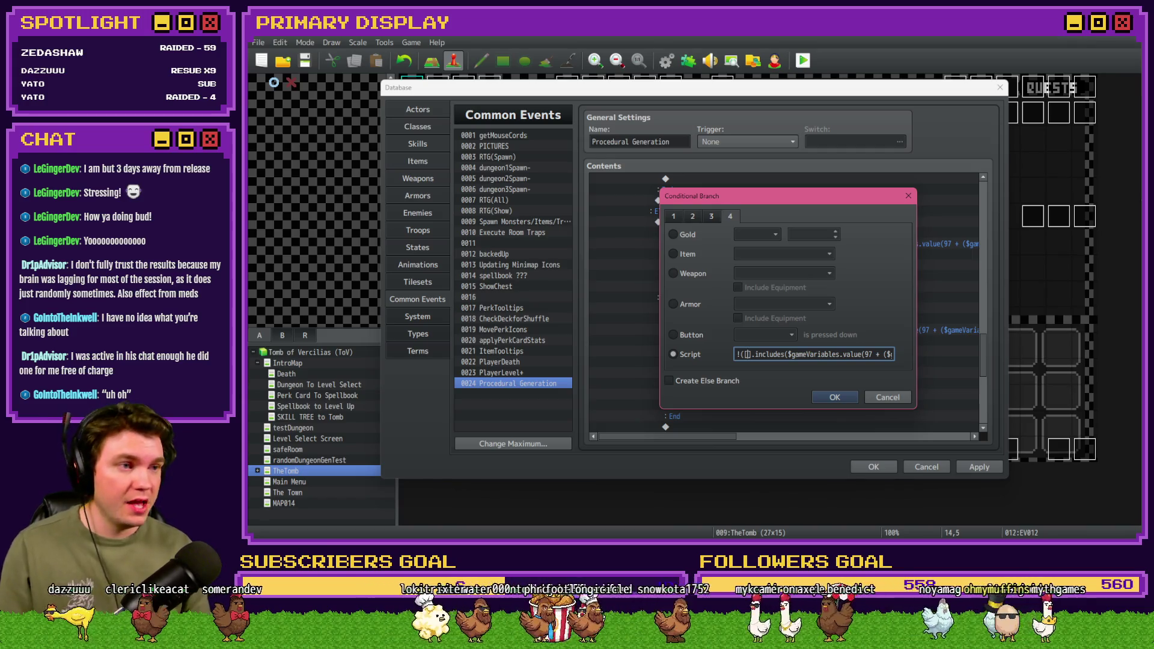
# Step: Enter 3,4,5,6,8,9,10,11,12,13,14,15 as the Right Row room list and close the database
pyautogui.hotkey('alt', 'Tab')
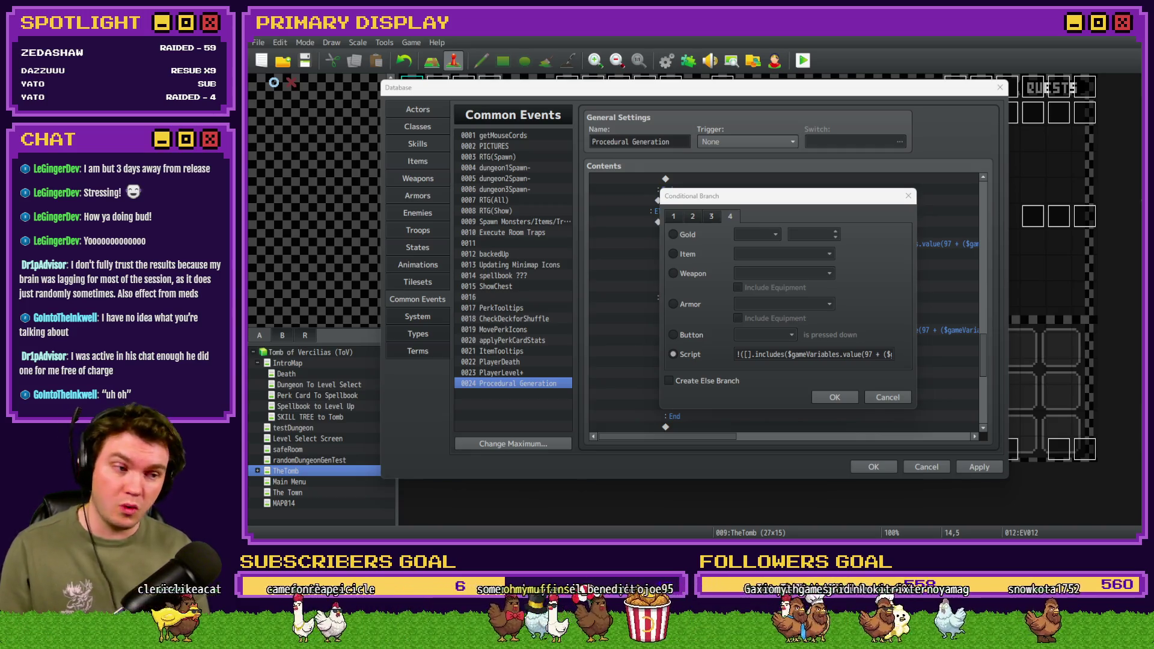
pyautogui.click(793, 219)
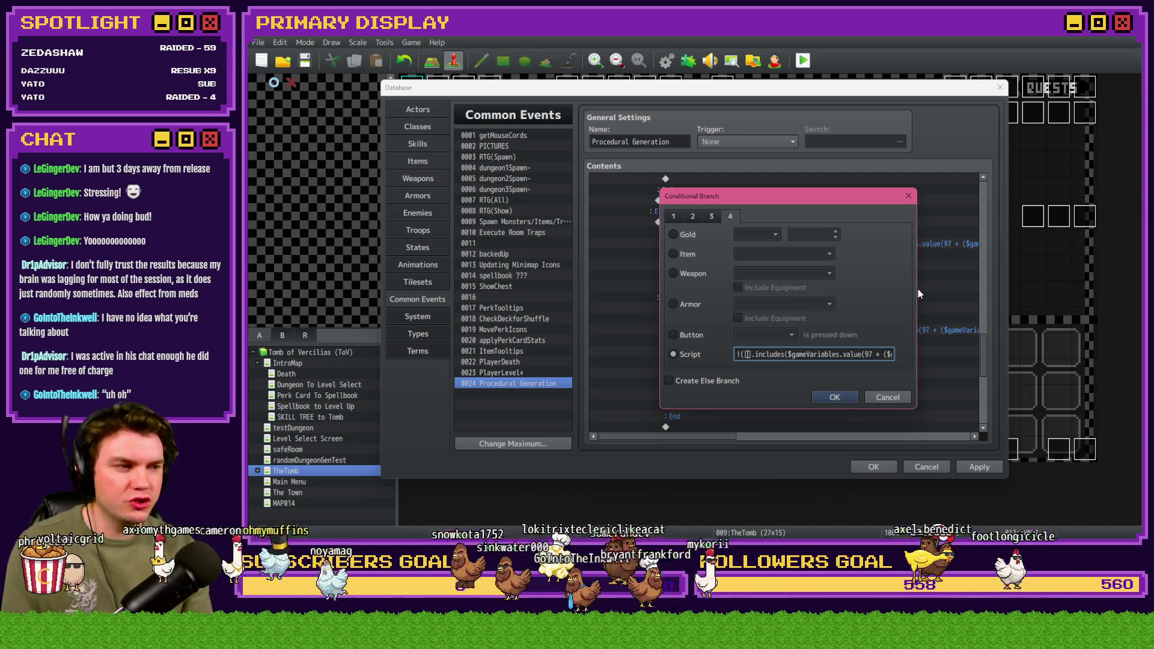
pyautogui.write('3,4')
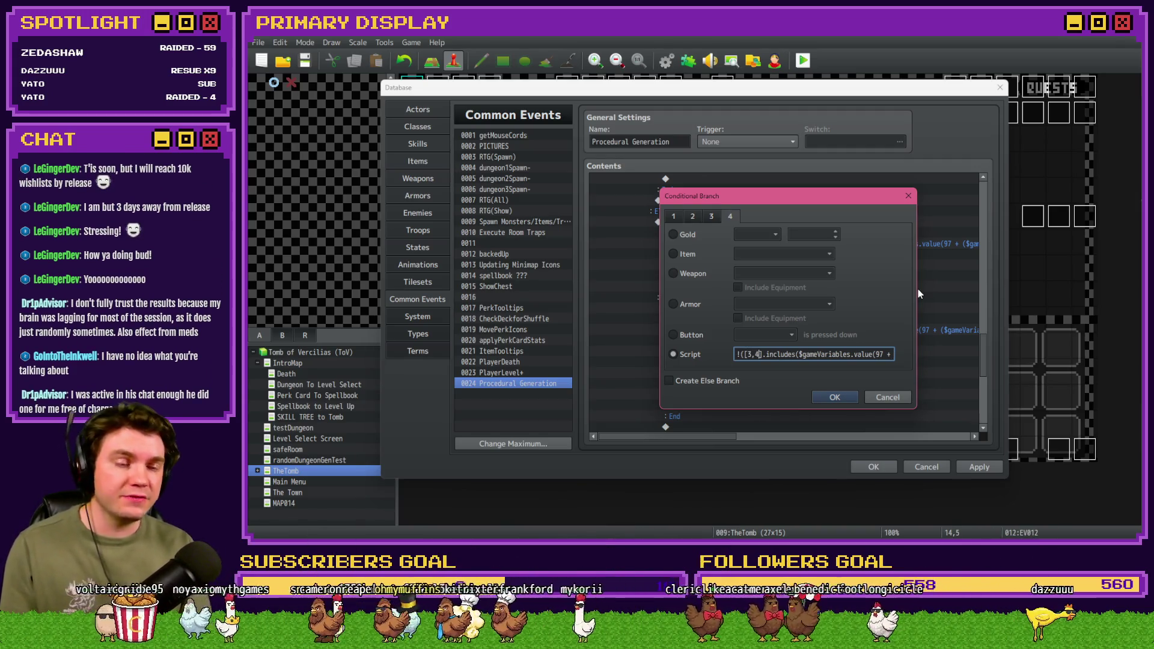
pyautogui.write(',5,6,')
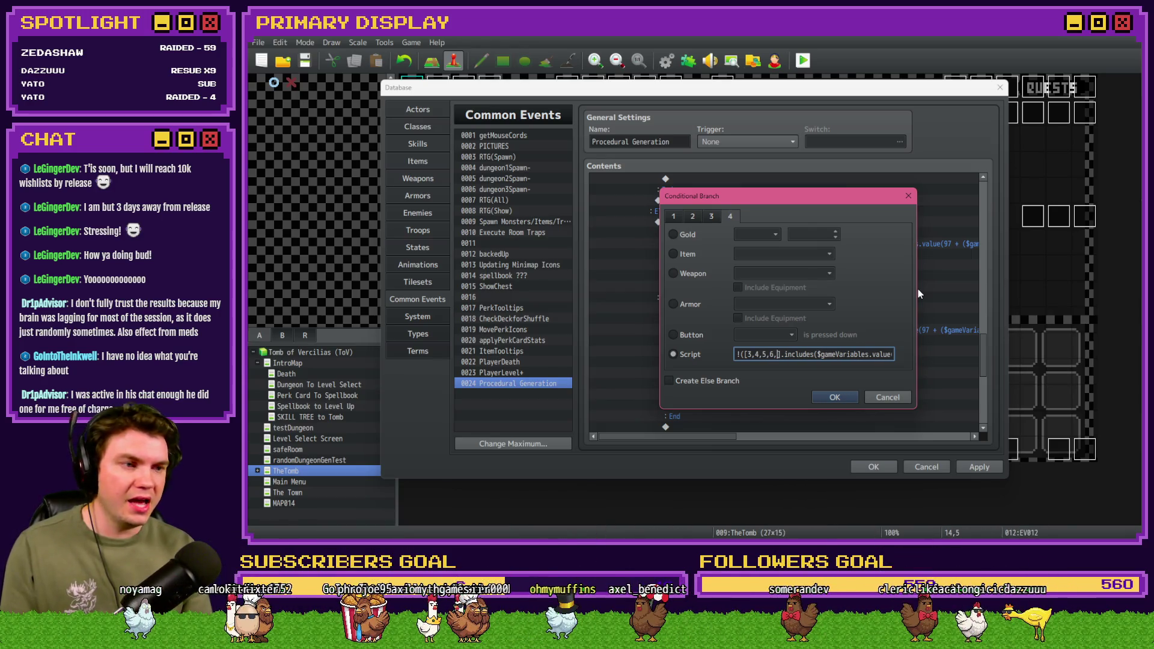
pyautogui.write('8,9,')
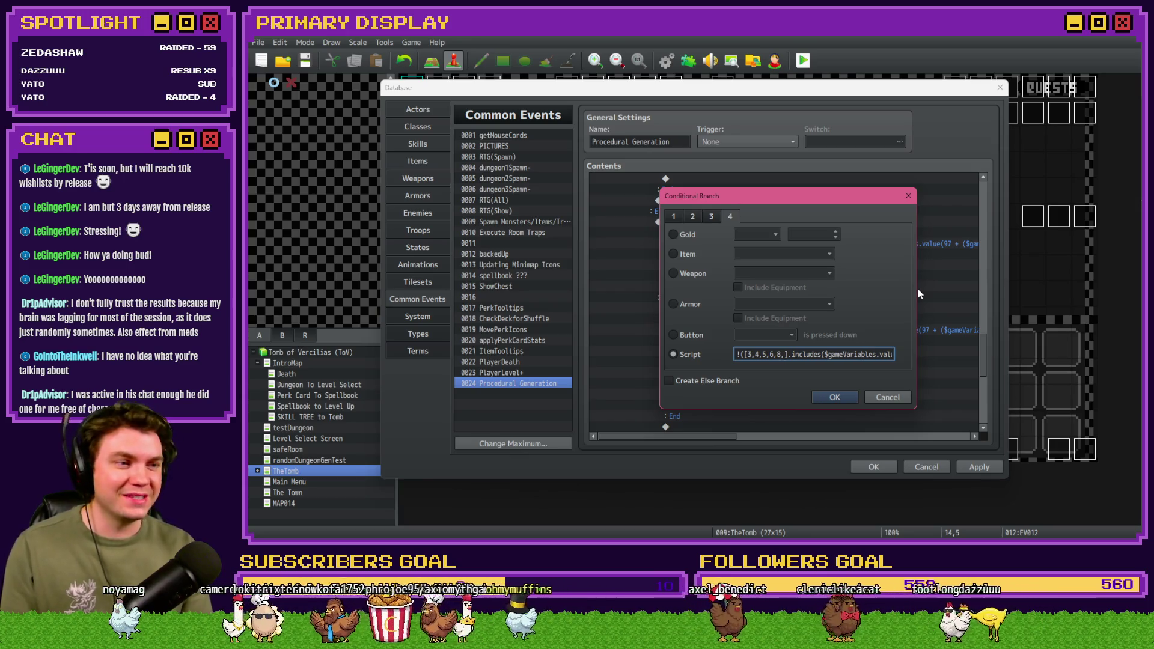
pyautogui.write('10,1')
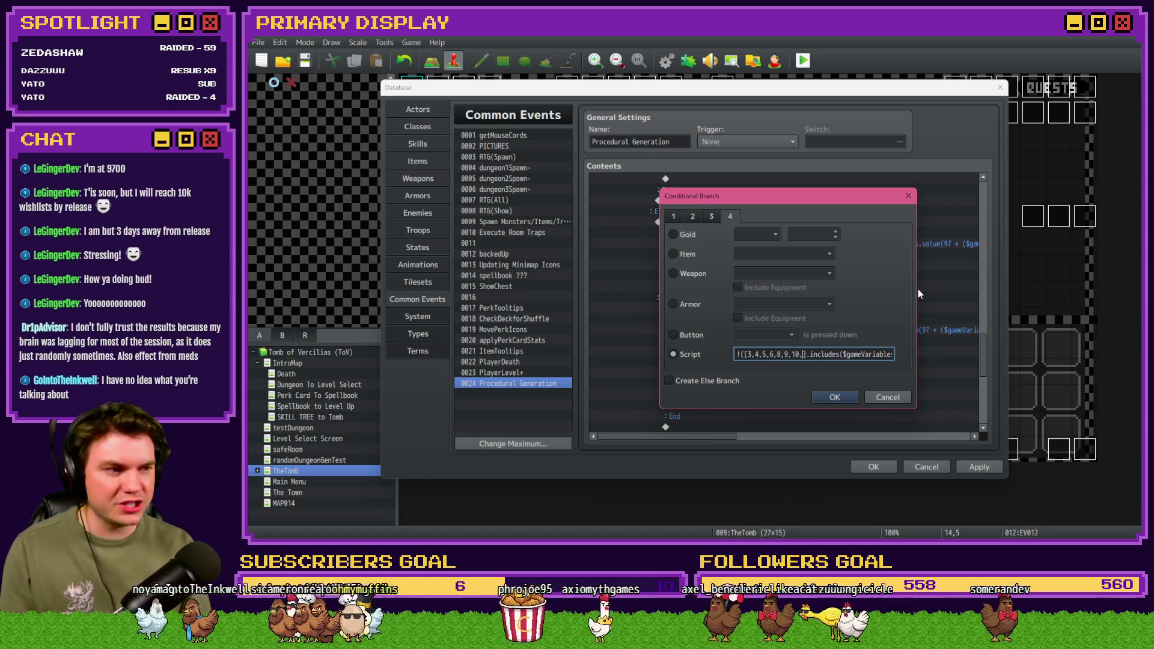
pyautogui.write('1,12,13,14')
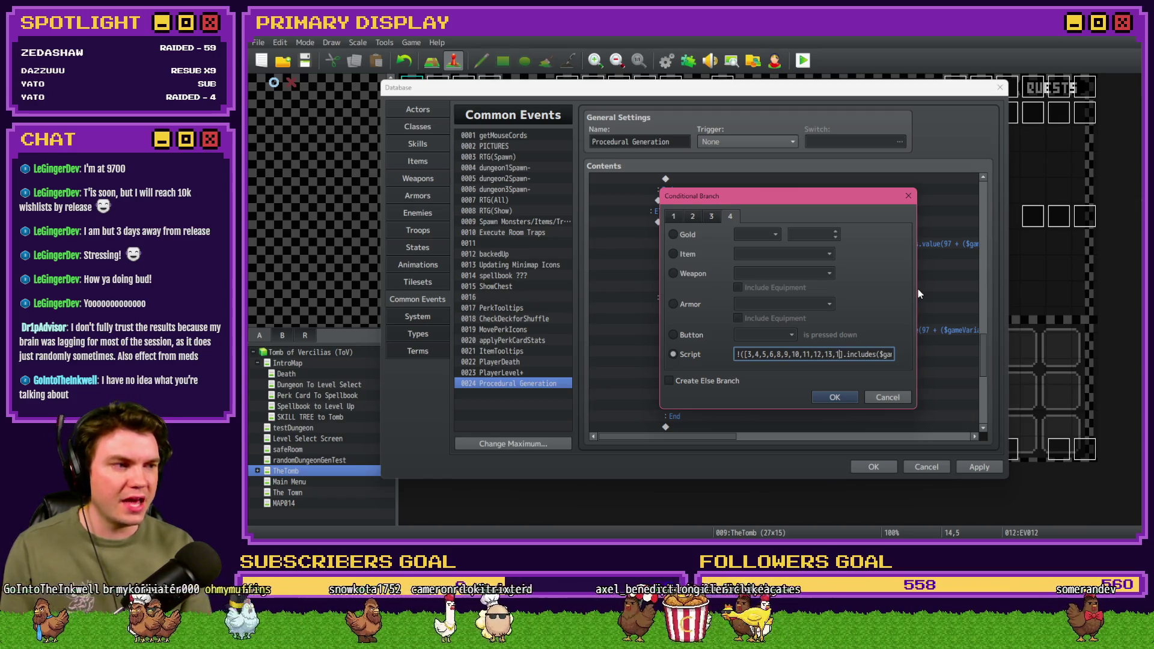
pyautogui.write(',15')
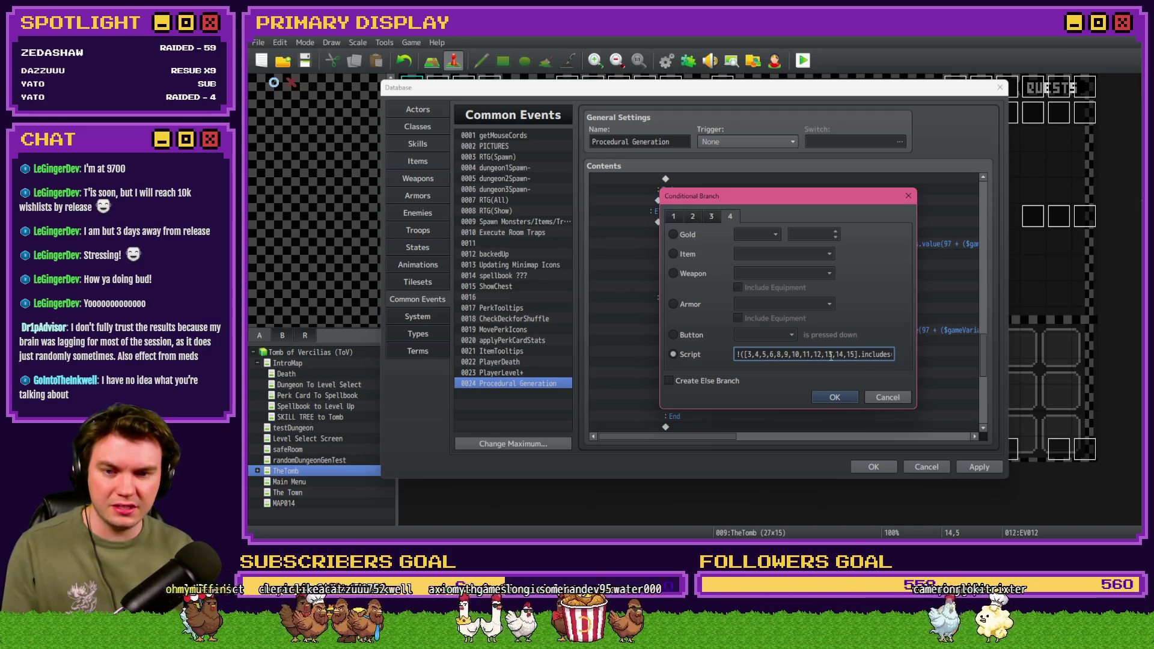
pyautogui.click(846, 399)
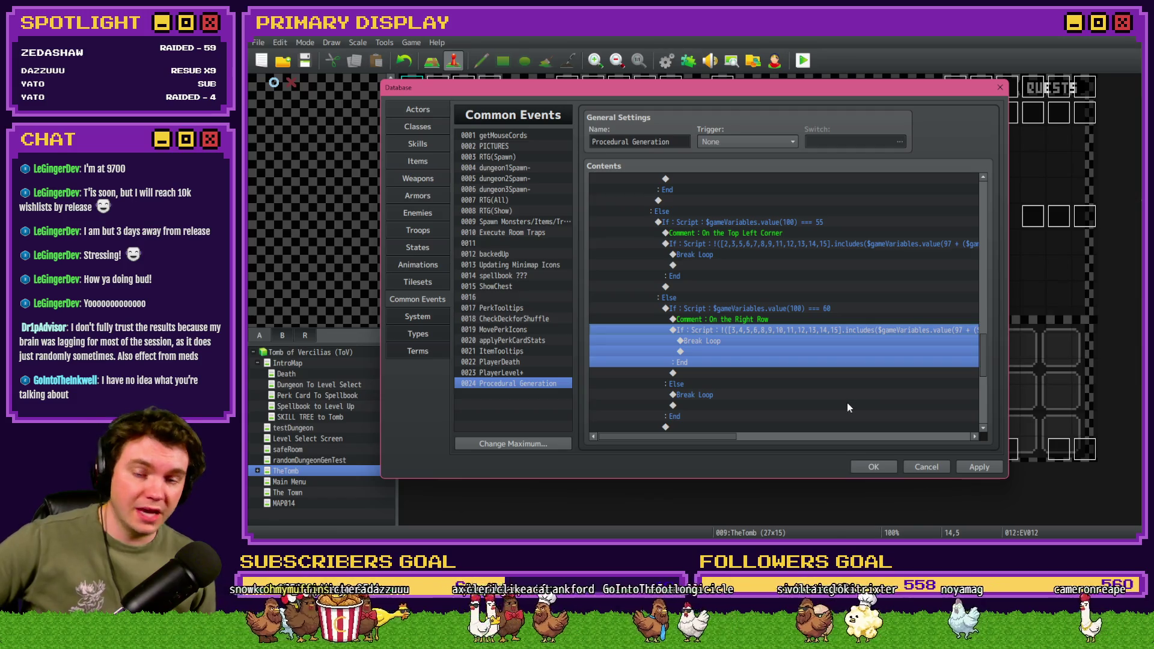
pyautogui.click(910, 468)
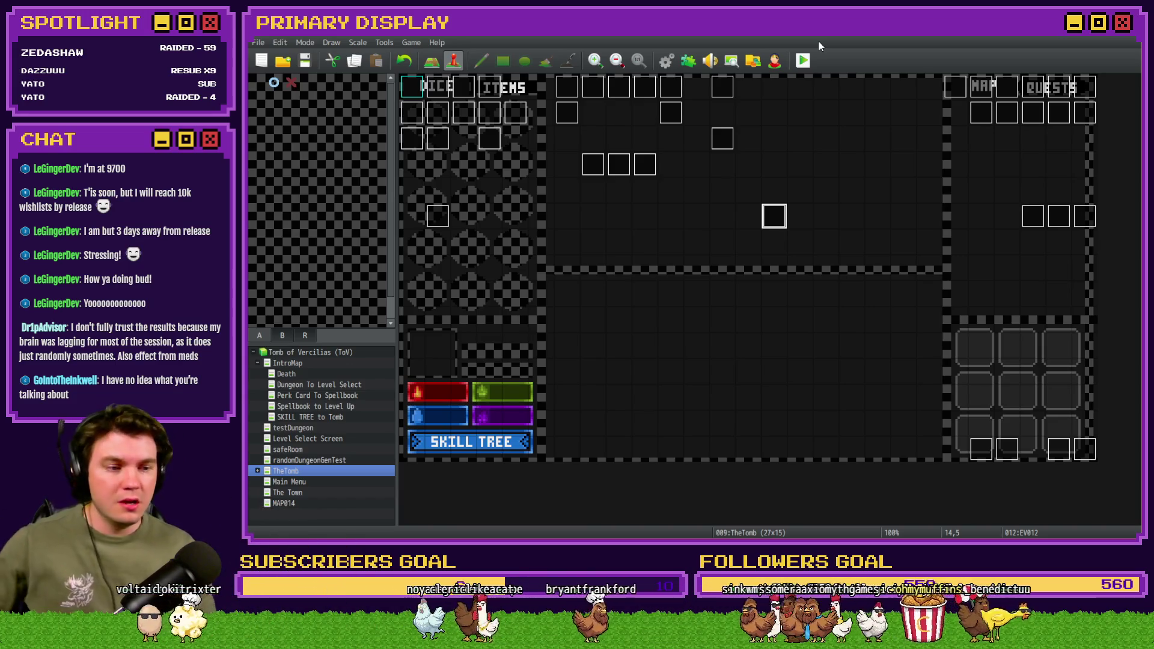
# Step: Run a brief playtest of Tomb of Vercilias, then close it to return to the map editor
pyautogui.click(804, 61)
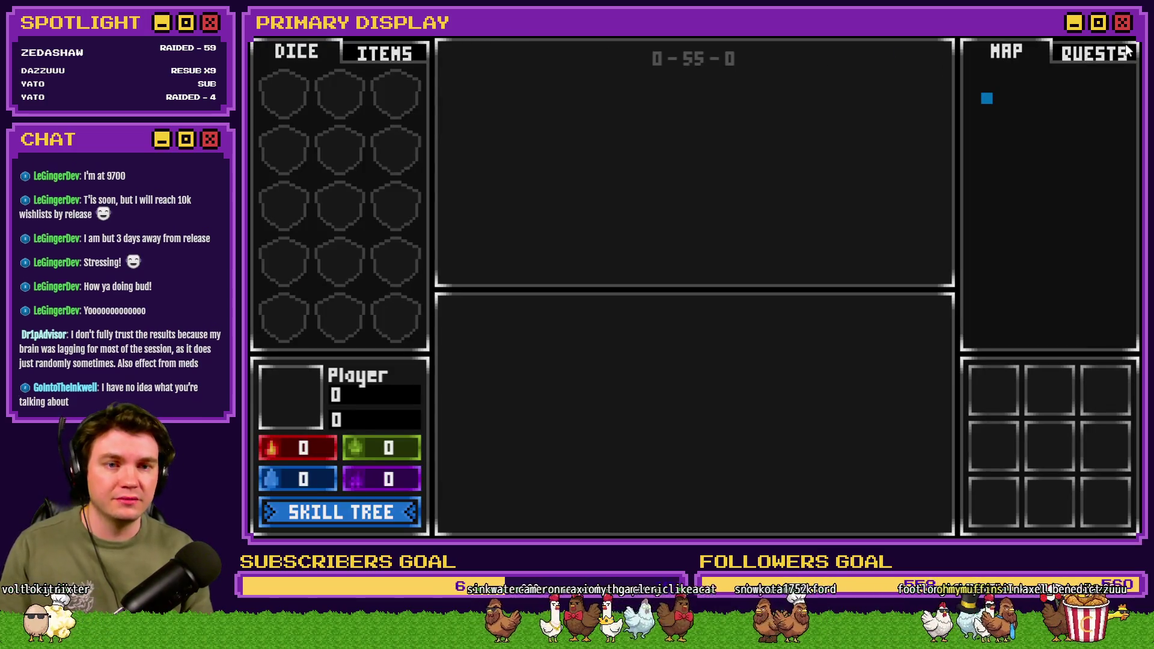
pyautogui.click(1131, 38)
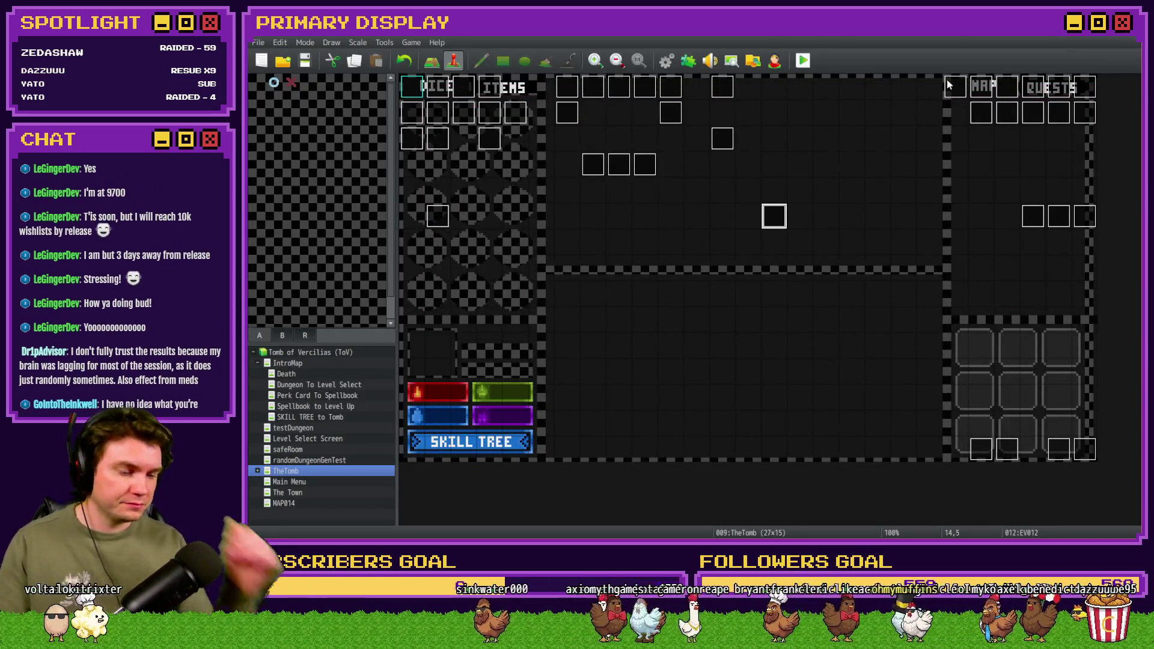